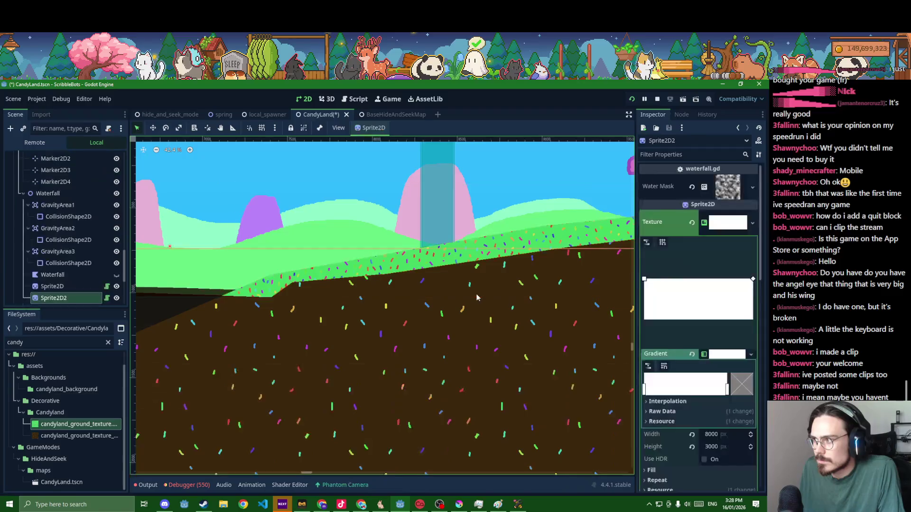
Select GrassLayer5, save CandyLand.tscn, then deselect the grass polygon to close its panel
scroll(453, 289, up, 6)
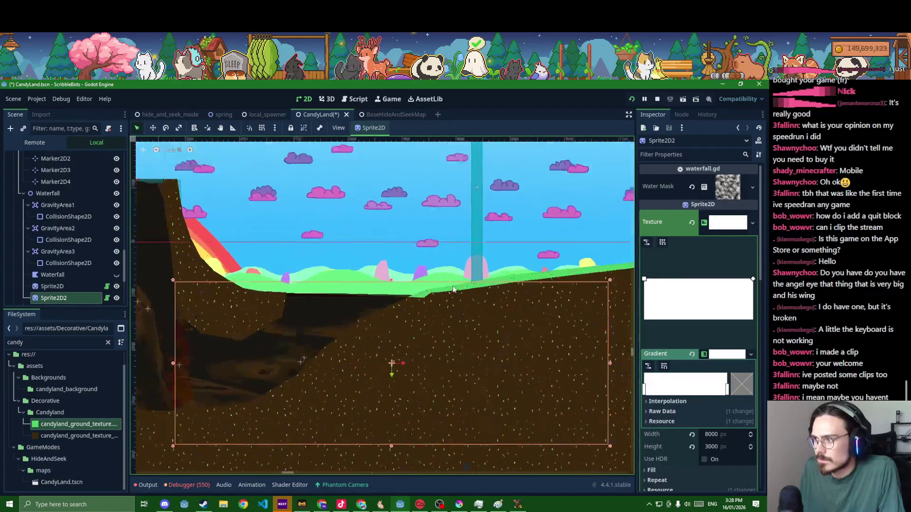
click(404, 301)
scroll(406, 299, up, 2)
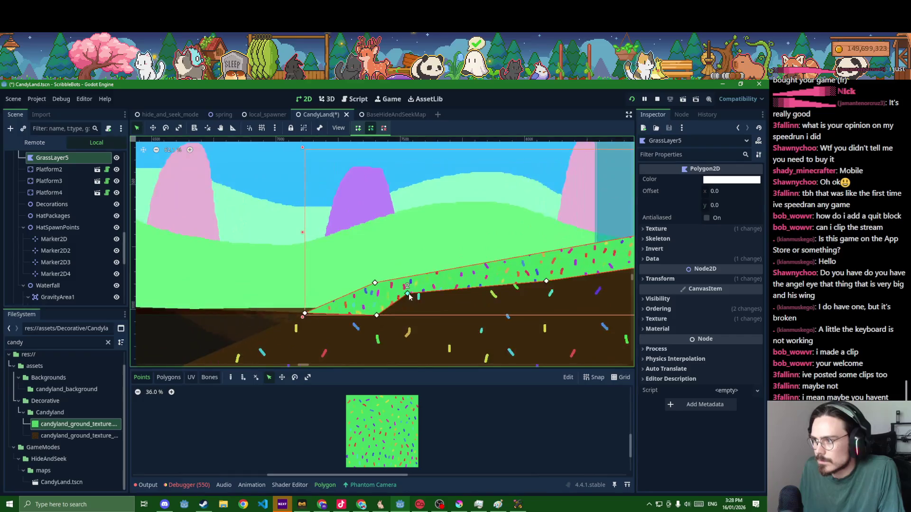
key(ctrl+s)
scroll(431, 297, down, 9)
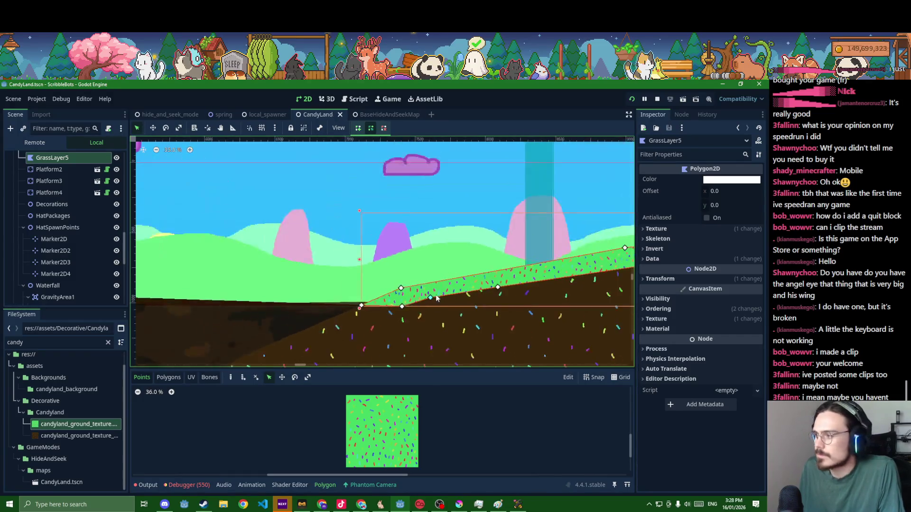
key(Escape)
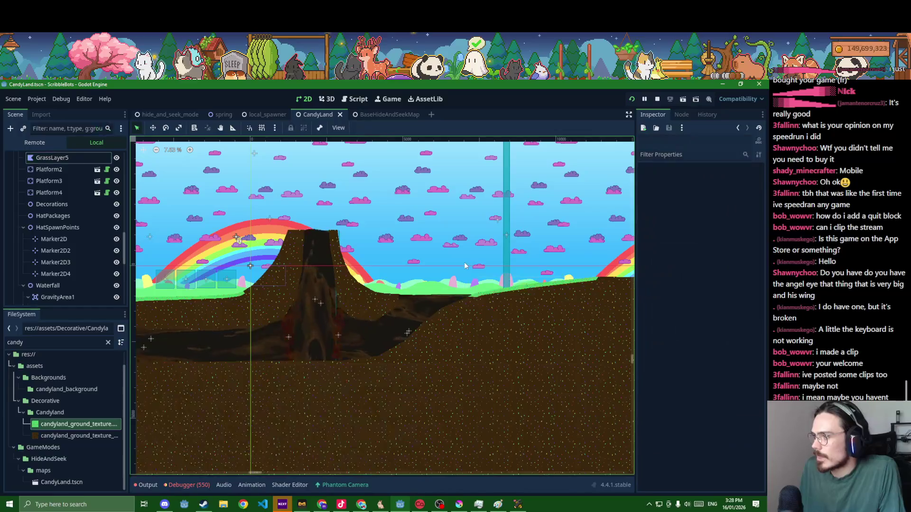
scroll(503, 260, left, 10)
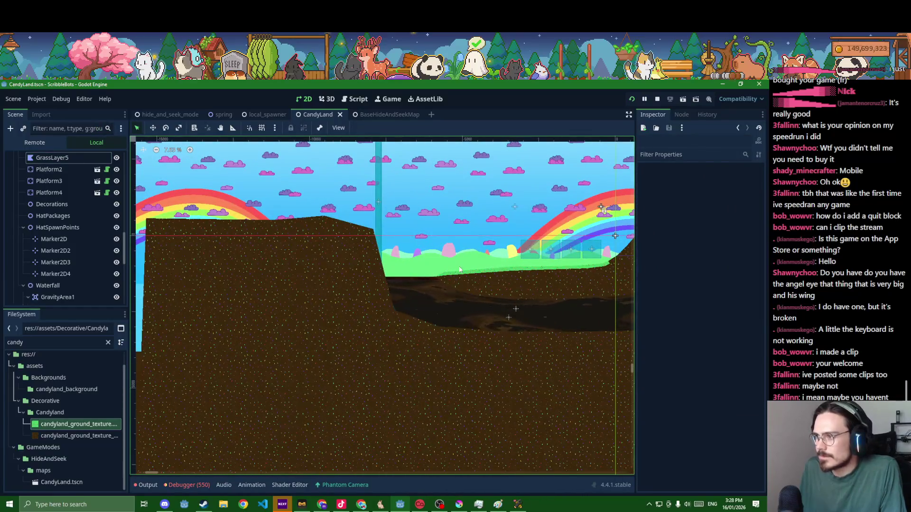
scroll(503, 260, down, 2)
scroll(503, 260, left, 5)
scroll(355, 263, right, 2)
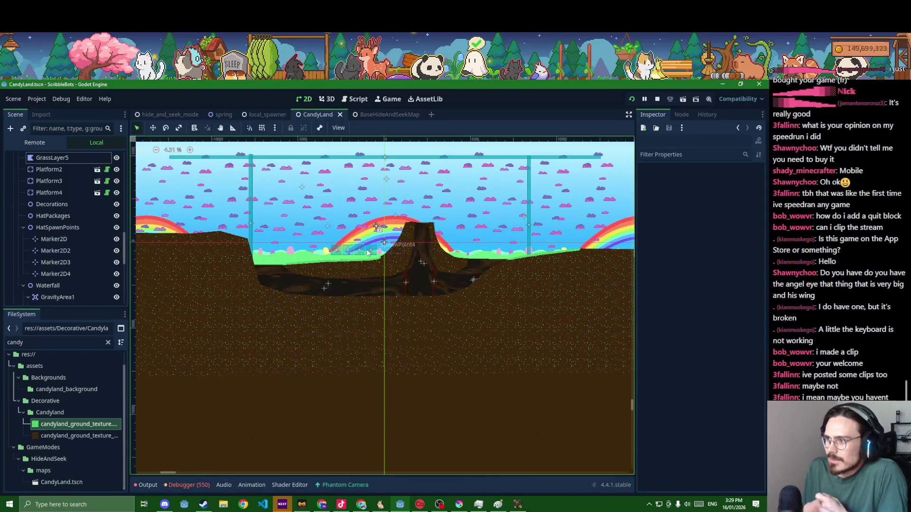
Duplicate the CPUParticles2D2 emitter and move the copy onto the volcano peak
click(403, 281)
scroll(280, 308, up, 4)
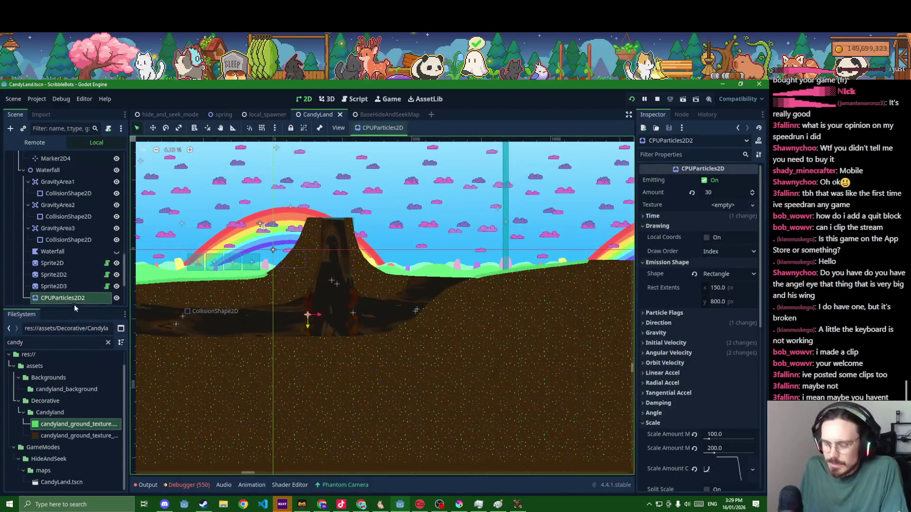
key(ctrl+d)
key(w)
drag(320, 314, 344, 215)
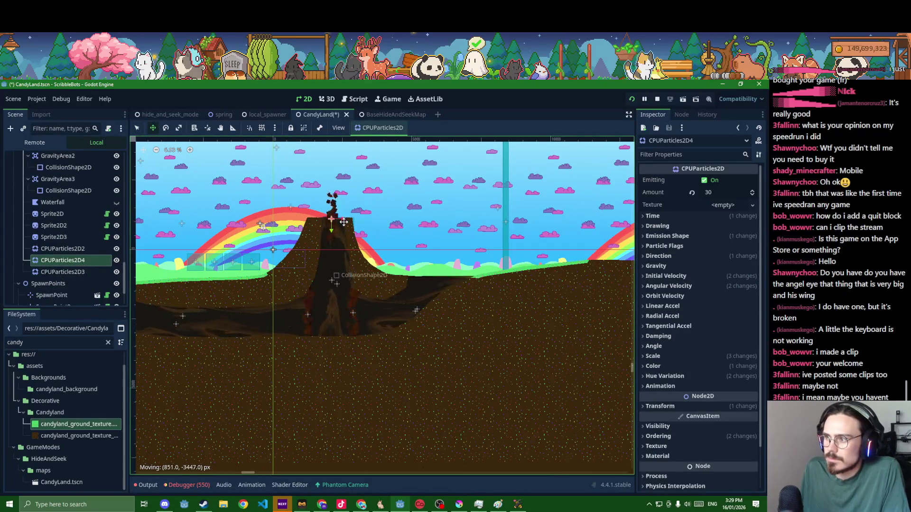
Filter the FileSystem for 'circle' and assign circle_sprite.tres as the particle texture
double_click(66, 343)
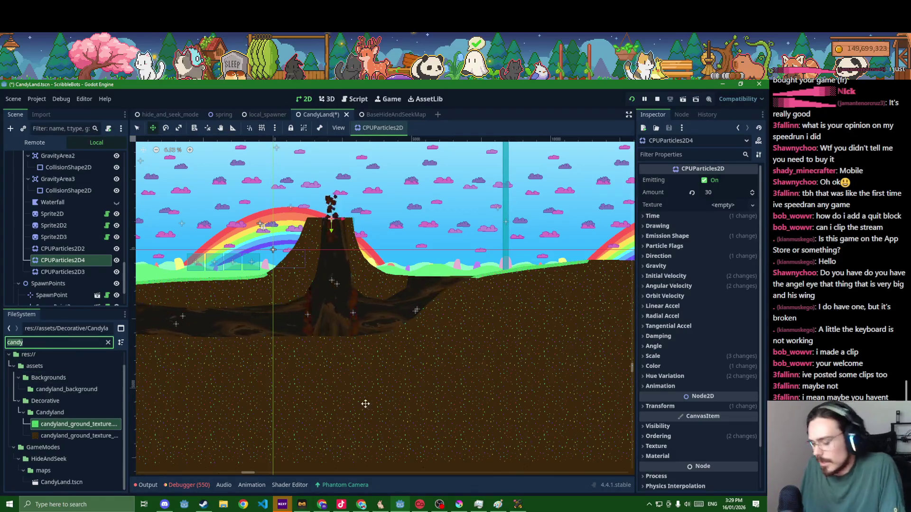
text(circle)
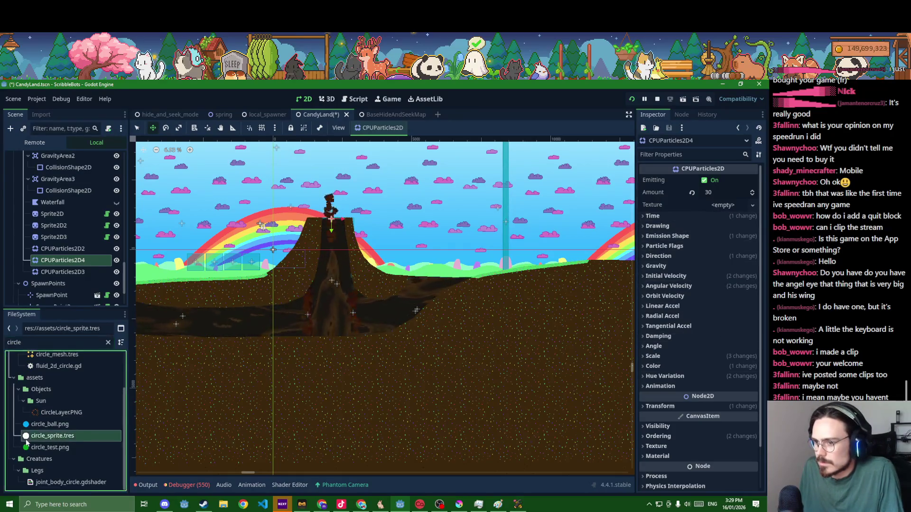
mouse_move(58, 439)
mouse_down()
mouse_move(295, 333)
mouse_move(692, 189)
mouse_move(723, 207)
mouse_up()
scroll(508, 323, down, 2)
scroll(508, 323, down, 10)
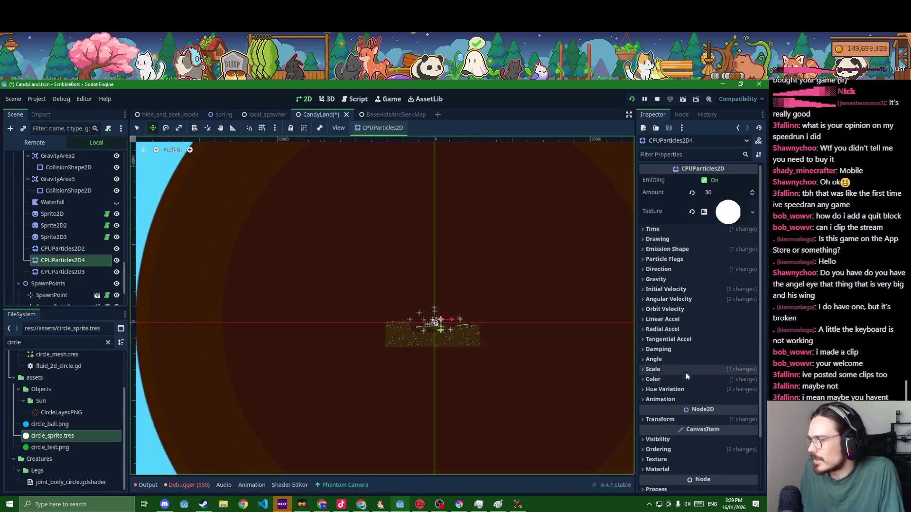
Set the particle Scale Amount to min 0.1 and max 0.2, then save the scene
click(653, 369)
click(715, 381)
text(0.1)
key(Tab)
text(0.2)
key(Return)
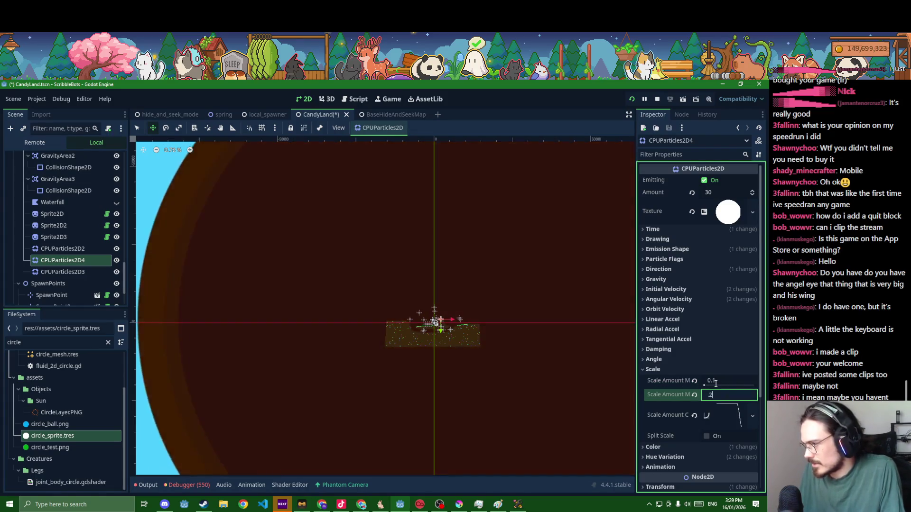
scroll(398, 254, up, 8)
scroll(398, 253, up, 8)
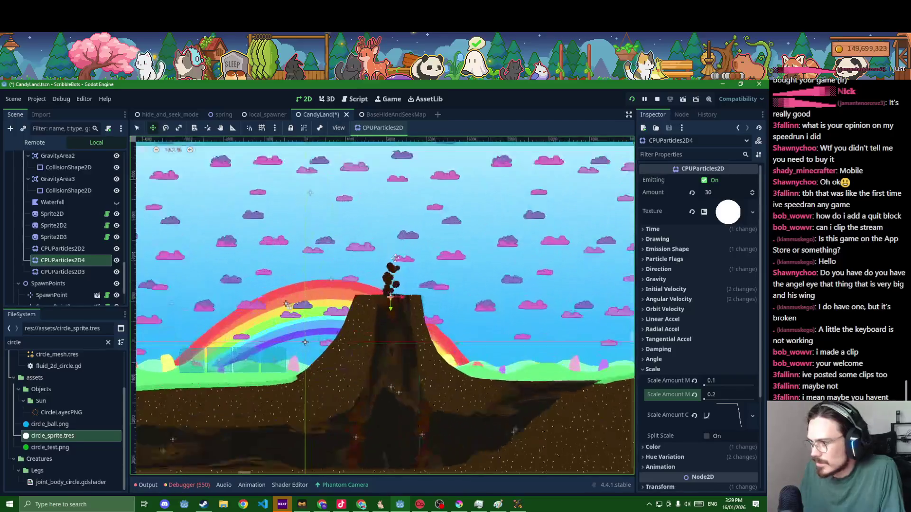
key(ctrl+s)
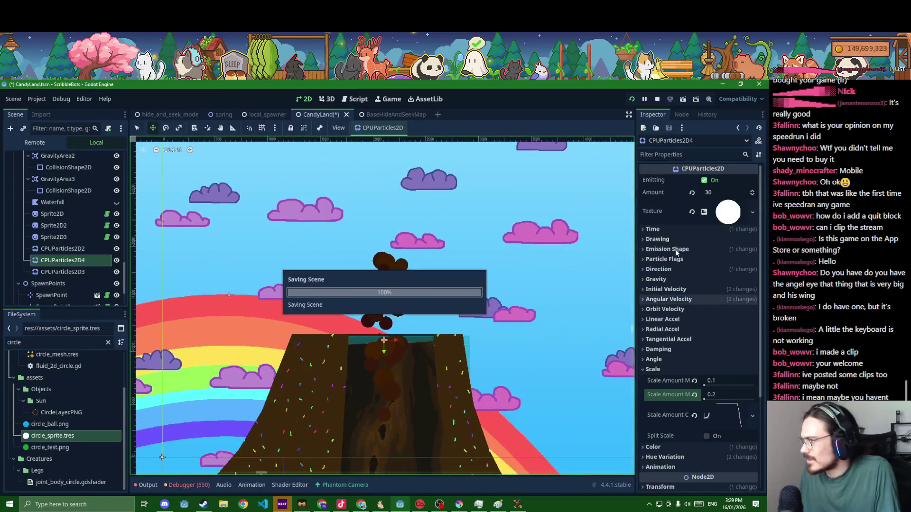
click(669, 249)
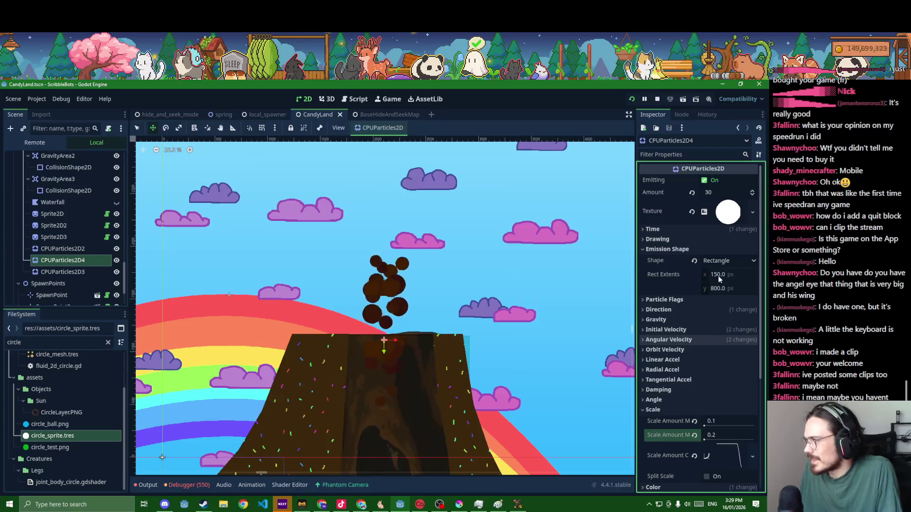
Make the emission rectangle 500 by 20 and save the scene
click(719, 276)
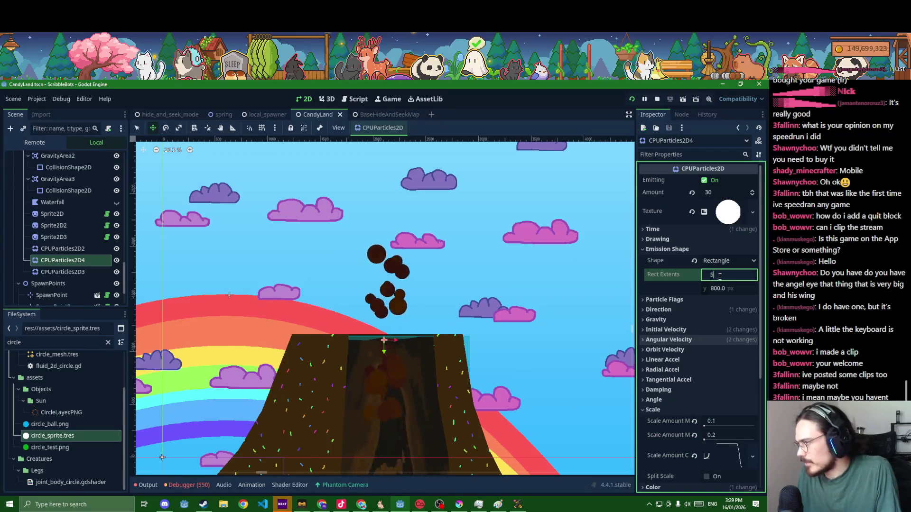
text(500)
key(Tab)
text(20)
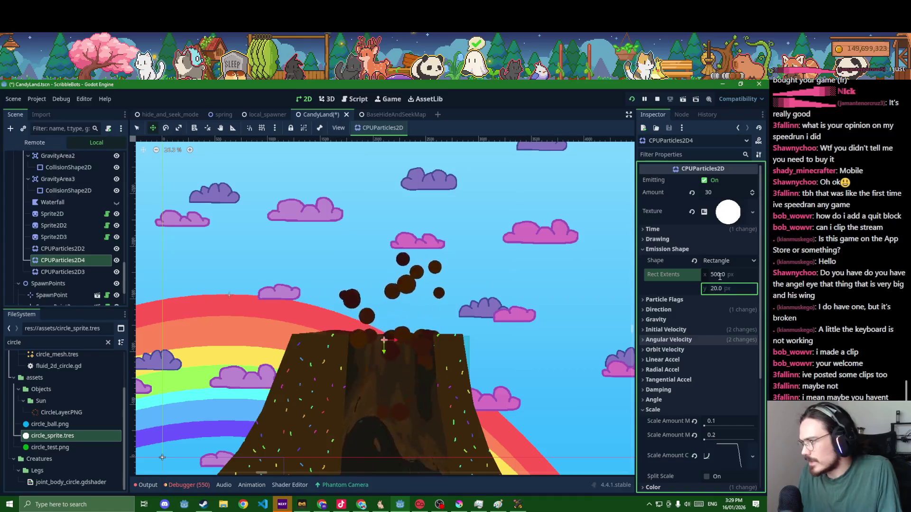
key(Return)
key(ctrl+s)
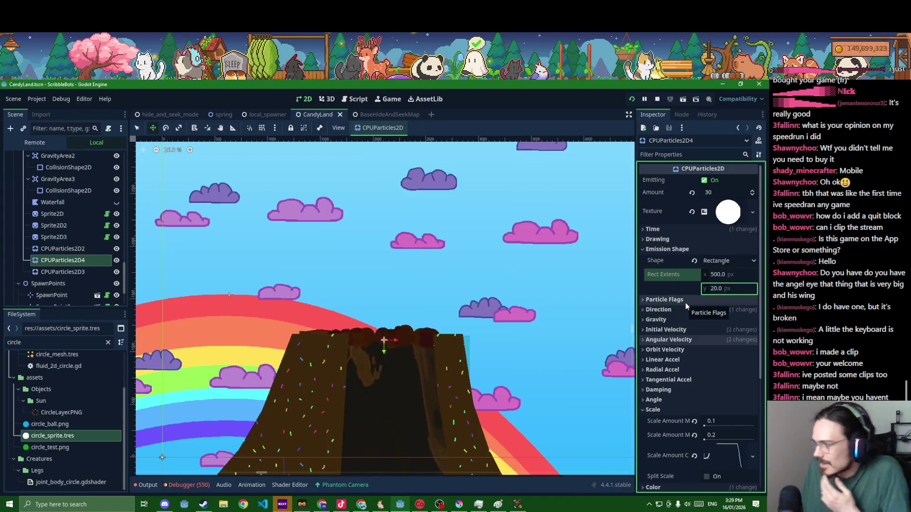
Set the Initial Velocity range to 1500–2000 and save the scene
click(676, 311)
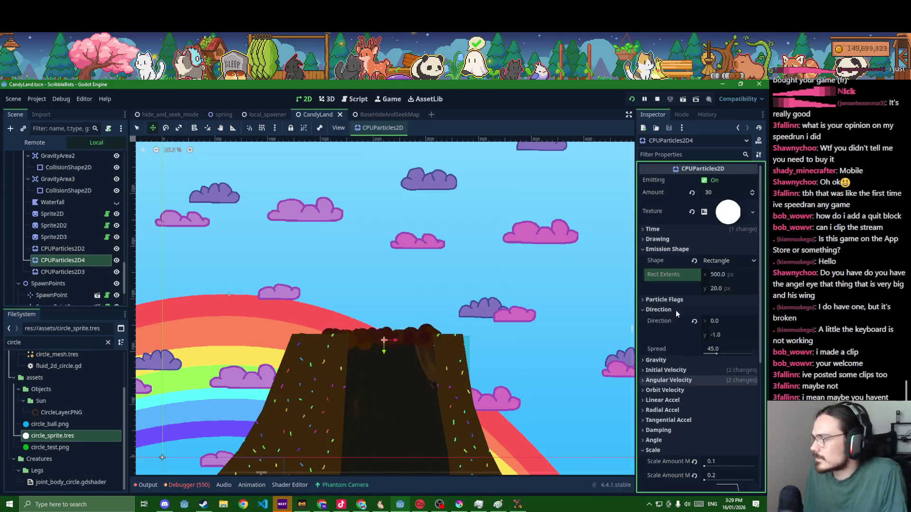
scroll(676, 314, down, 3)
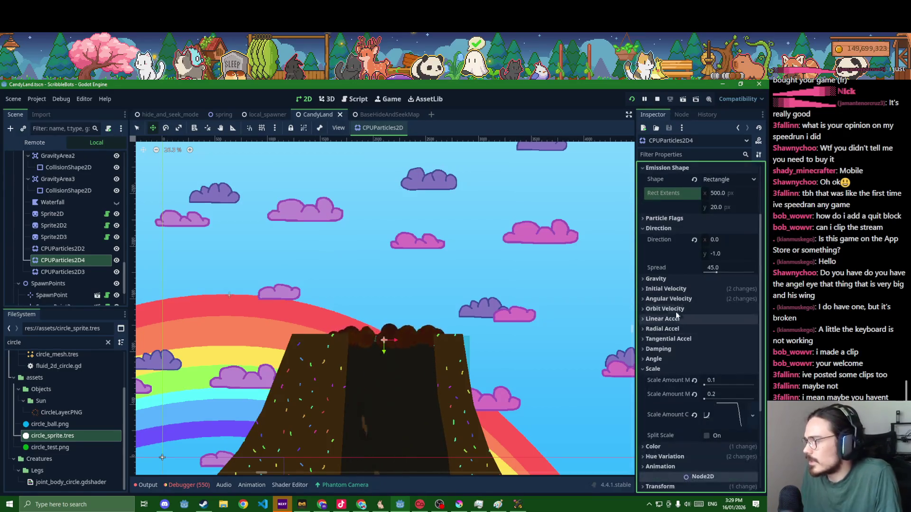
click(668, 290)
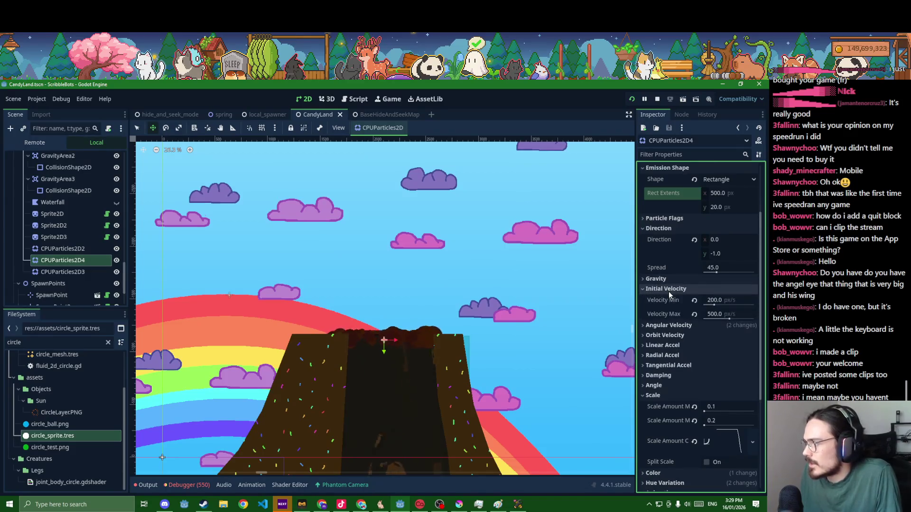
click(725, 301)
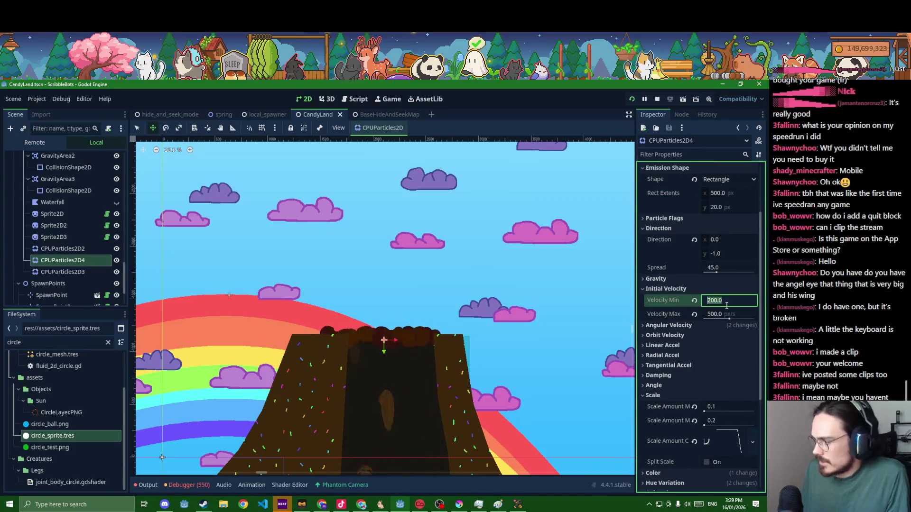
text(1500)
key(Tab)
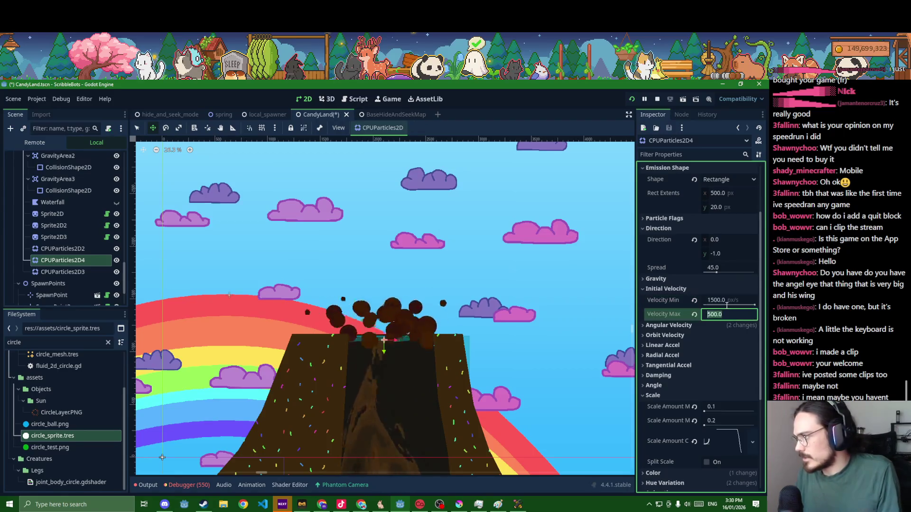
text(2000)
key(Return)
key(ctrl+s)
Set the particle amount to 10 and the lifetime to 1 second
scroll(726, 305, up, 5)
click(709, 193)
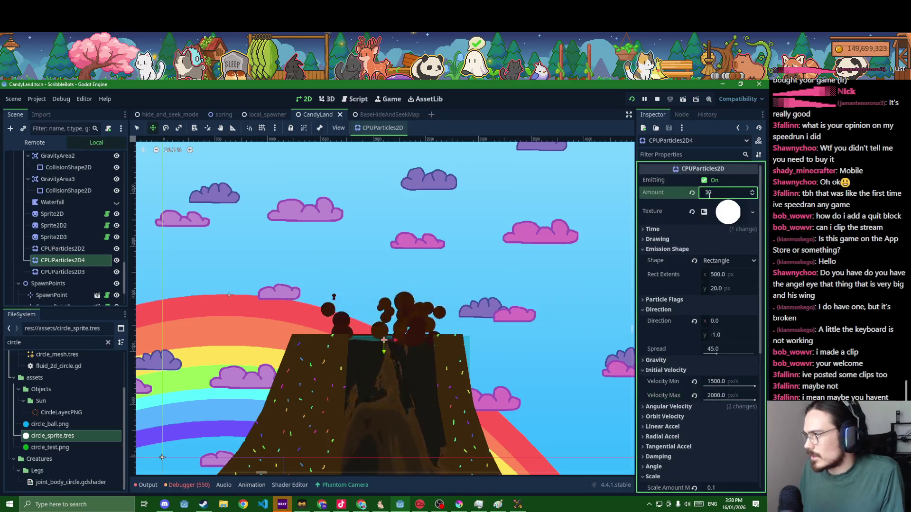
text(10)
key(Return)
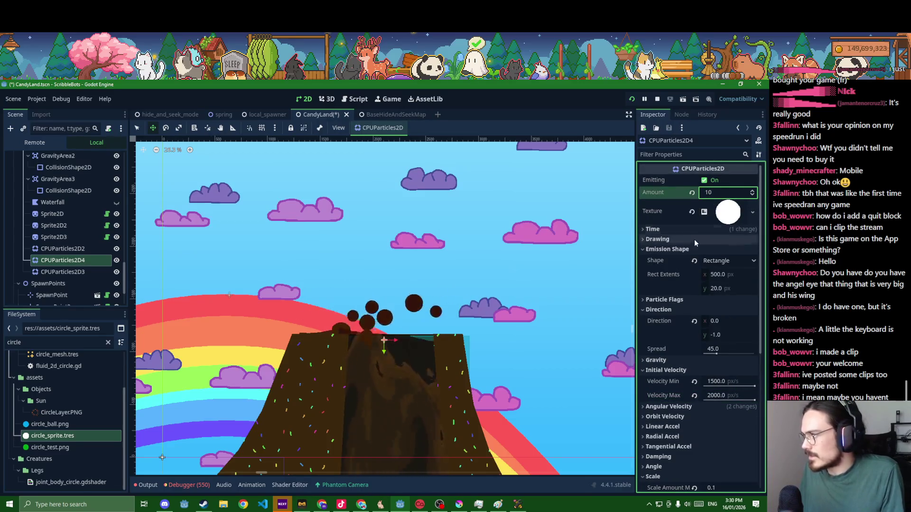
click(669, 228)
click(716, 241)
text(1)
key(Return)
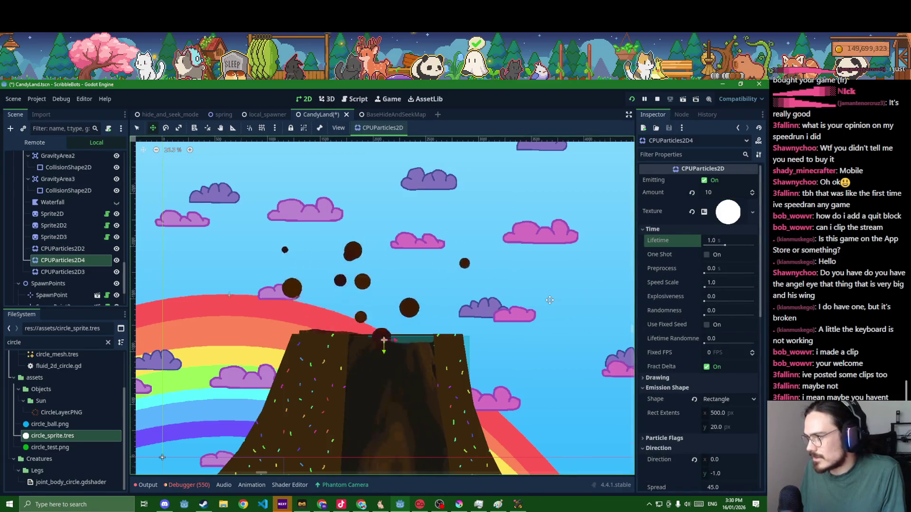
Raise the particle amount to 20 and save the CandyLand scene
scroll(550, 300, down, 5)
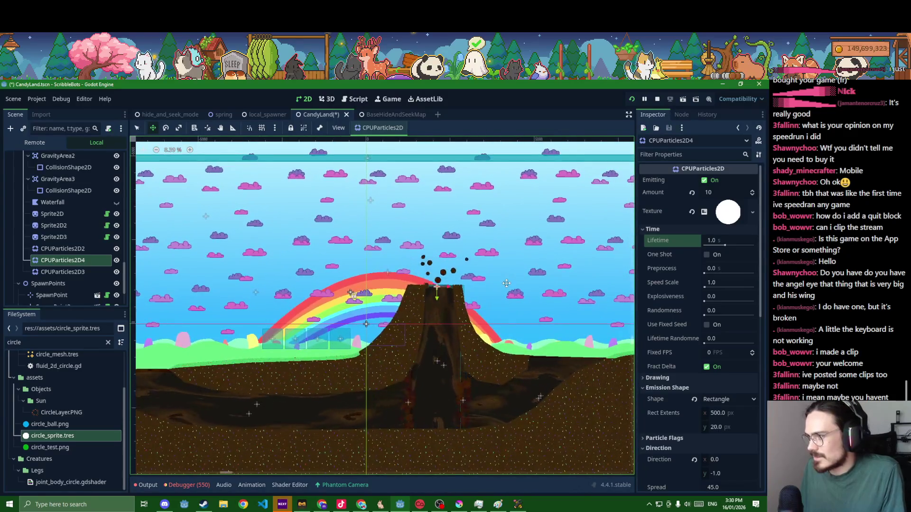
click(712, 193)
text(20)
key(Return)
scroll(481, 282, up, 2)
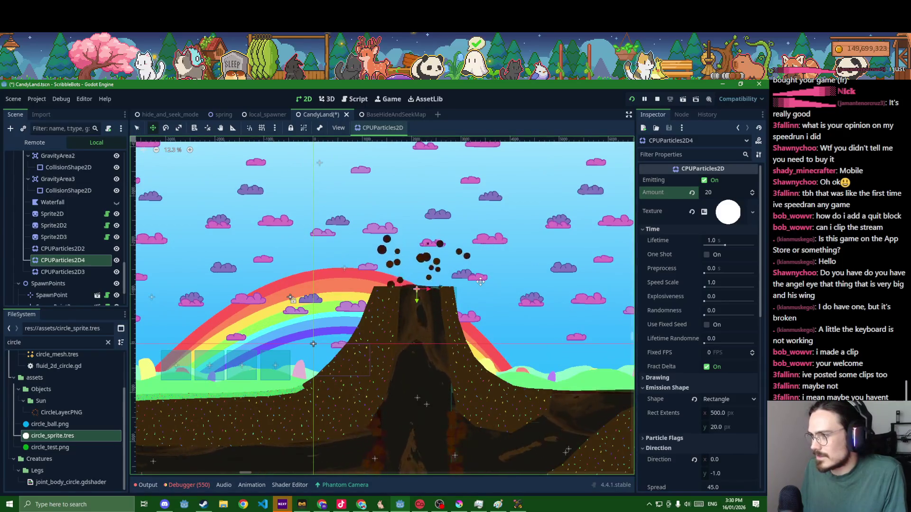
key(ctrl+s)
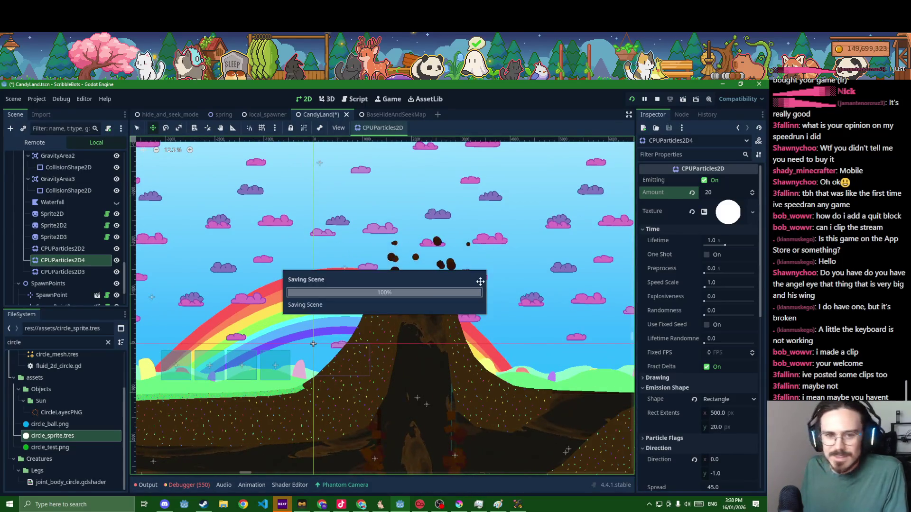
scroll(480, 285, up, 3)
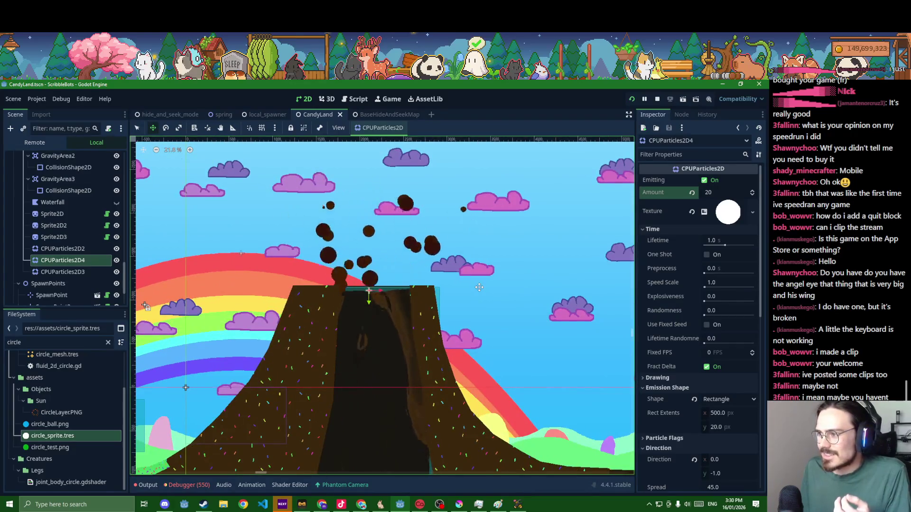
scroll(503, 289, down, 3)
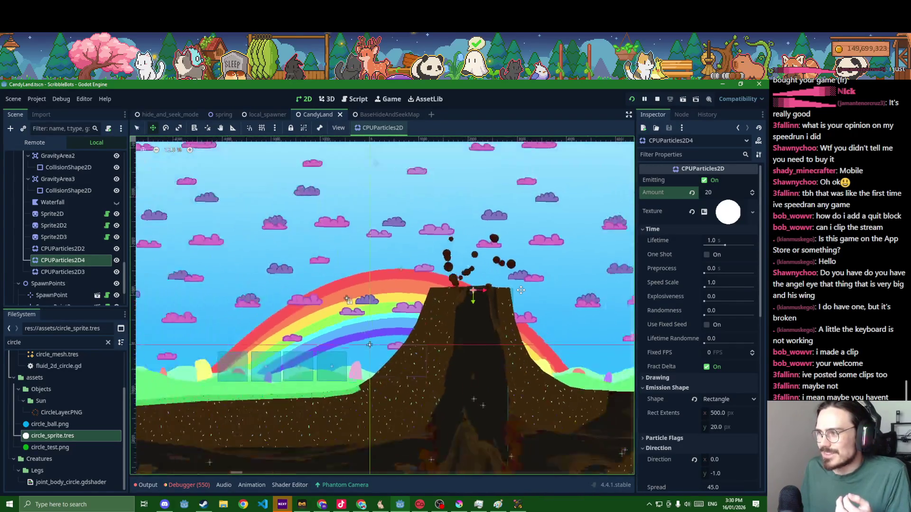
scroll(491, 264, down, 2)
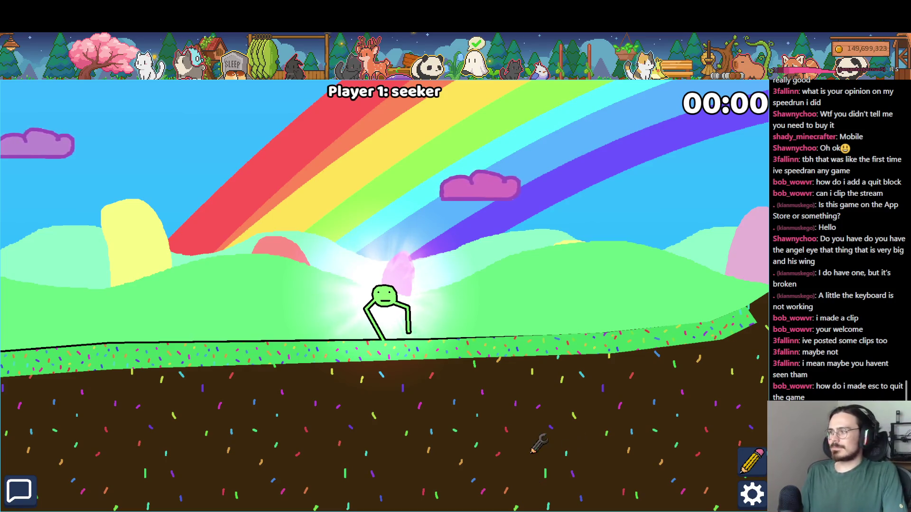
Run the character left, then right up the slope so it launches and lands against the steep side
key(a)
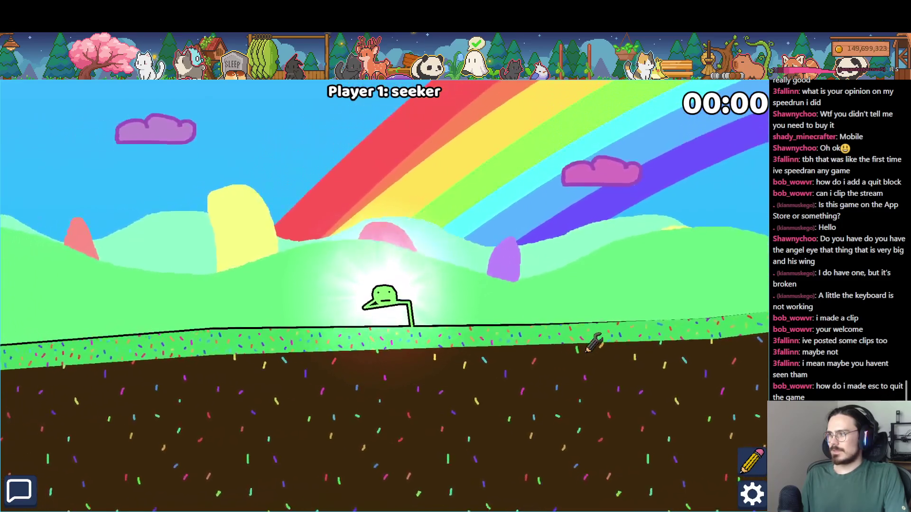
key(d)
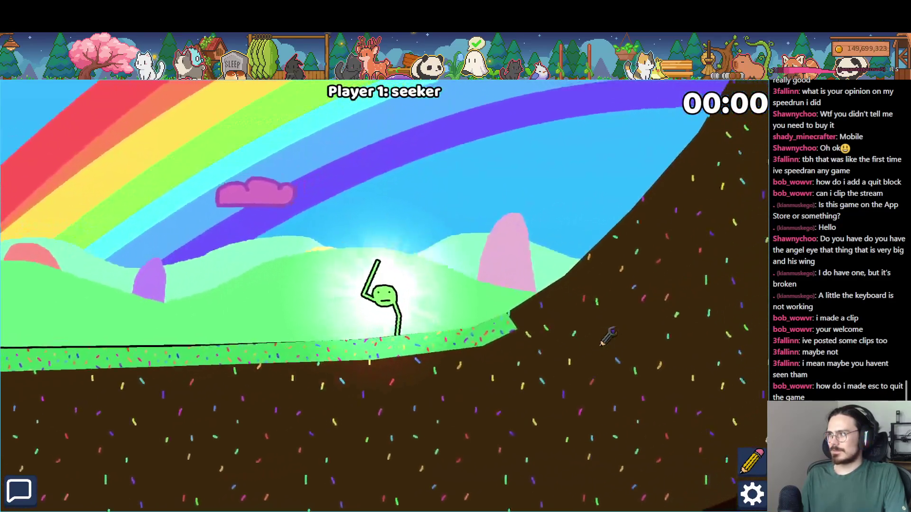
key(d)
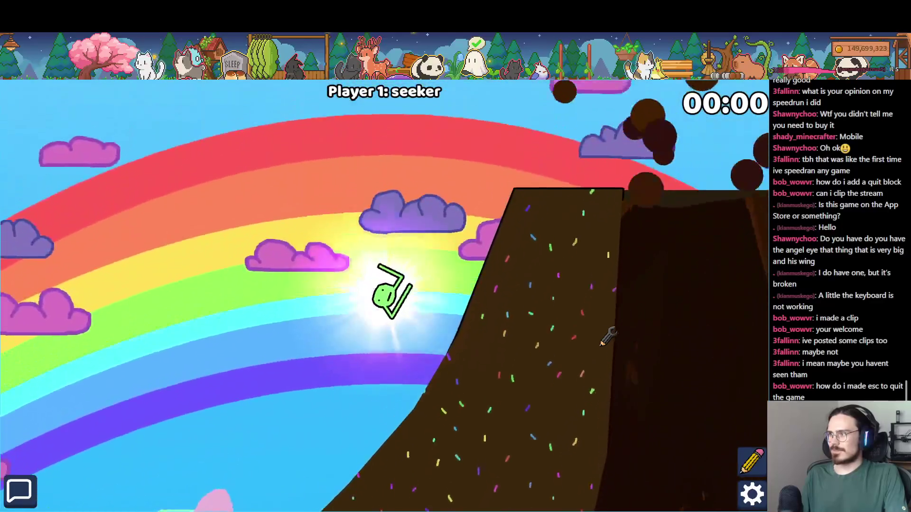
key(d)
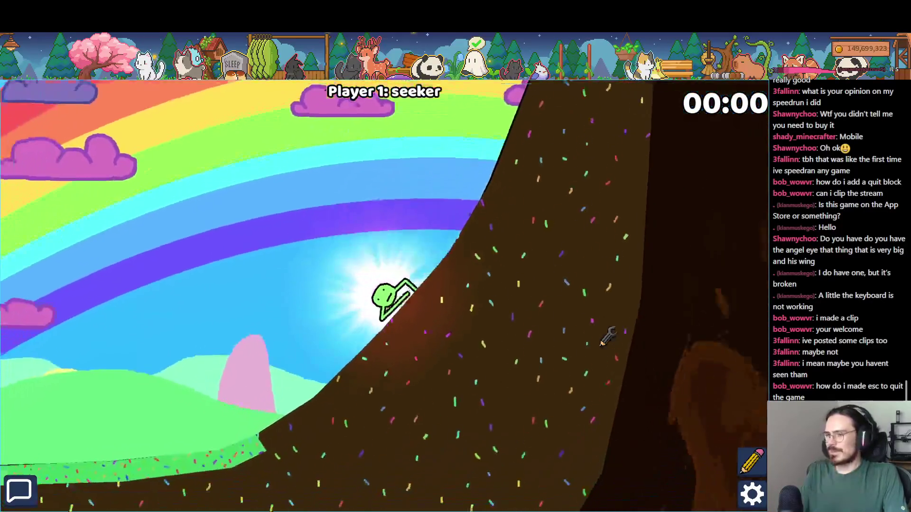
Walk left off the grass ledge into the pit, jump high, then quit the game
key(a)
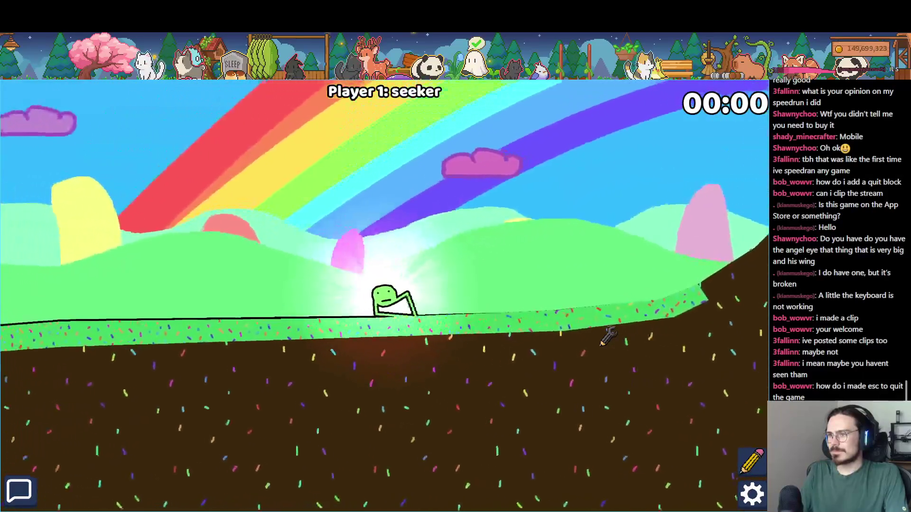
key(a)
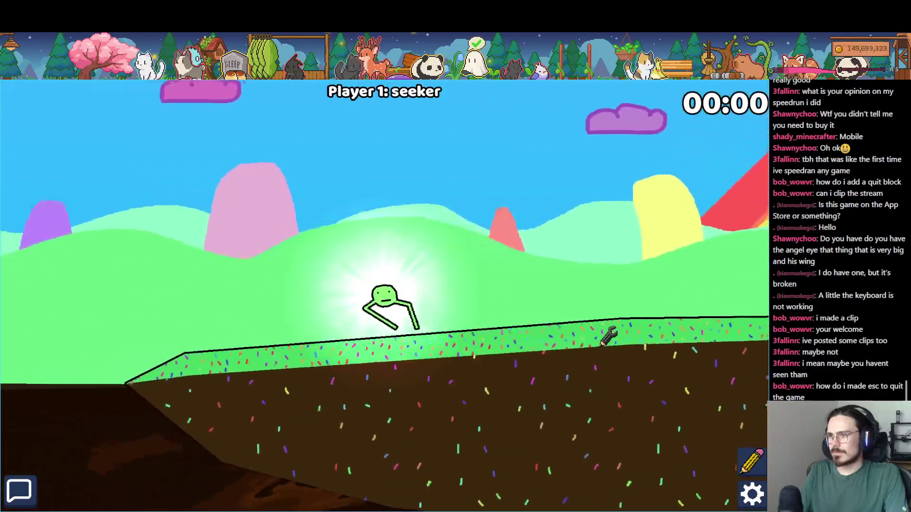
key(space)
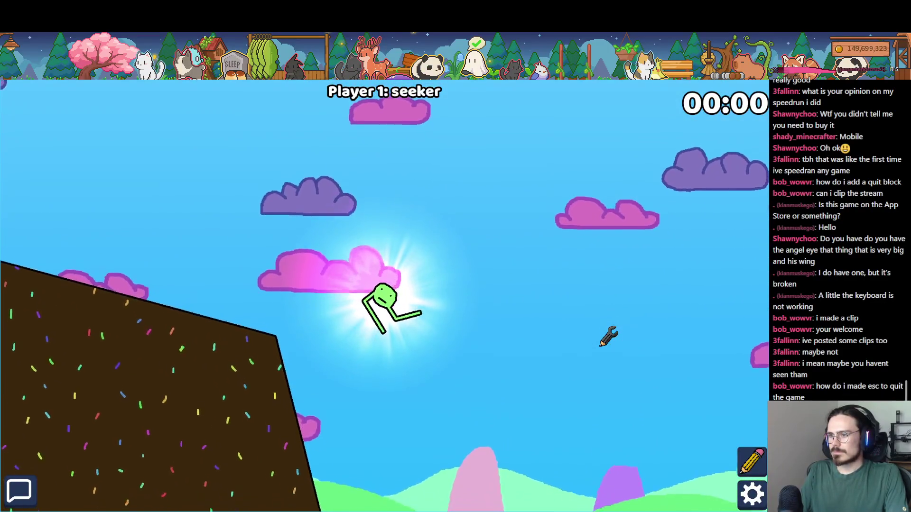
key(Escape)
scroll(284, 350, up, 5)
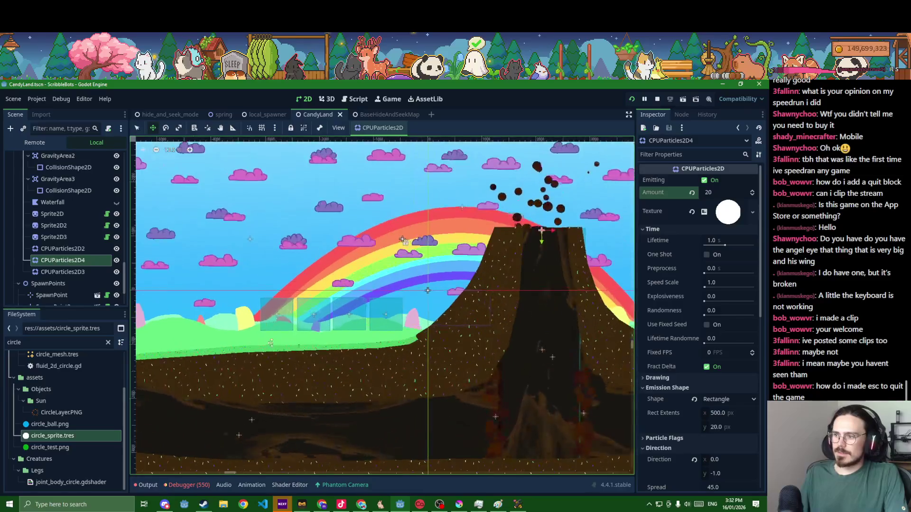
Duplicate the GrassLayer4 strip and select the resulting GrassLayer6
click(239, 351)
scroll(535, 339, down, 1)
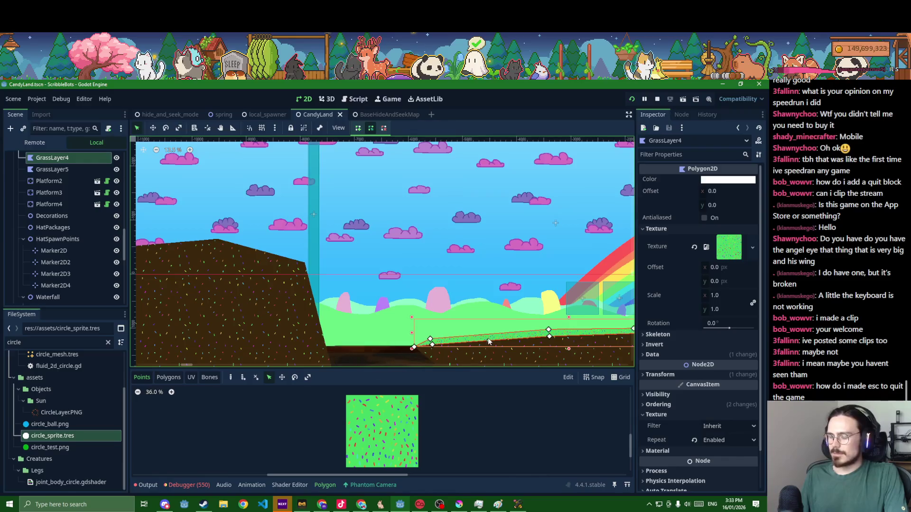
key(ctrl+d)
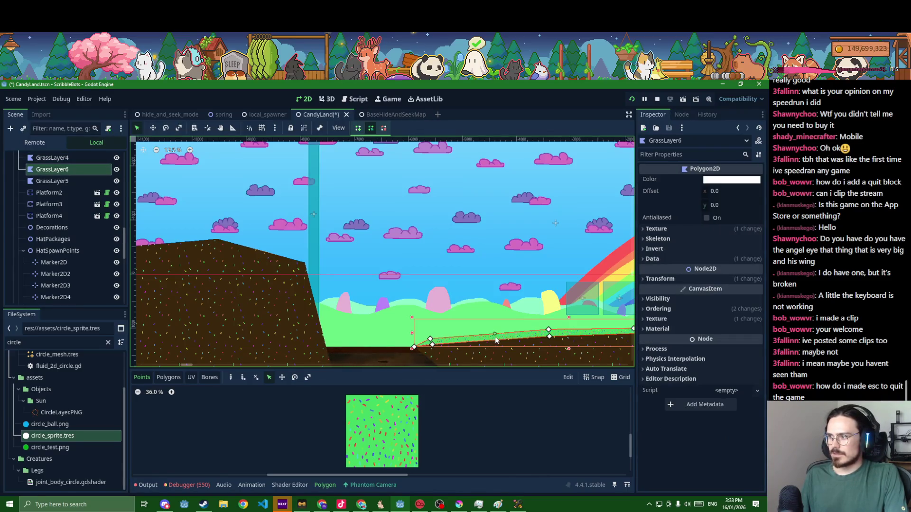
click(495, 334)
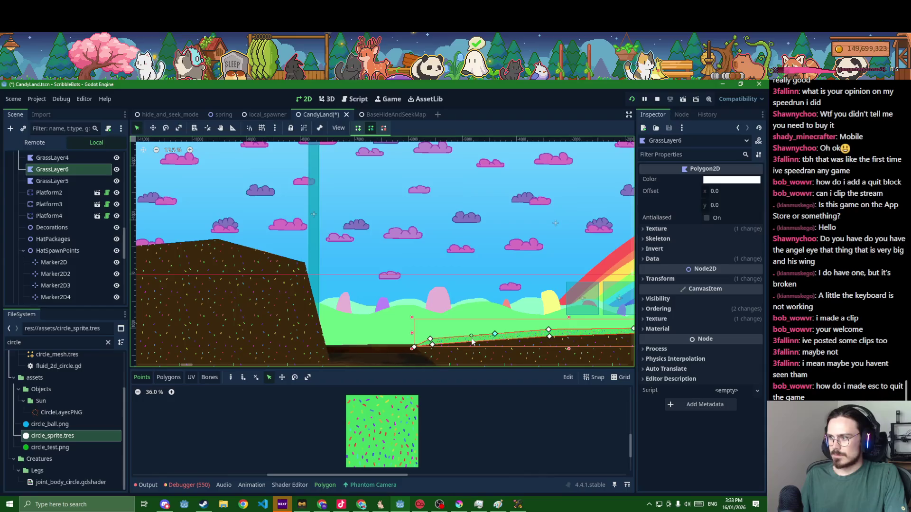
scroll(476, 343, up, 3)
click(476, 343)
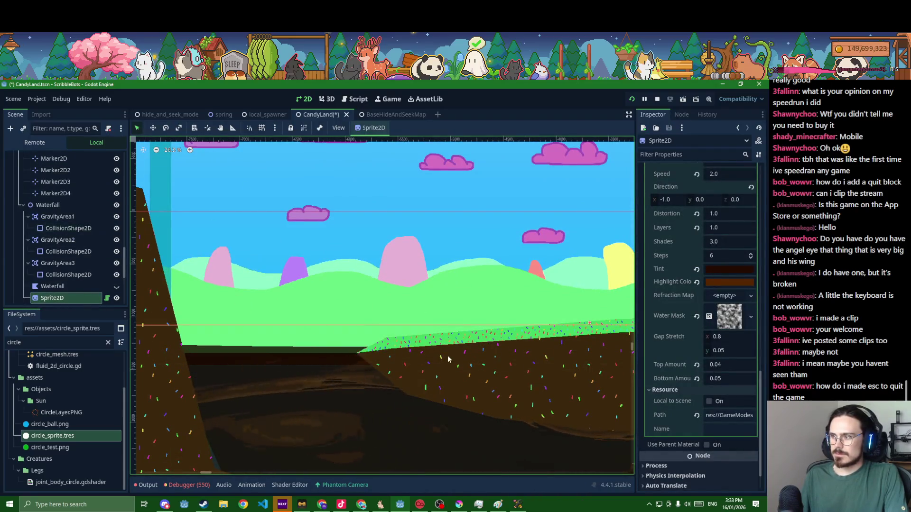
scroll(442, 343, down, 2)
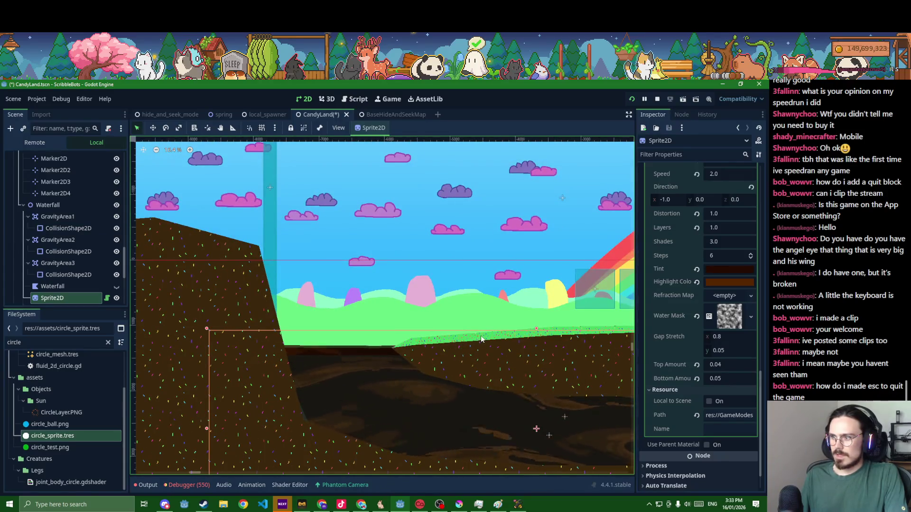
click(532, 334)
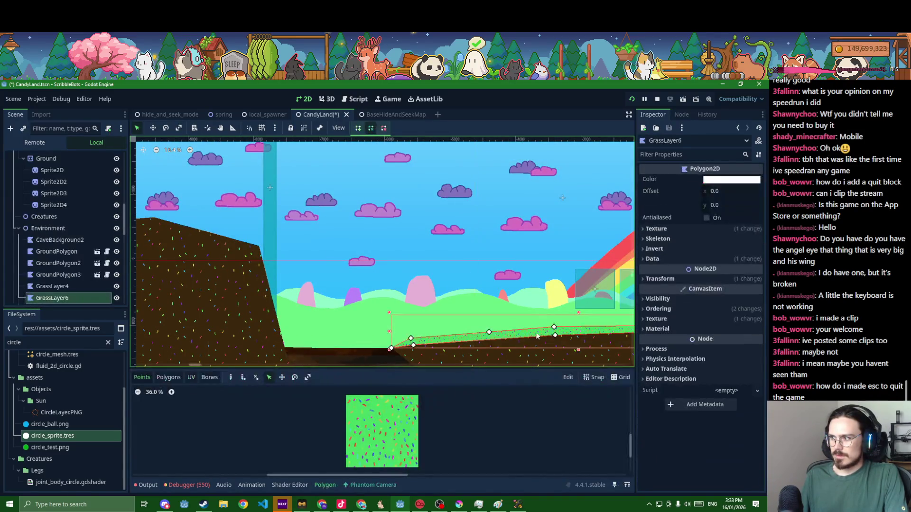
Bring the raised dirt plateau left of the cliff into view
scroll(201, 266, down, 1)
scroll(95, 256, down, 2)
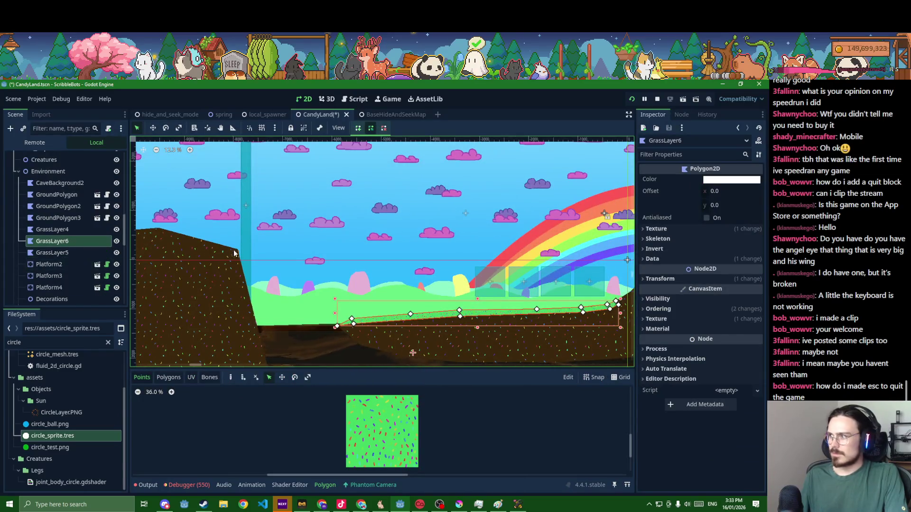
drag(248, 232, 410, 228)
scroll(417, 272, up, 5)
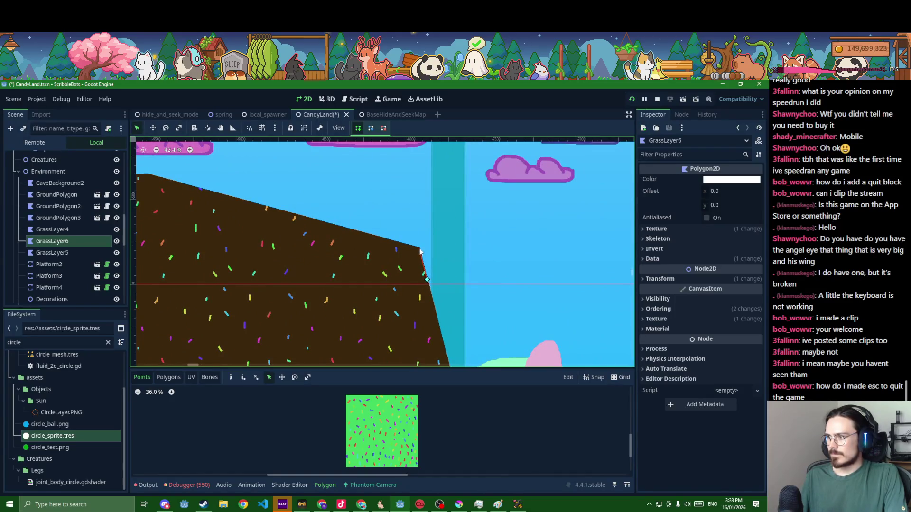
scroll(421, 251, down, 1)
scroll(403, 237, left, 5)
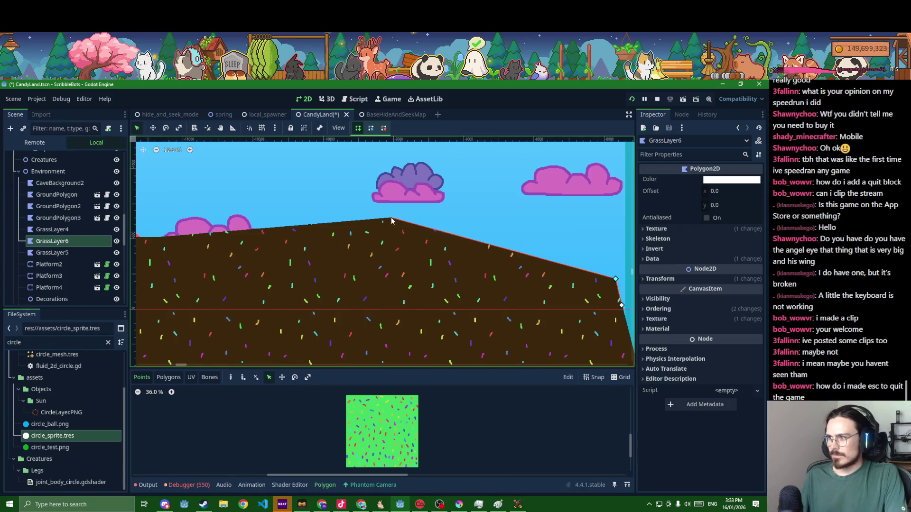
scroll(322, 226, left, 5)
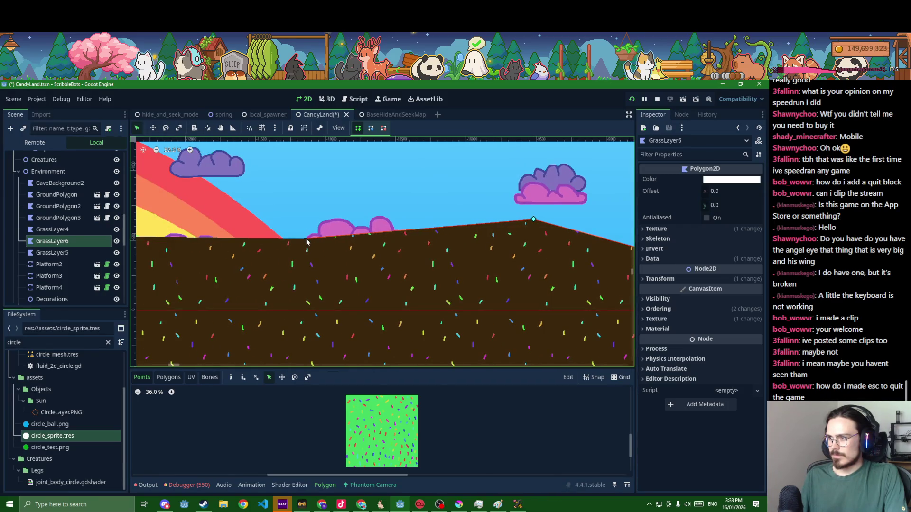
scroll(294, 243, left, 3)
scroll(269, 244, down, 2)
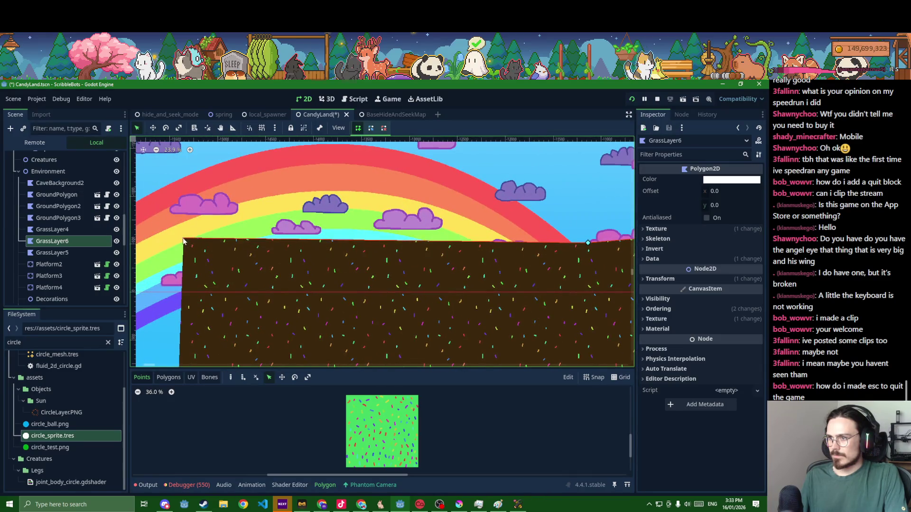
scroll(190, 256, down, 4)
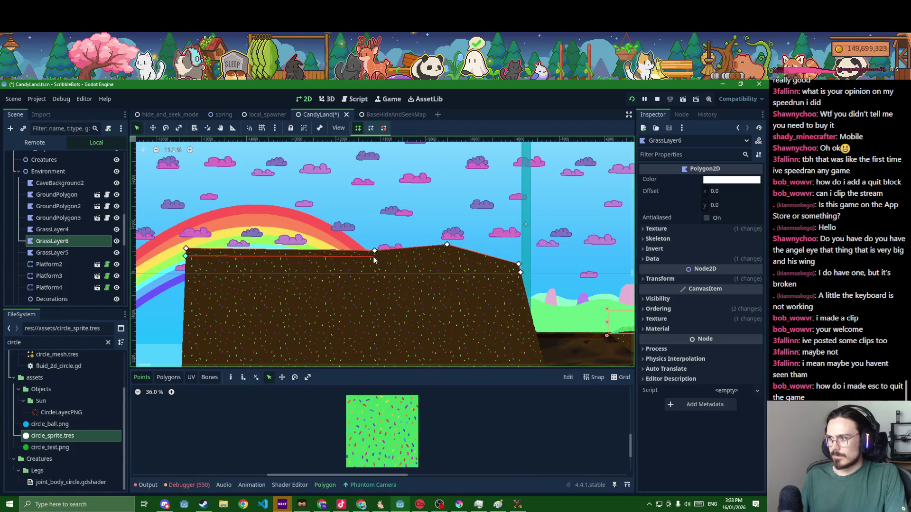
Place GrassLayer6's polygon points along the plateau top and save the scene
click(376, 258)
click(448, 250)
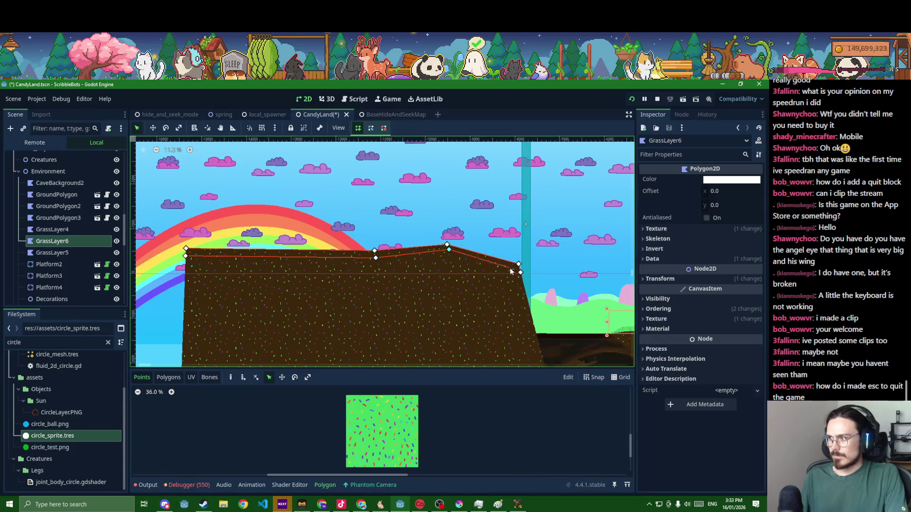
click(521, 272)
scroll(520, 274, down, 2)
key(ctrl+s)
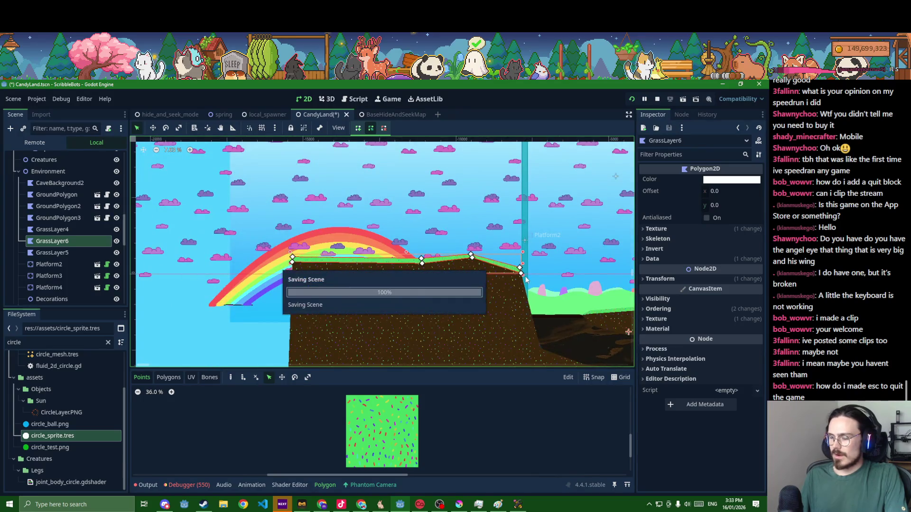
scroll(552, 315, down, 2)
scroll(405, 311, up, 1)
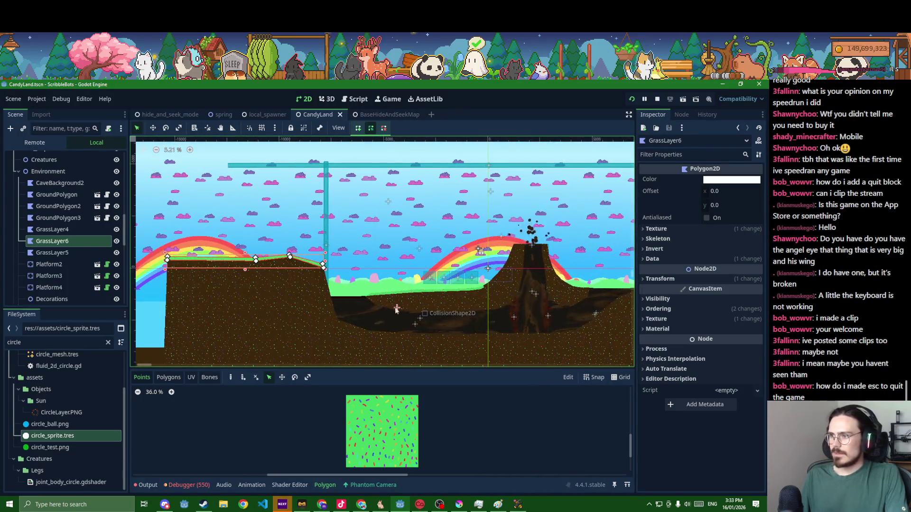
key(Escape)
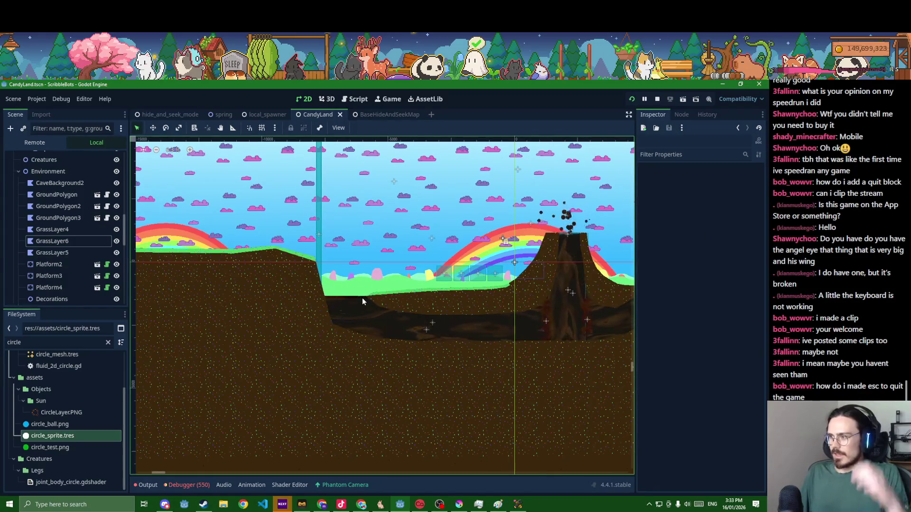
scroll(362, 297, down, 1)
drag(362, 297, 214, 290)
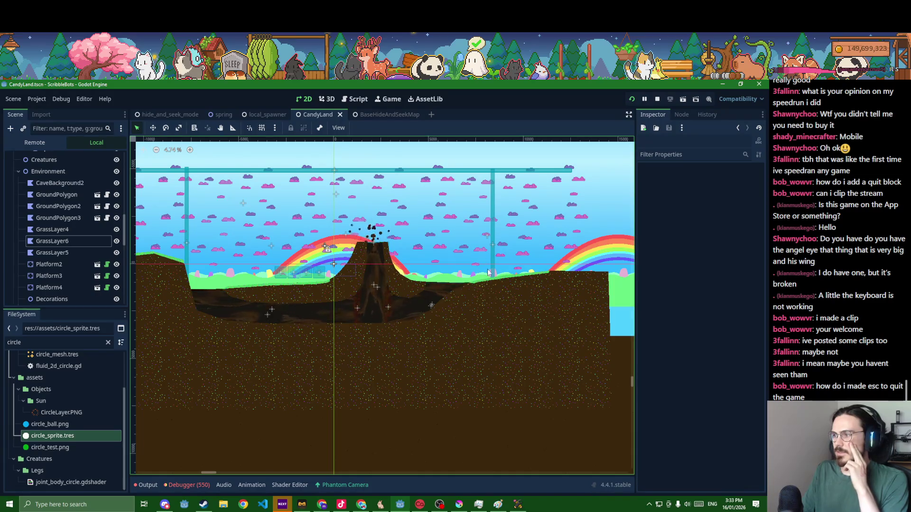
scroll(490, 280, up, 1)
scroll(490, 280, up, 3)
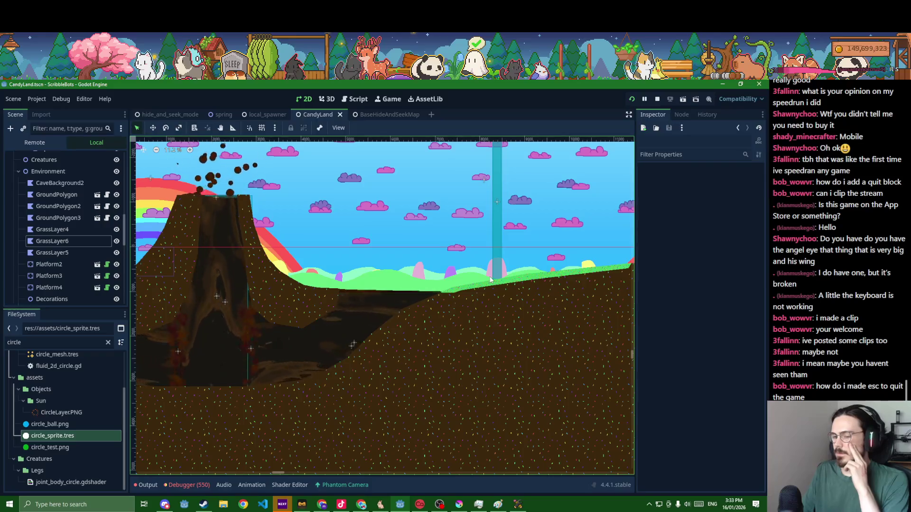
scroll(395, 250, up, 3)
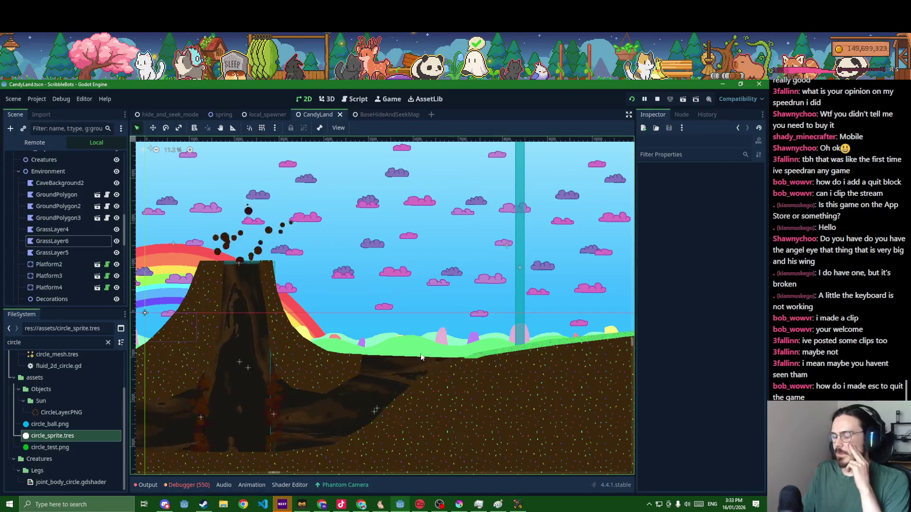
scroll(420, 354, down, 2)
scroll(420, 354, left, 10)
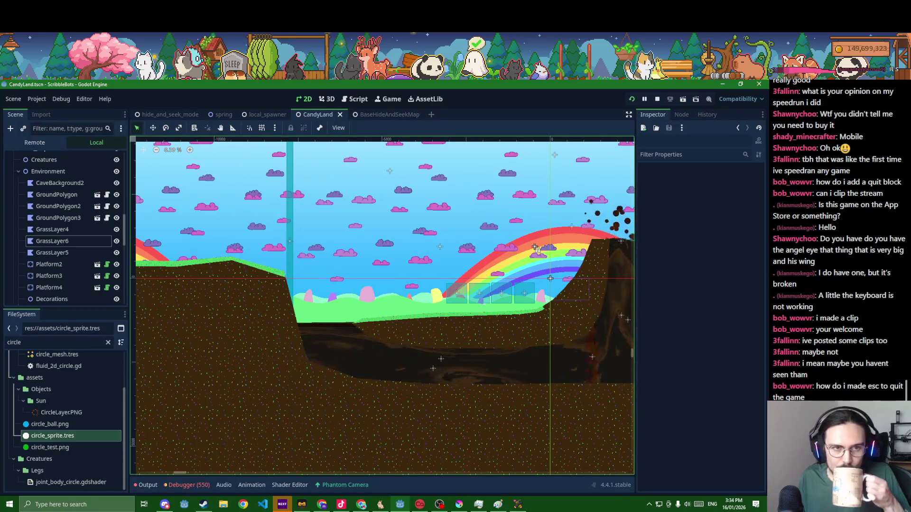
key(alt+Tab)
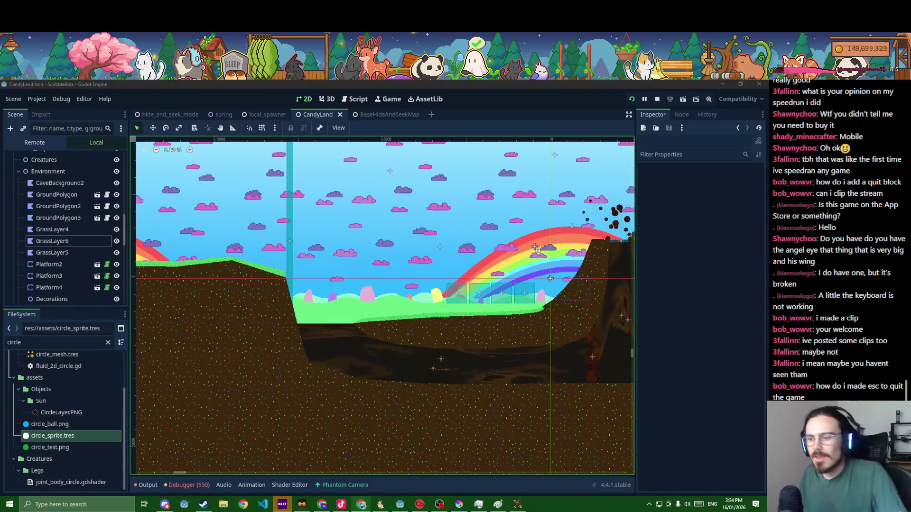
Select the GroundPolygon and centre the view on it
click(251, 372)
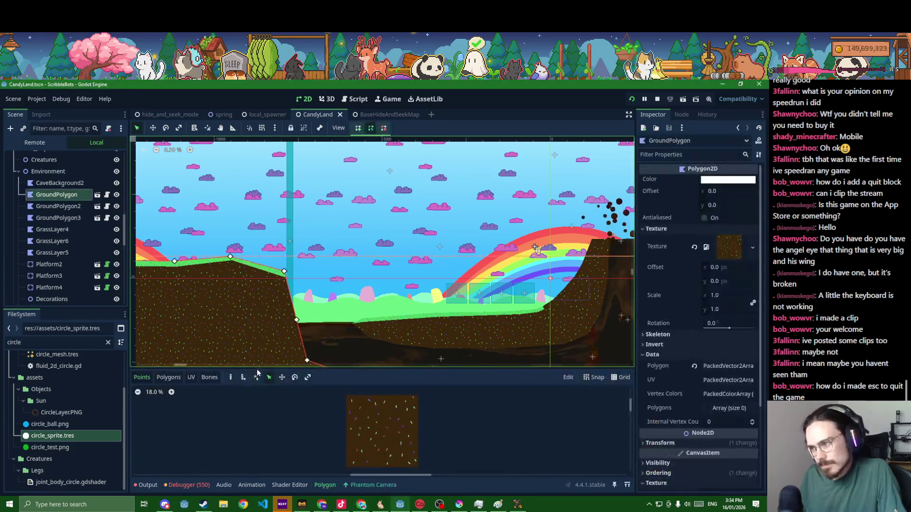
key(f)
scroll(375, 323, up, 2)
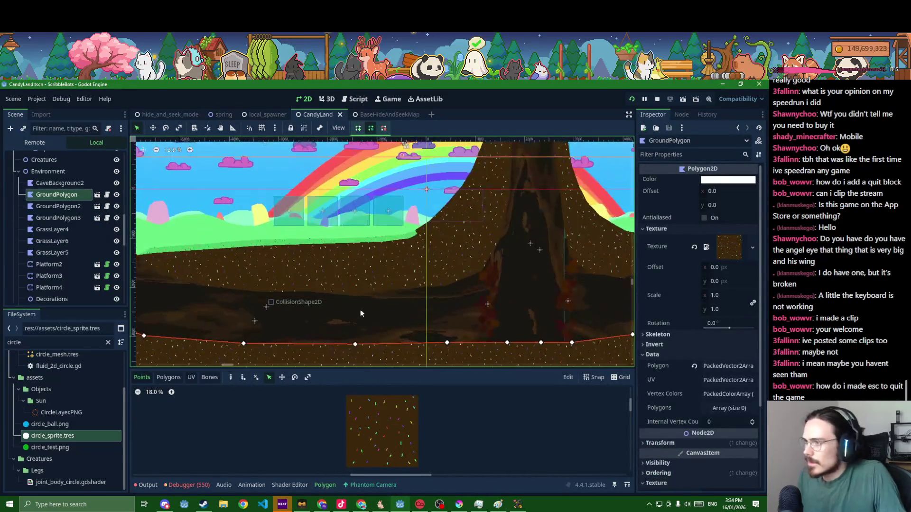
scroll(404, 325, left, 10)
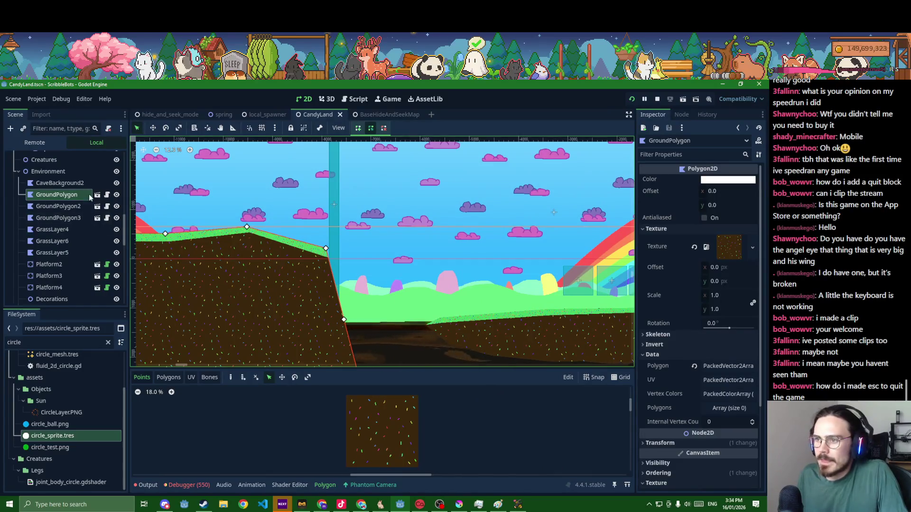
Create a Node2D under Environment named CottonCandyCastle and save the scene
click(48, 171)
key(ctrl+a)
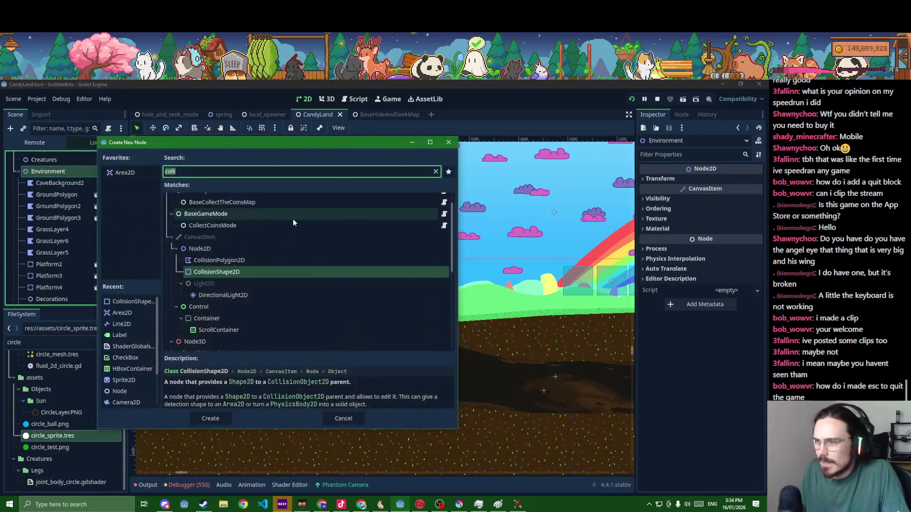
key(Up)
key(Up)
key(Return)
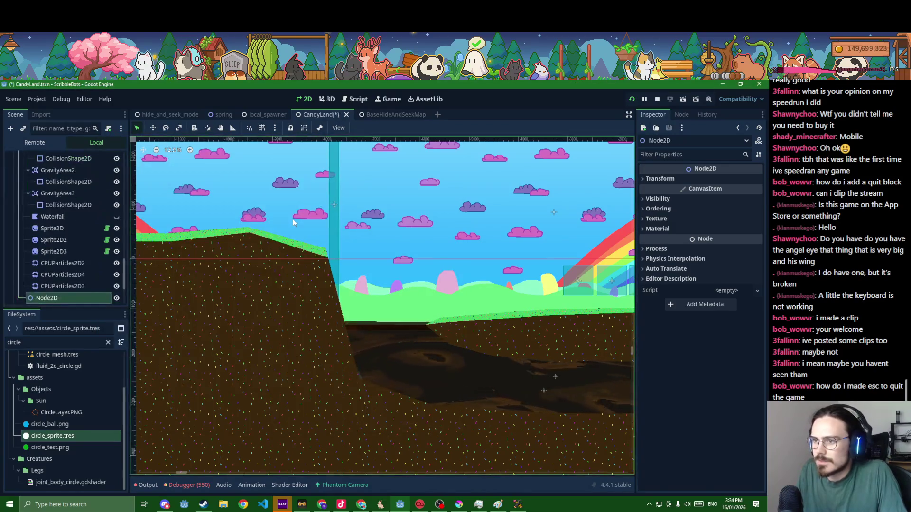
key(F2)
text(CottonCandyCastl)
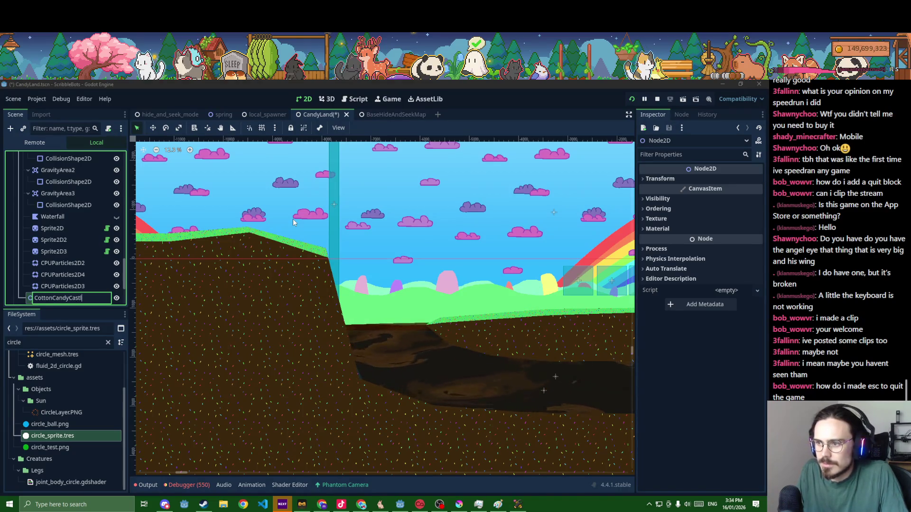
text(e)
key(Return)
key(ctrl+s)
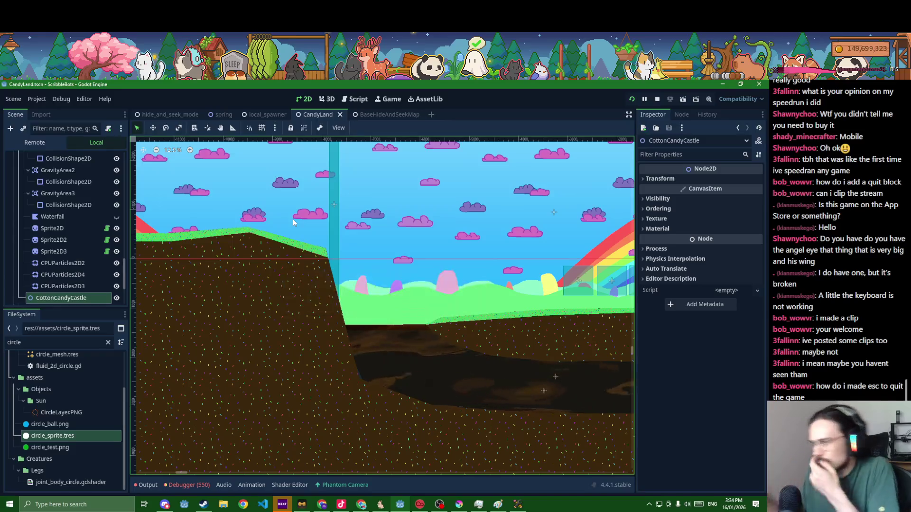
scroll(256, 228, down, 3)
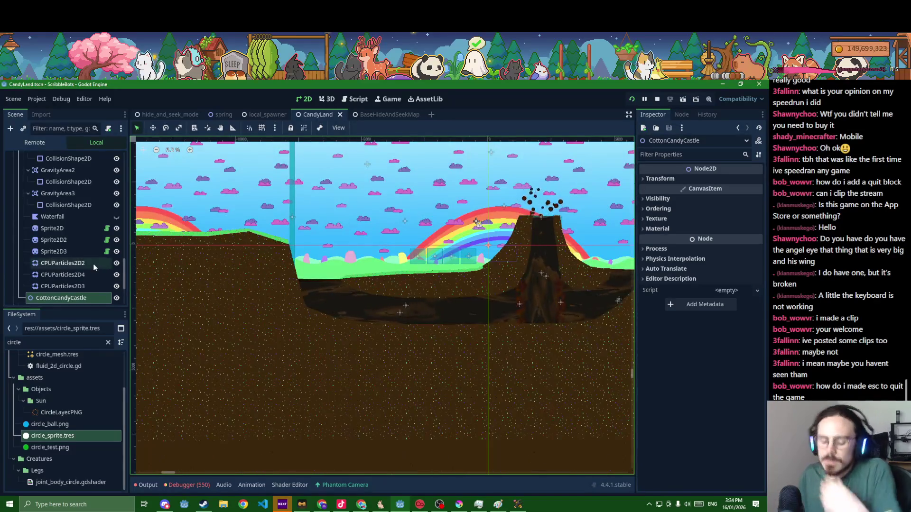
Filter the FileSystem for 'static' and add static_polygon.tscn under CottonCandyCastle
double_click(51, 342)
text(as)
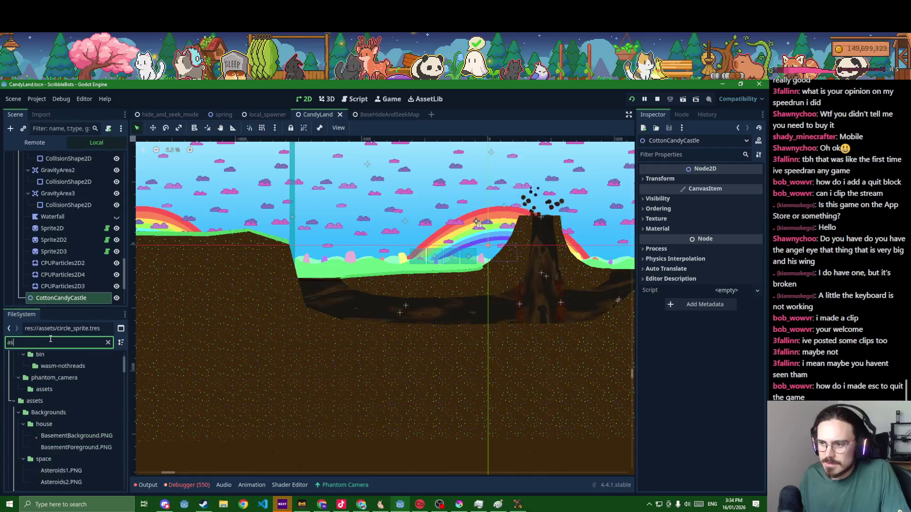
key(BackSpace)
key(BackSpace)
text(static)
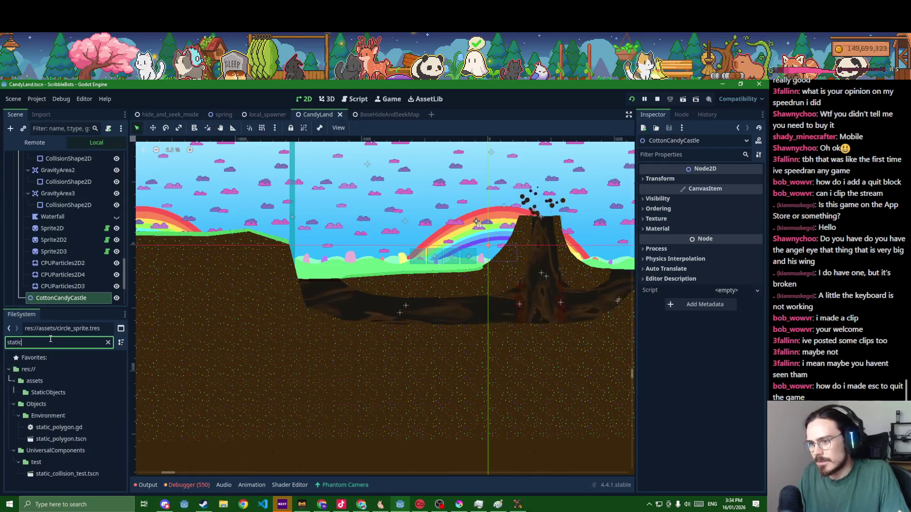
mouse_move(61, 439)
mouse_down()
mouse_move(61, 361)
mouse_move(85, 288)
mouse_up()
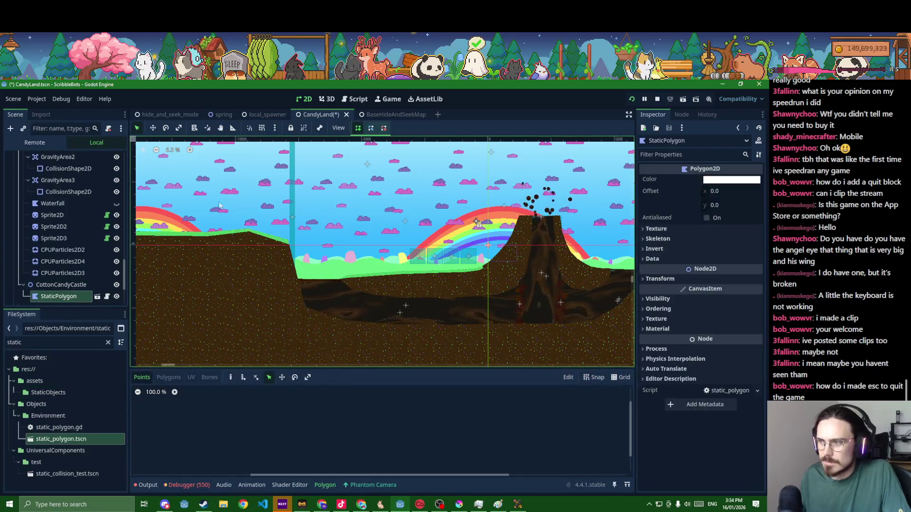
Set the new StaticPolygon's Color to a light pink
click(731, 179)
click(717, 327)
drag(711, 340, 687, 340)
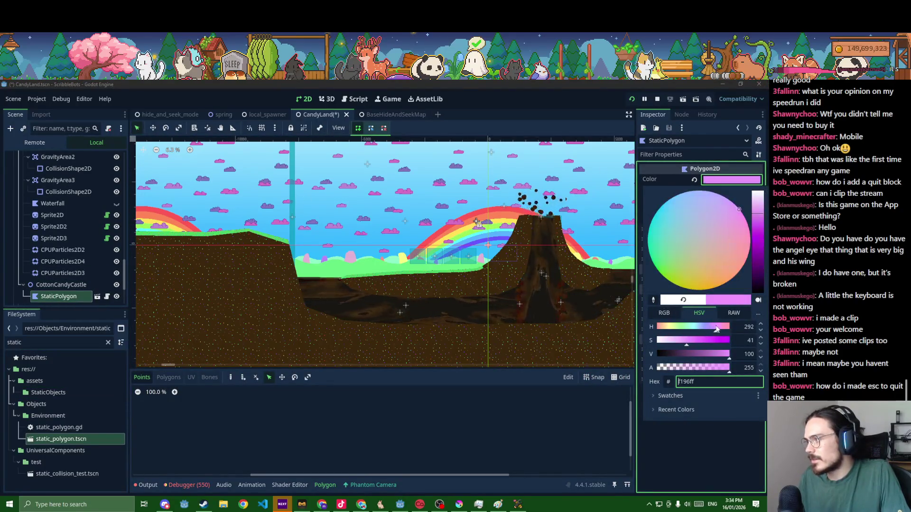
scroll(469, 289, up, 4)
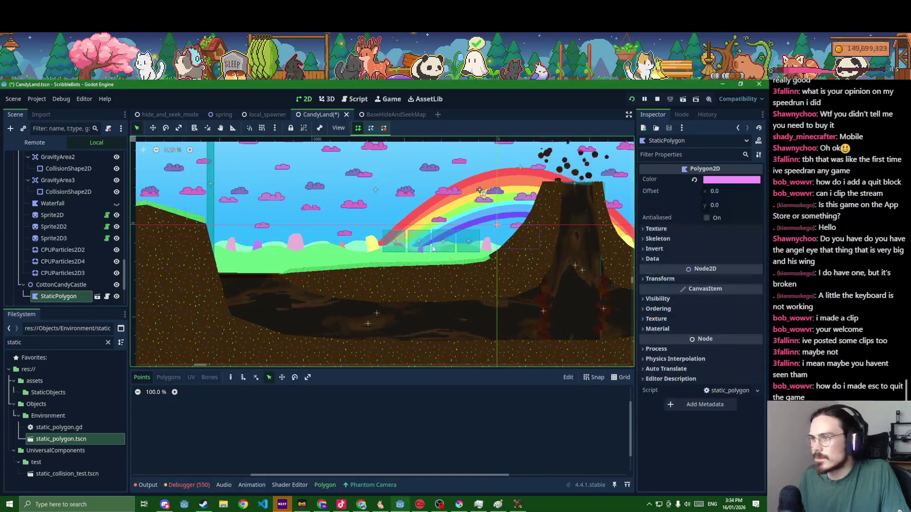
scroll(279, 251, down, 5)
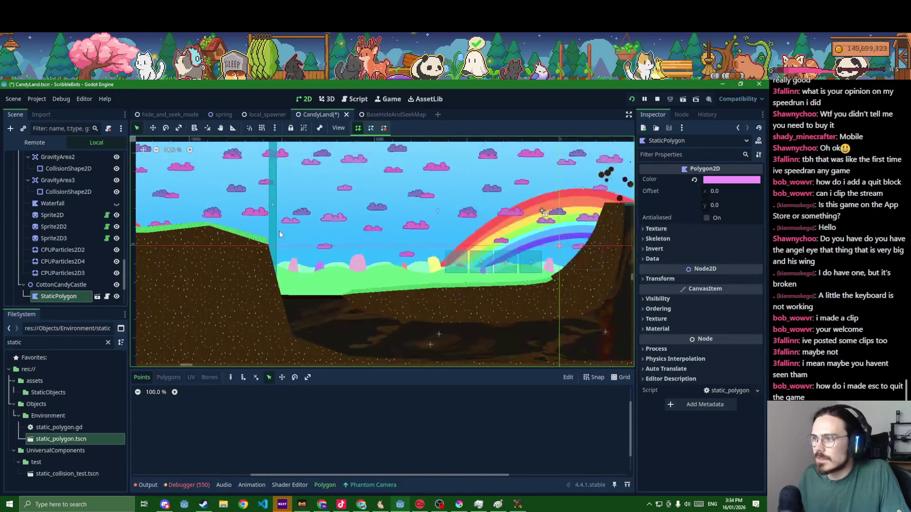
scroll(279, 251, down, 2)
Move the pink StaticPolygon to a new spot in the level
key(w)
mouse_move(408, 257)
mouse_down()
mouse_move(268, 230)
mouse_move(290, 228)
mouse_up()
scroll(231, 206, up, 2)
key(q)
scroll(266, 228, up, 5)
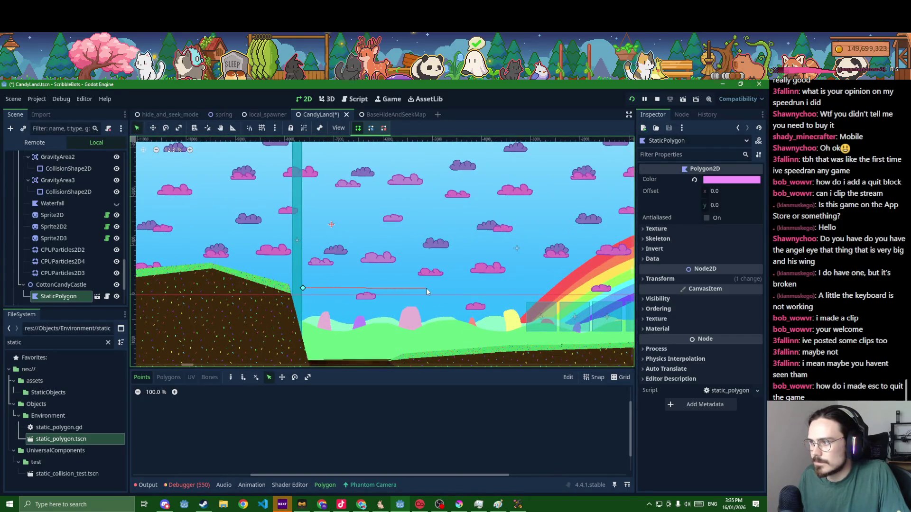
Add new corners to the polygon outline and close it so it fills pink
click(440, 288)
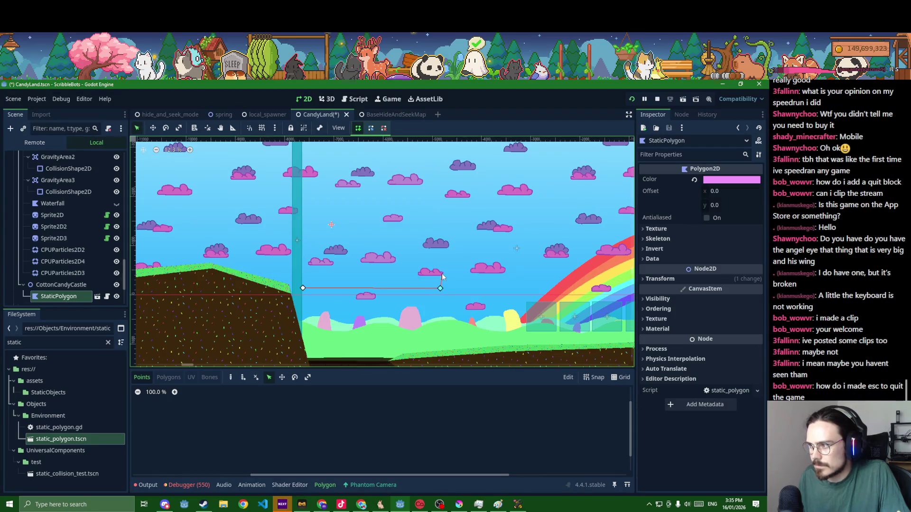
scroll(444, 285, up, 5)
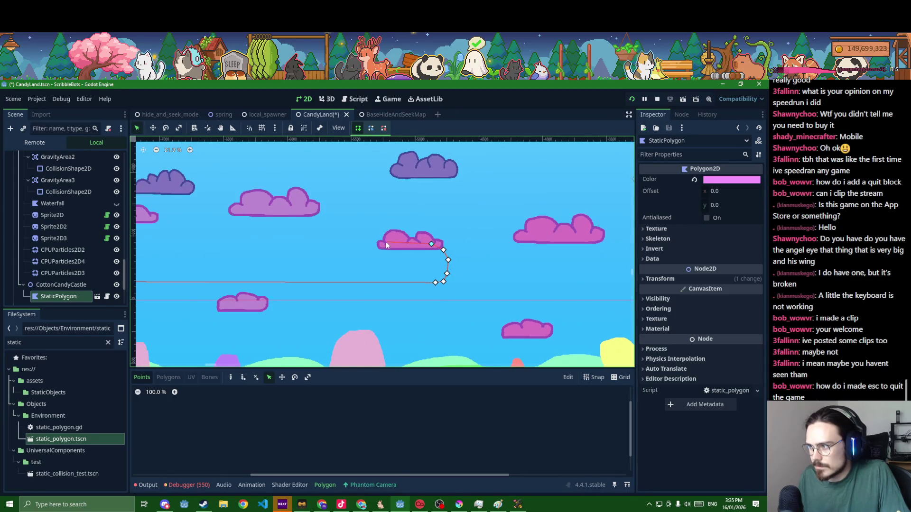
scroll(365, 250, down, 3)
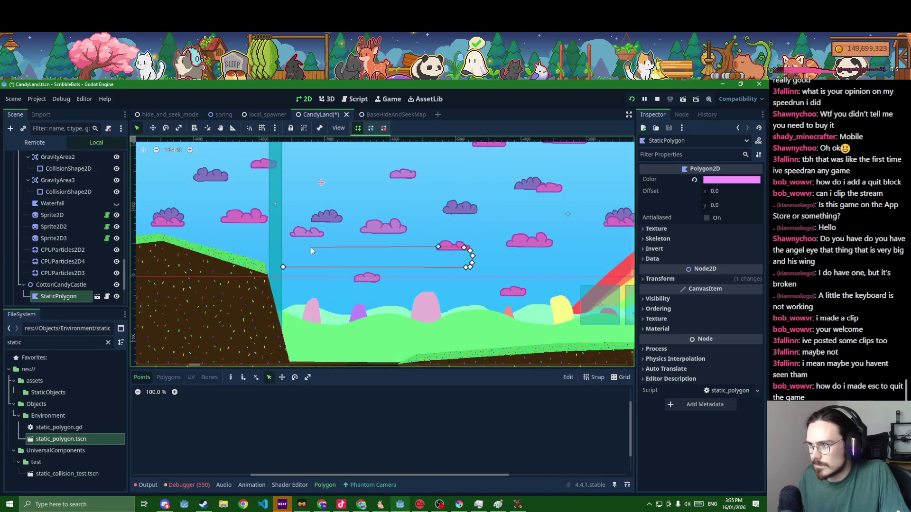
click(300, 246)
scroll(299, 199, down, 2)
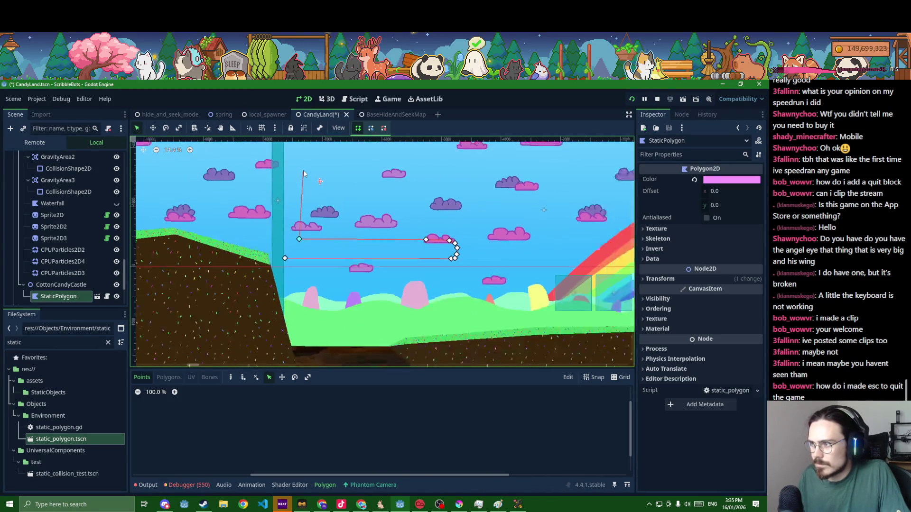
scroll(300, 199, up, 2)
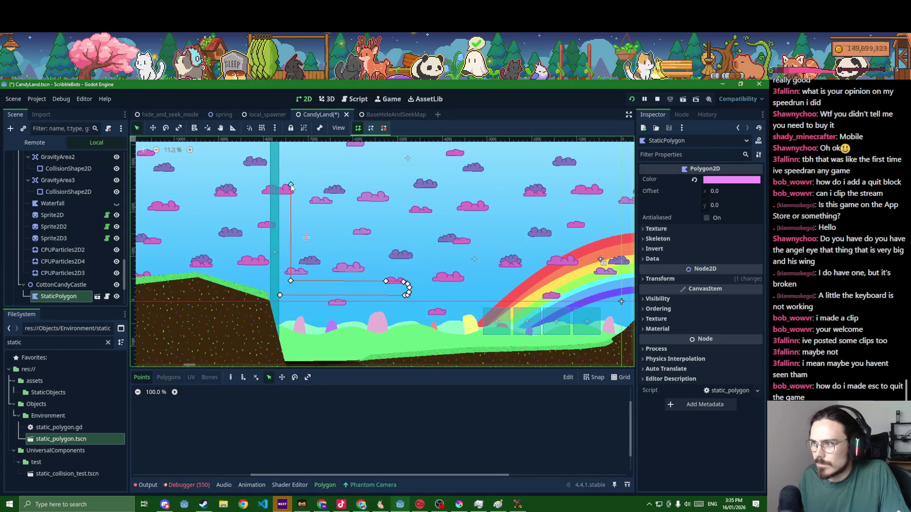
click(408, 186)
scroll(405, 194, up, 2)
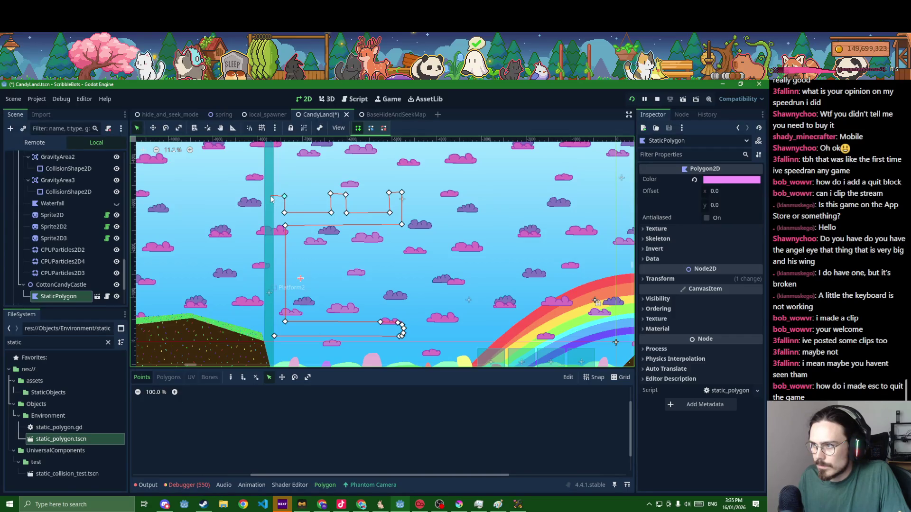
click(268, 196)
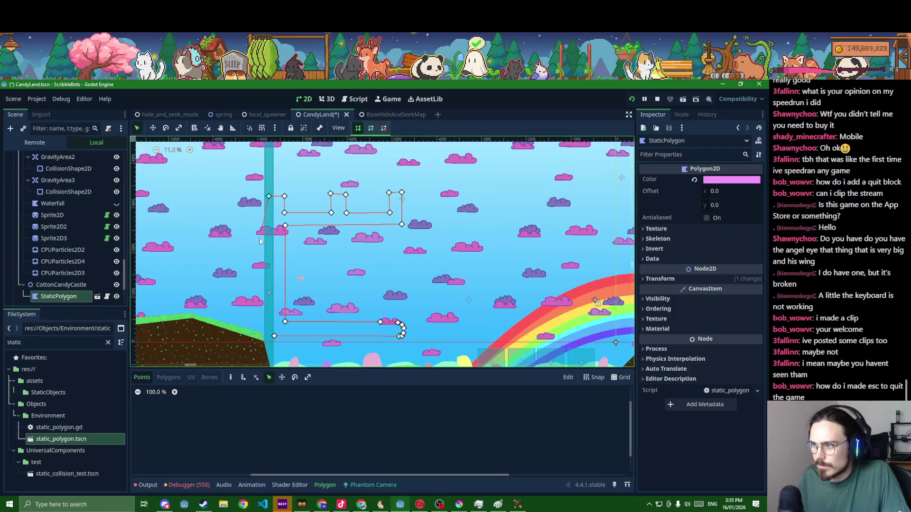
click(267, 337)
Undo and redo the last edit, then nudge the lower-left corner right and slightly up
scroll(265, 336, up, 3)
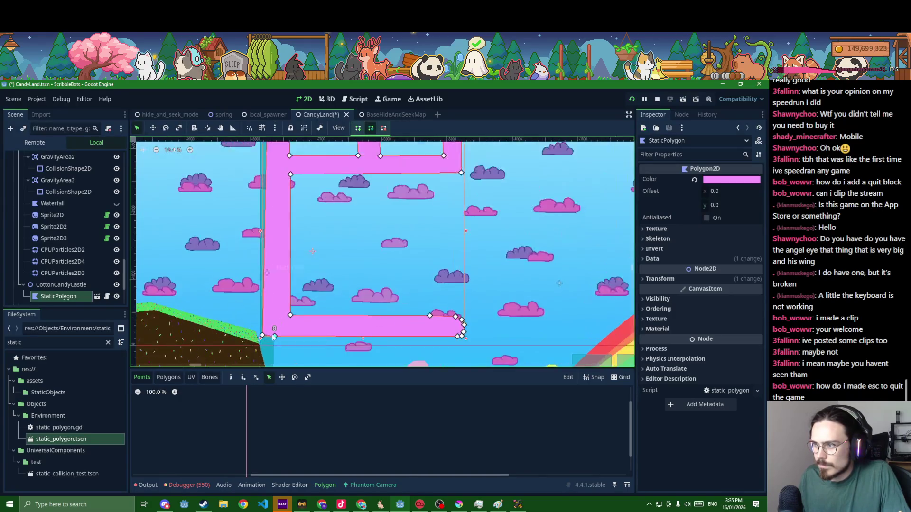
key(ctrl+z)
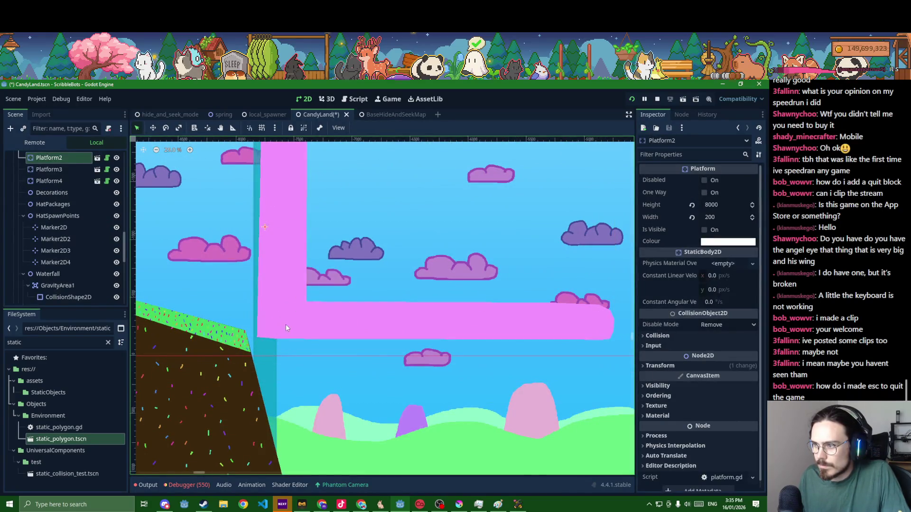
key(ctrl+shift+z)
drag(259, 340, 265, 344)
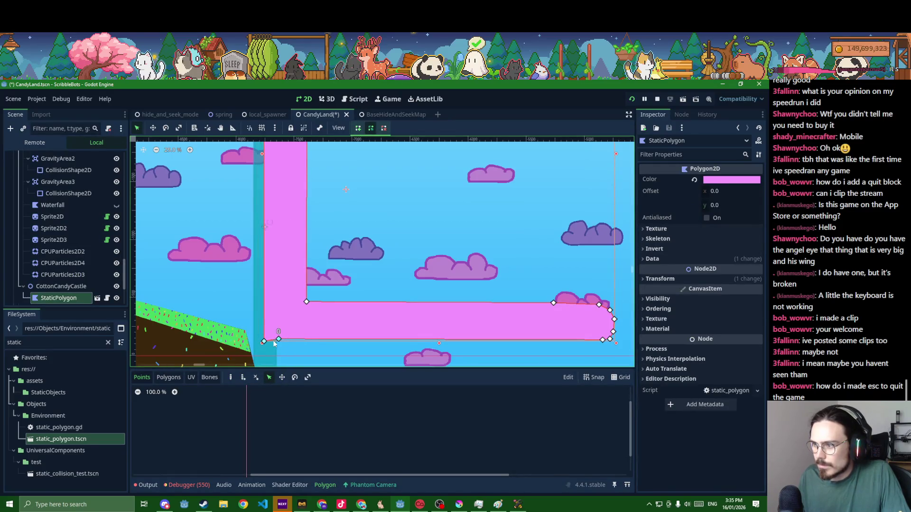
drag(266, 344, 267, 341)
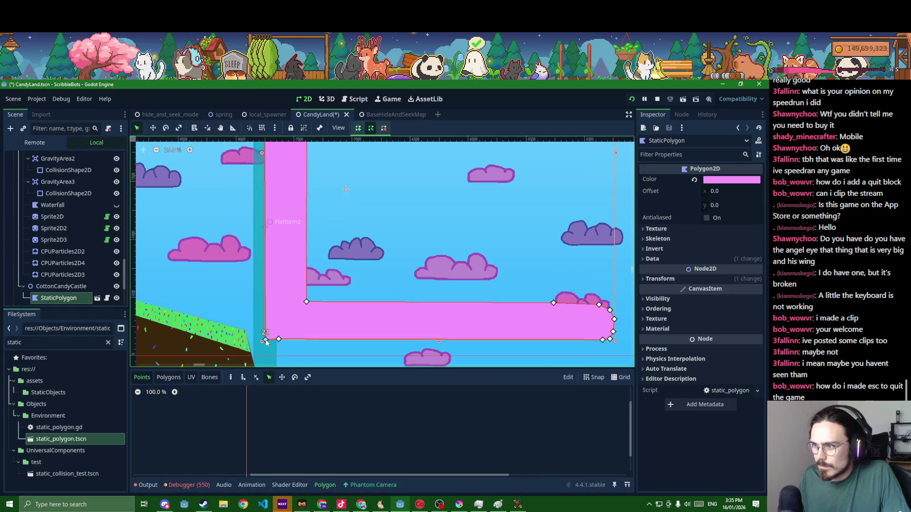
Drag the battlement and wall corners until the tops and edges are level
click(384, 128)
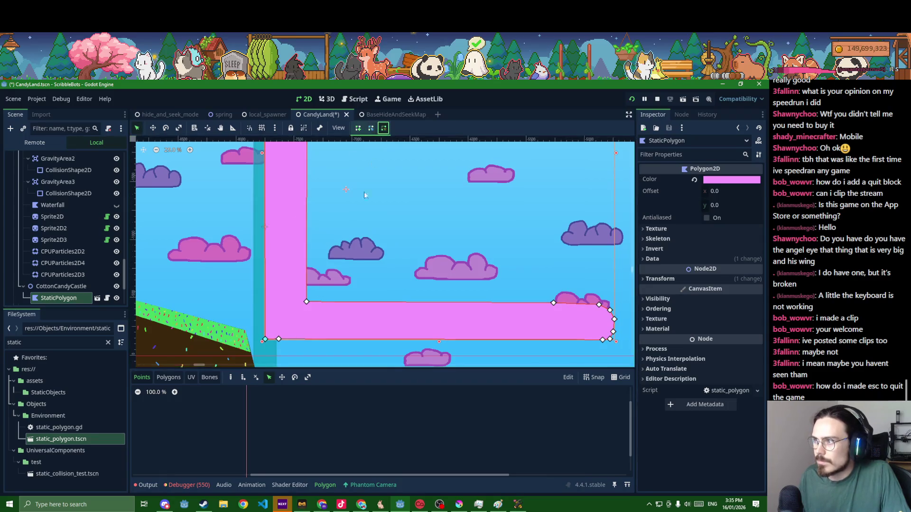
scroll(322, 325, down, 5)
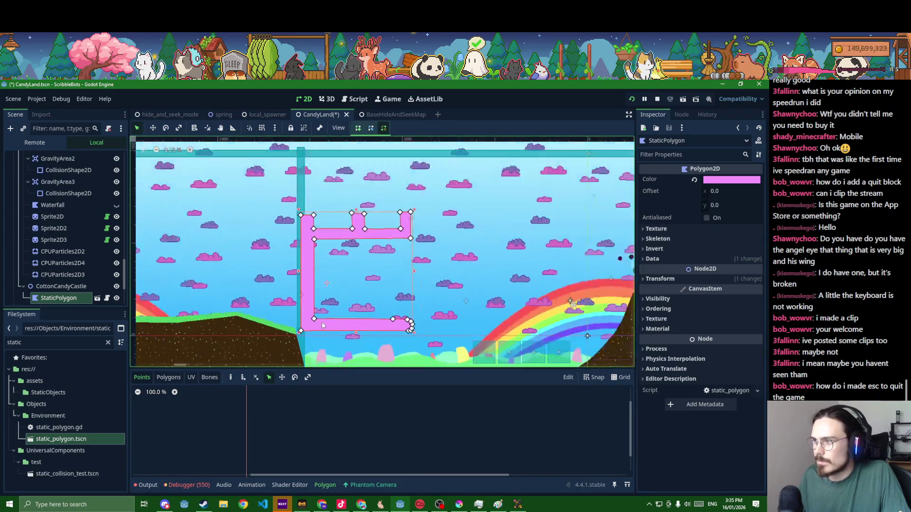
scroll(350, 249, up, 6)
click(371, 128)
scroll(388, 213, up, 2)
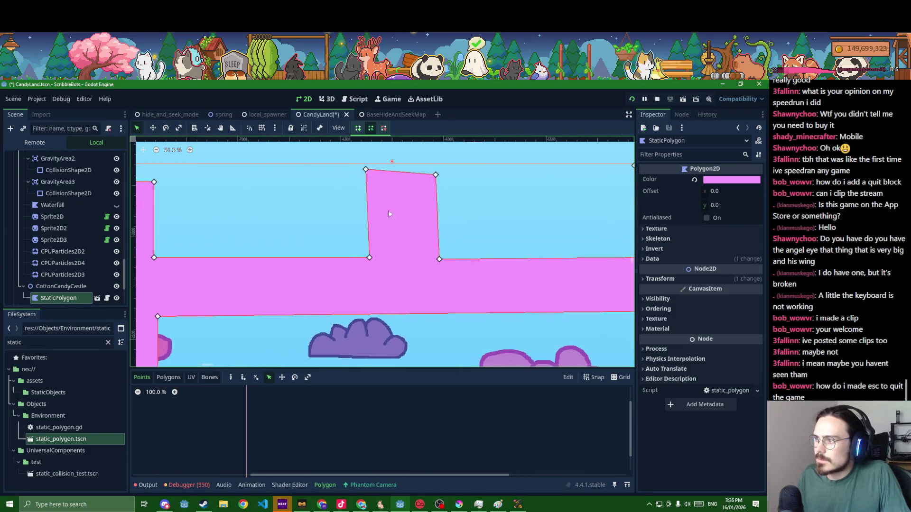
drag(436, 176, 439, 165)
drag(368, 171, 368, 165)
drag(370, 260, 368, 258)
scroll(367, 258, down, 3)
mouse_move(232, 214)
mouse_down()
mouse_move(236, 205)
mouse_move(190, 200)
mouse_up()
drag(538, 261, 534, 261)
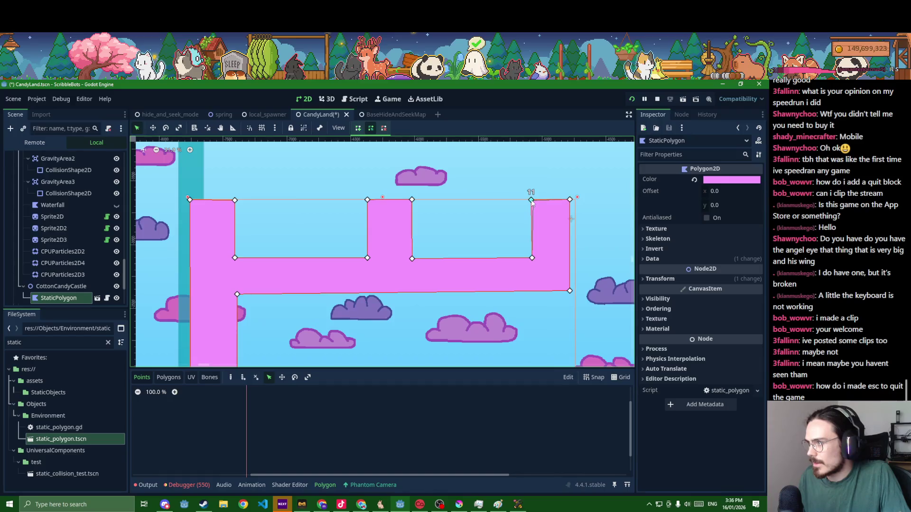
drag(573, 295, 570, 294)
Save the CandyLand scene
scroll(571, 294, down, 1)
scroll(535, 296, down, 1)
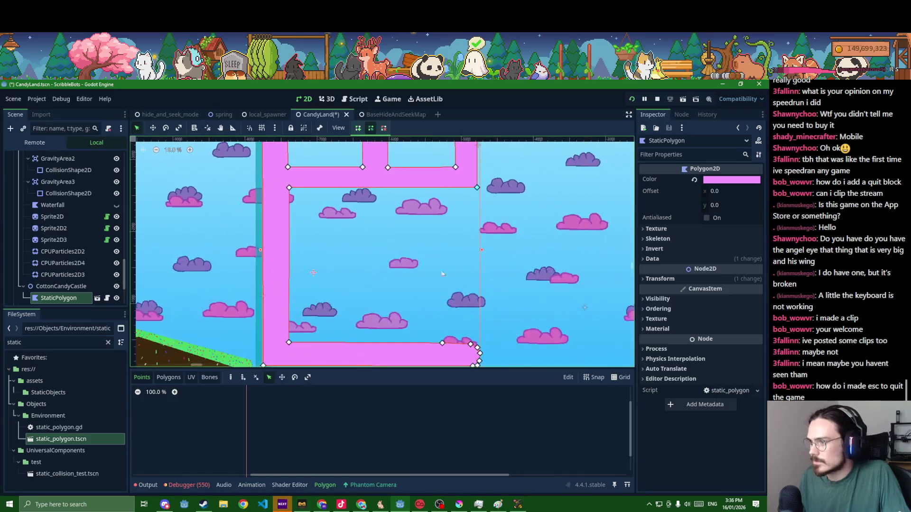
scroll(403, 187, down, 3)
key(ctrl+s)
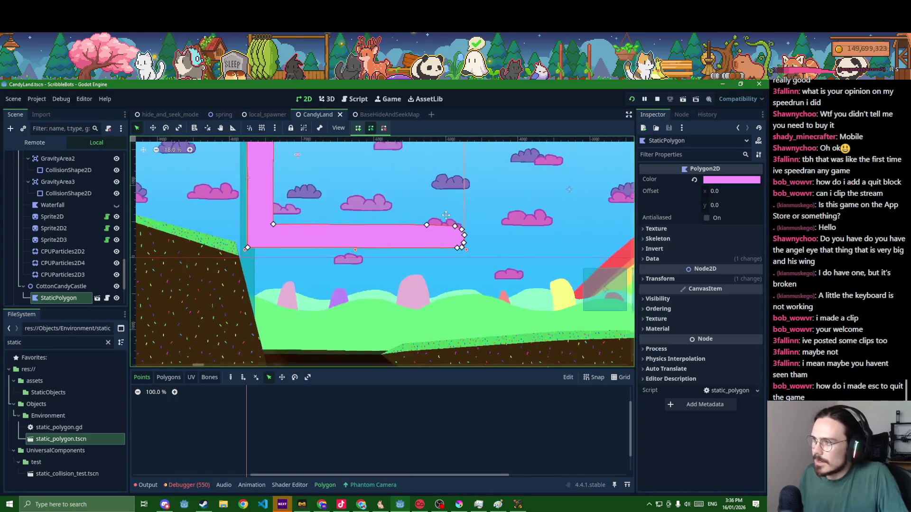
scroll(297, 237, down, 3)
scroll(71, 291, down, 2)
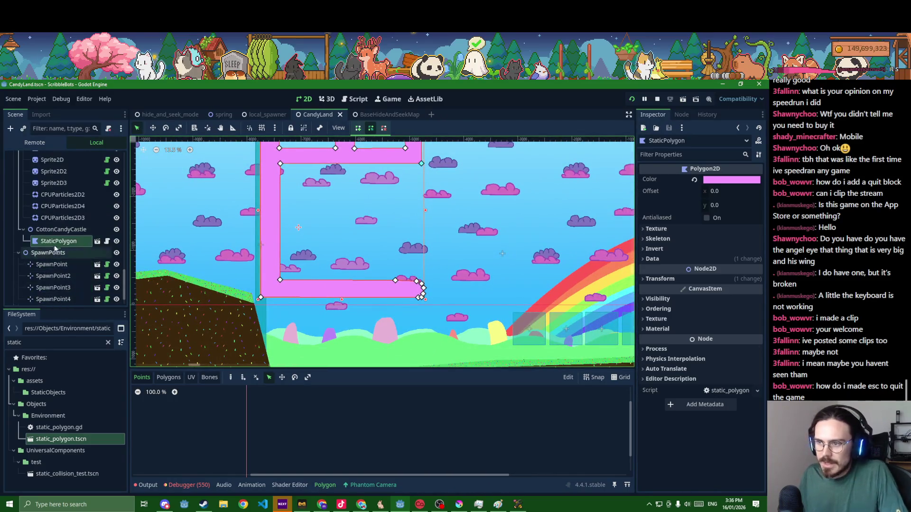
Add a Polygon2D child under CottonCandyCastle and rename it CastleBackground
click(54, 230)
key(ctrl+a)
text(poly)
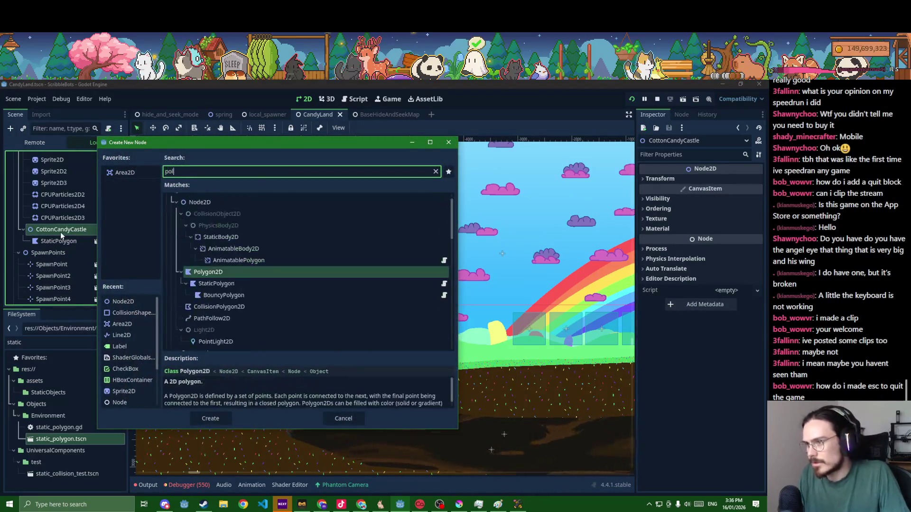
key(Return)
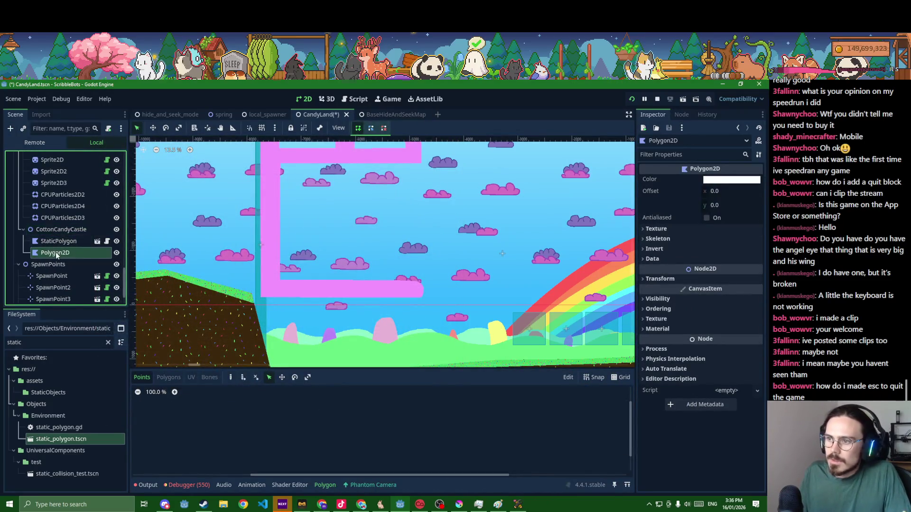
double_click(56, 253)
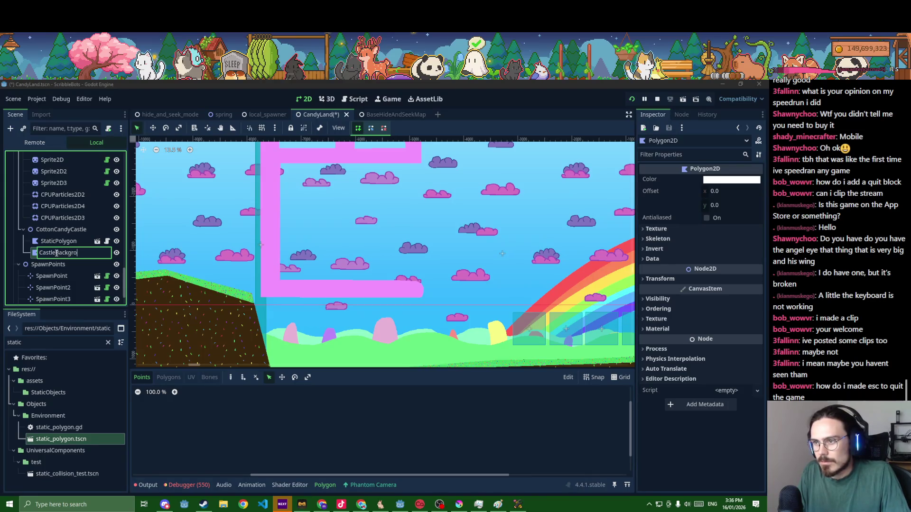
text(und)
key(Return)
Reposition CastleBackground and move the pink castle outline toward the volcano
scroll(401, 246, down, 3)
key(w)
drag(401, 246, 323, 219)
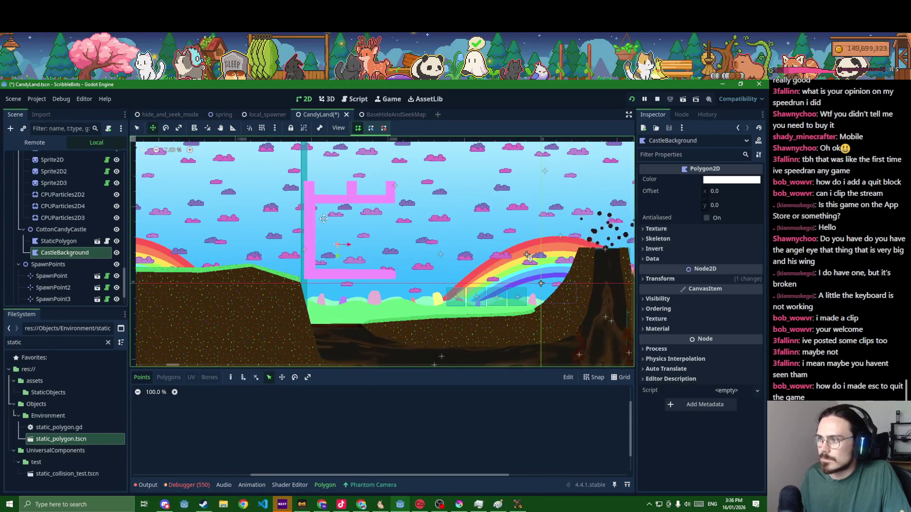
scroll(314, 202, up, 4)
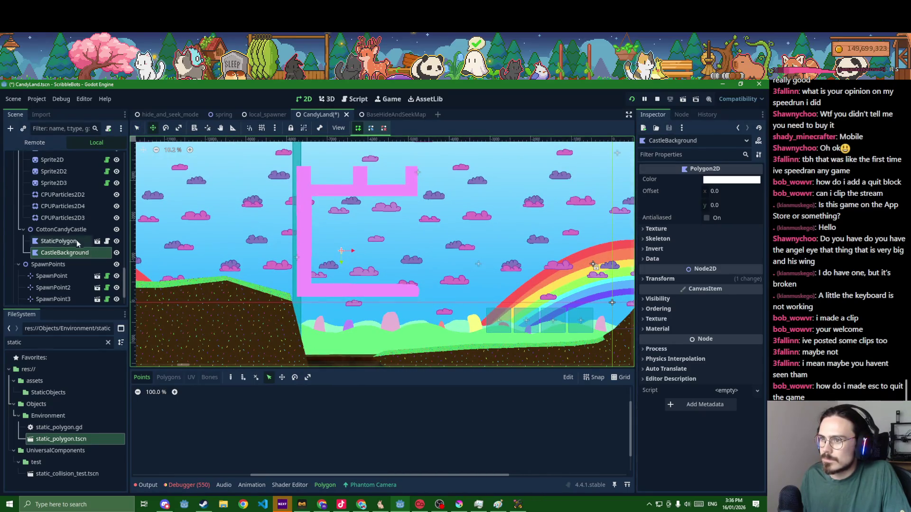
click(75, 242)
scroll(71, 266, down, 2)
scroll(223, 237, down, 4)
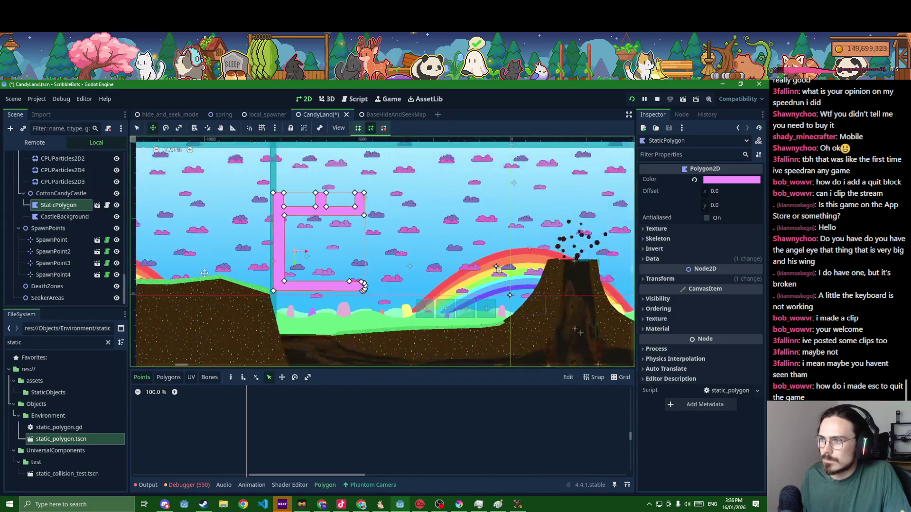
click(60, 194)
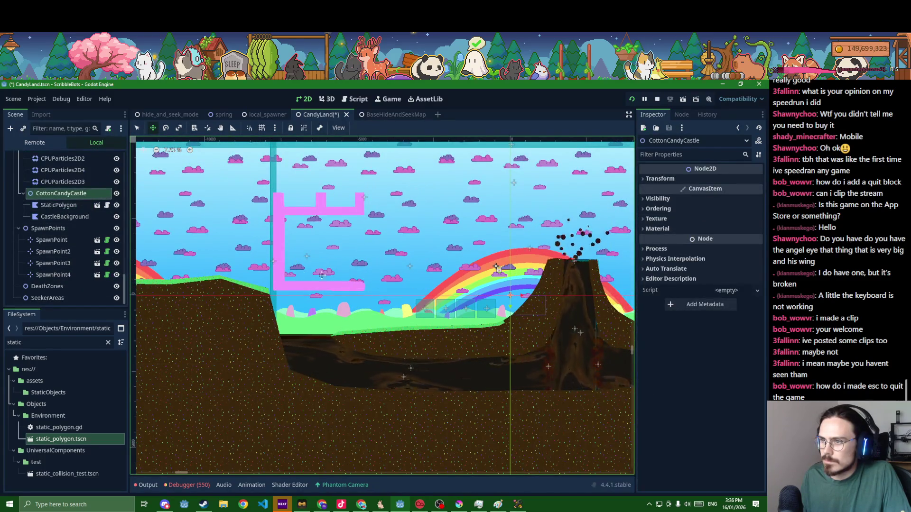
click(59, 205)
drag(294, 252, 545, 316)
Move the whole CottonCandyCastle group left and up, then save the scene
click(65, 216)
click(60, 193)
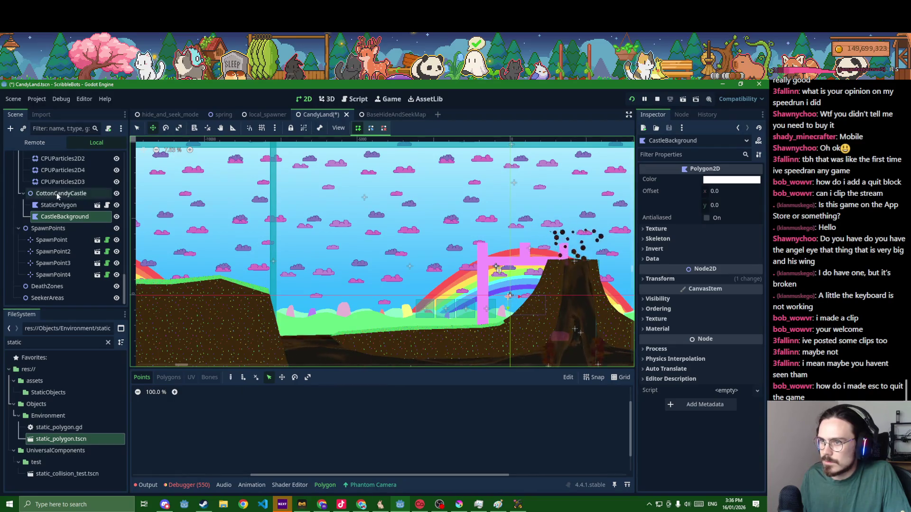
drag(443, 307, 240, 255)
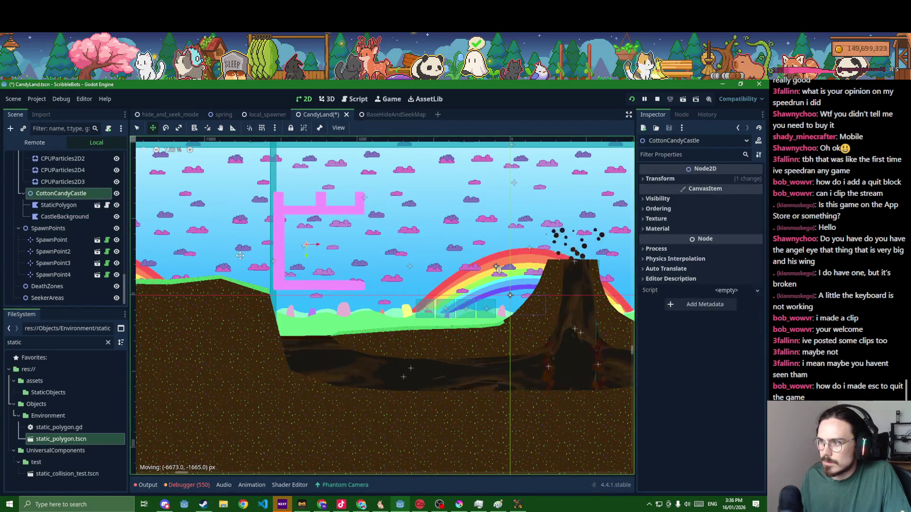
key(ctrl+s)
scroll(308, 249, up, 5)
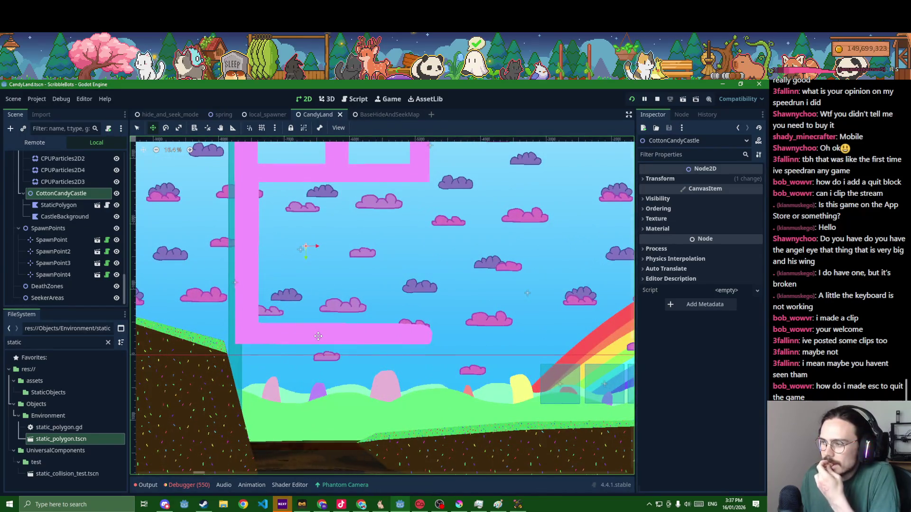
Set CastleBackground's colour to muted purple 945bde (hue 266, saturation 59, value 87)
click(63, 217)
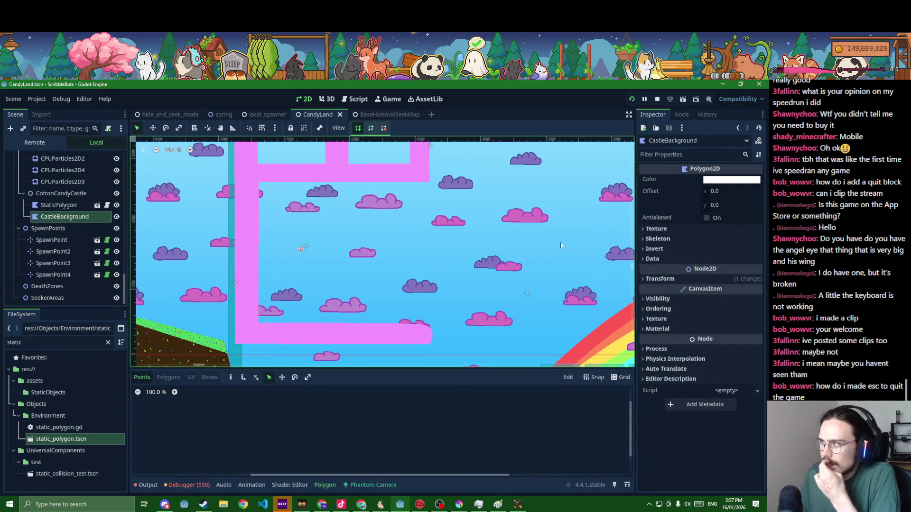
click(722, 181)
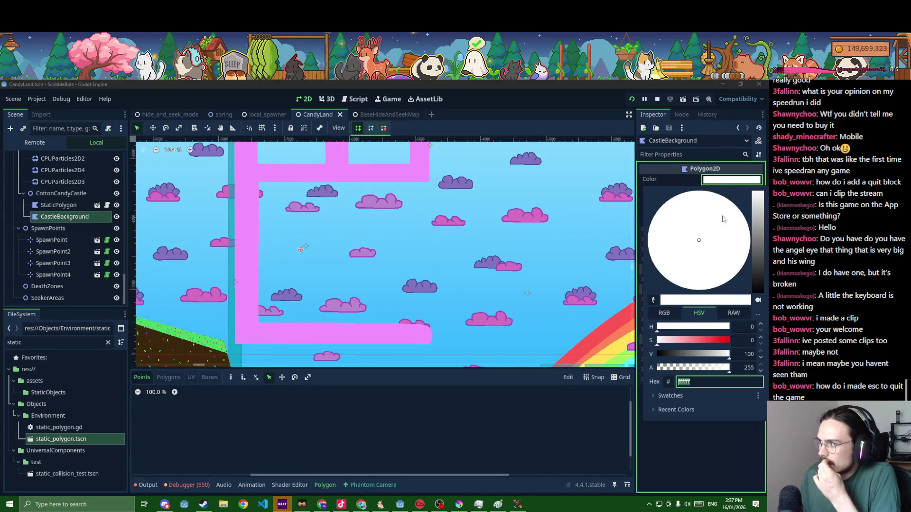
click(712, 327)
click(714, 341)
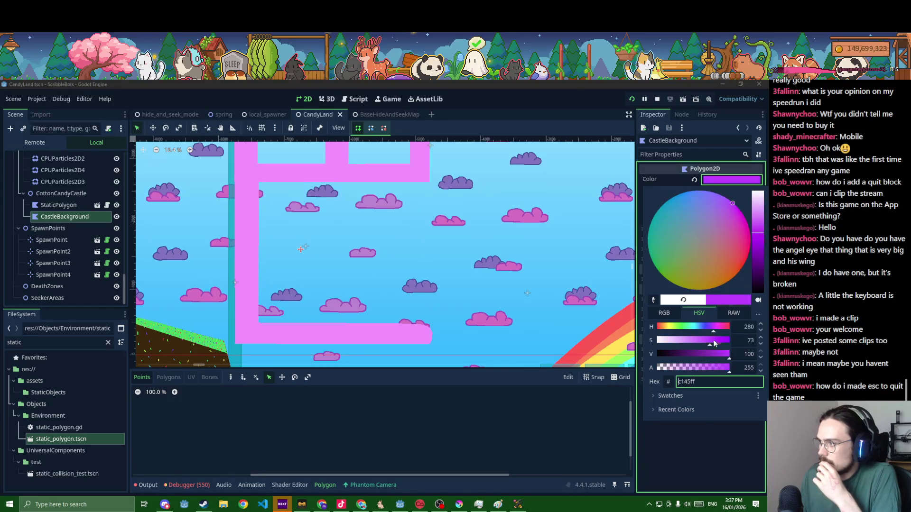
click(711, 327)
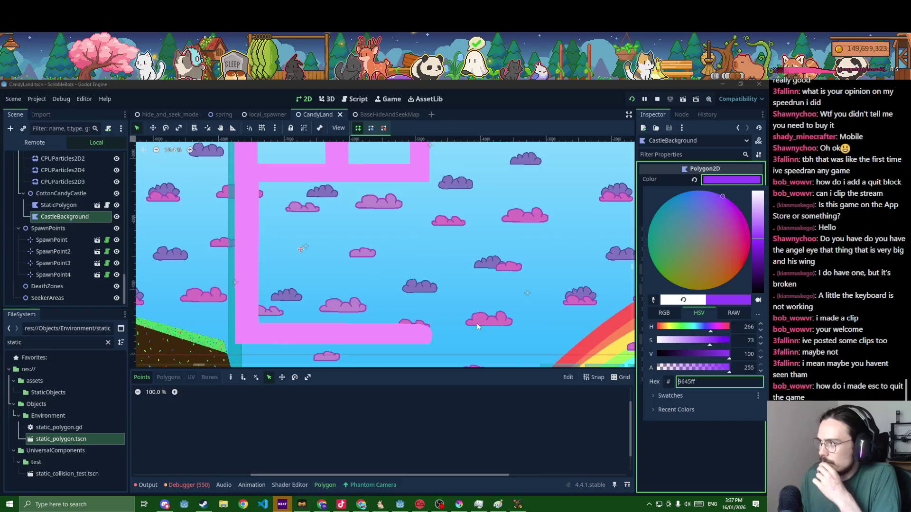
click(394, 338)
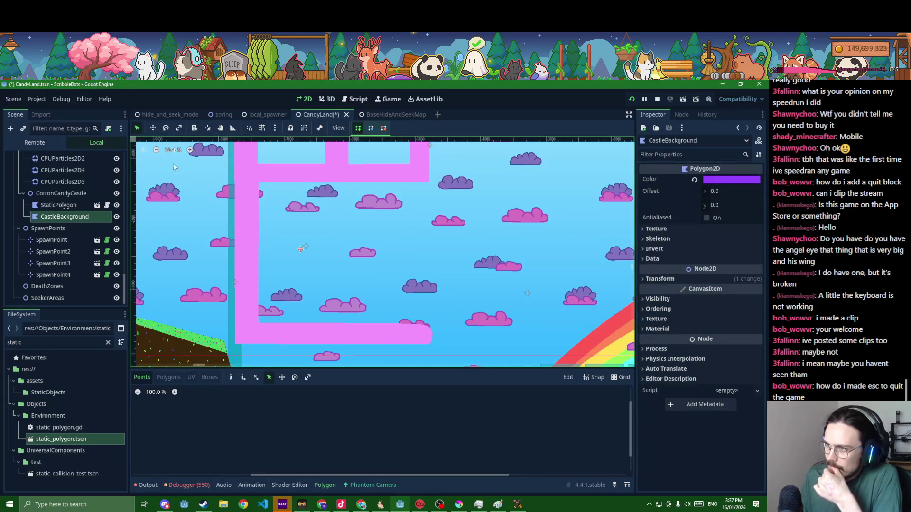
click(732, 180)
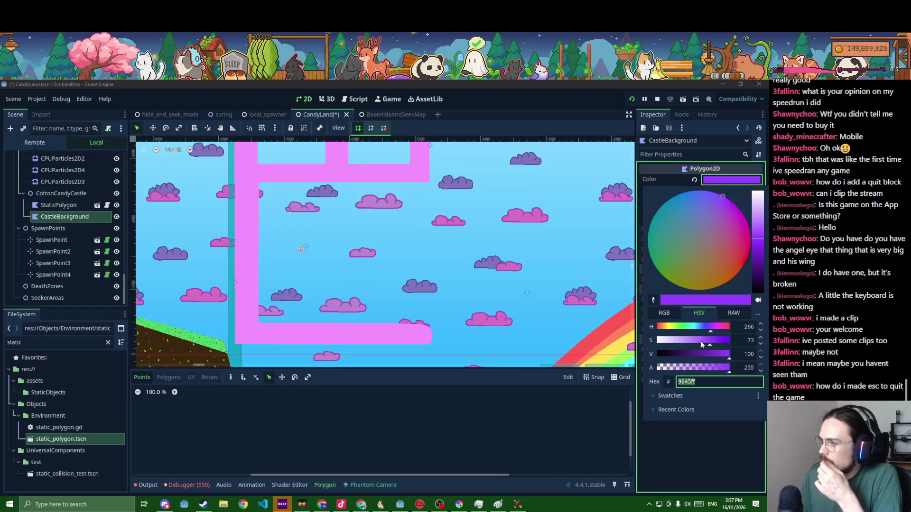
click(701, 345)
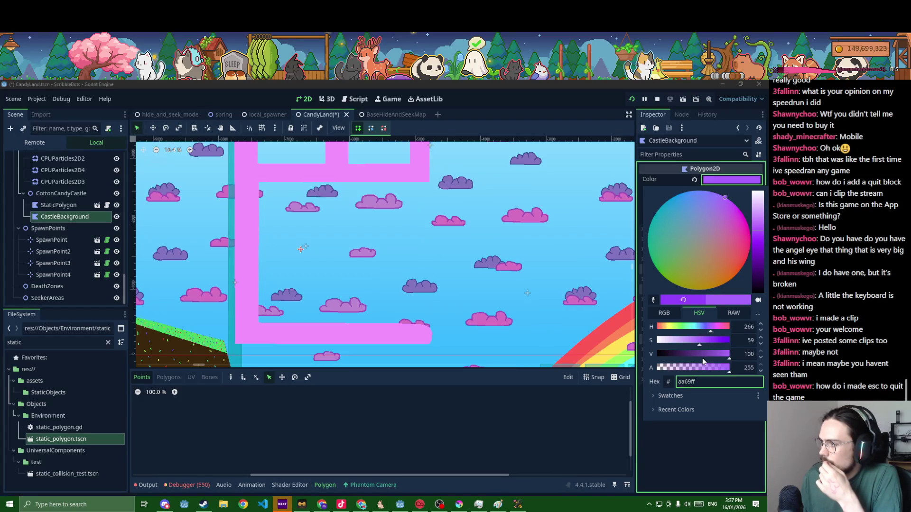
click(719, 354)
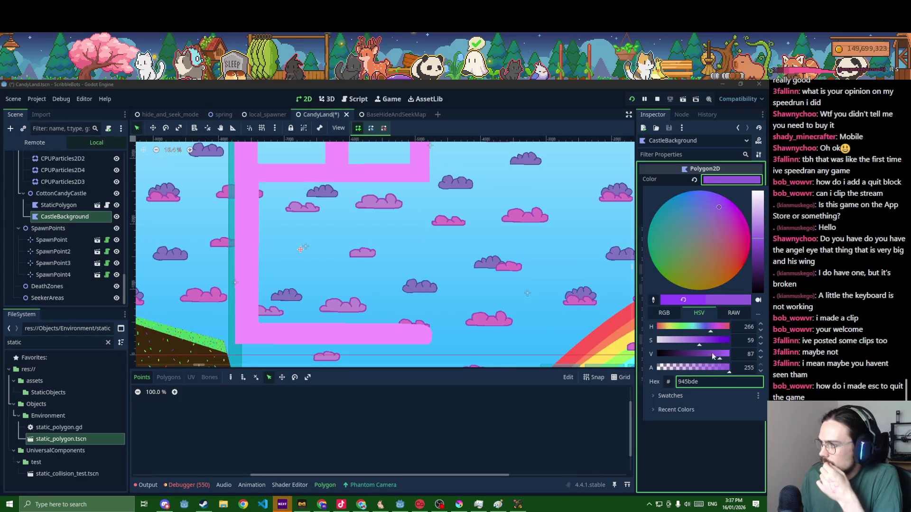
click(404, 341)
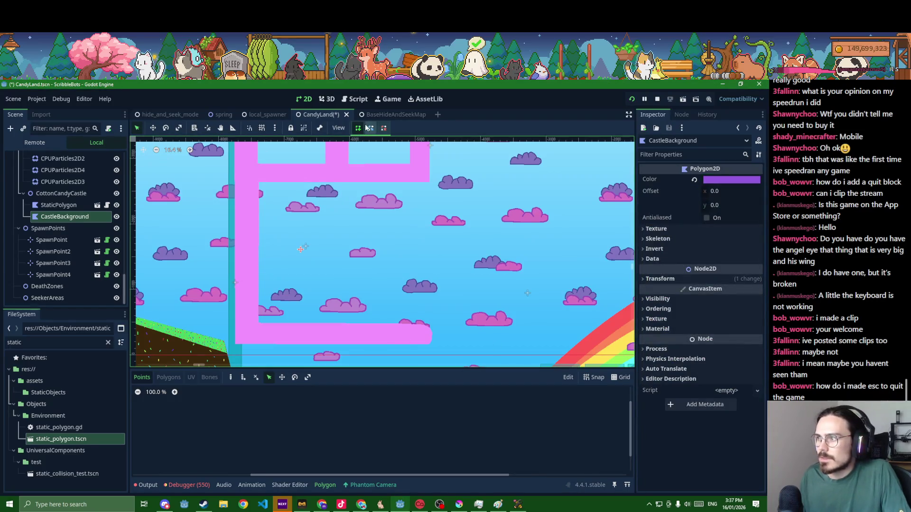
Draw the CastleBackground polygon's corners across the castle interior and close the shape
click(242, 329)
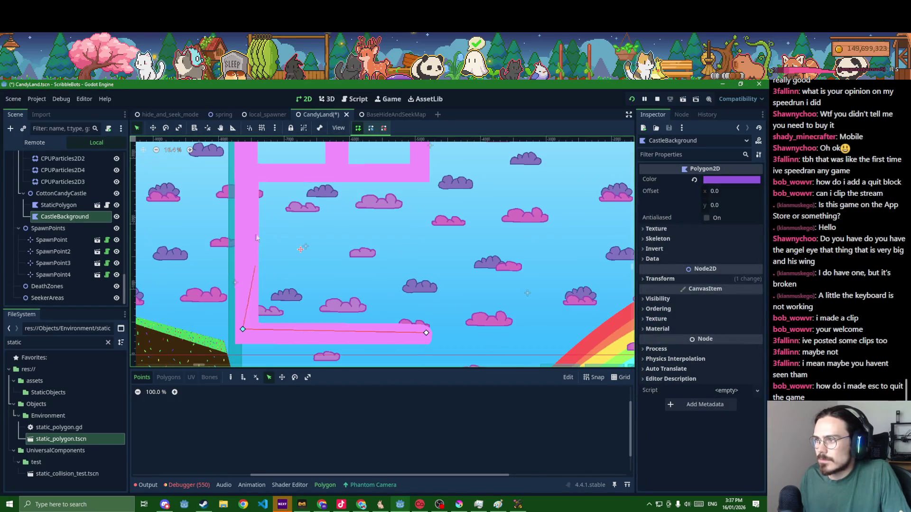
click(248, 170)
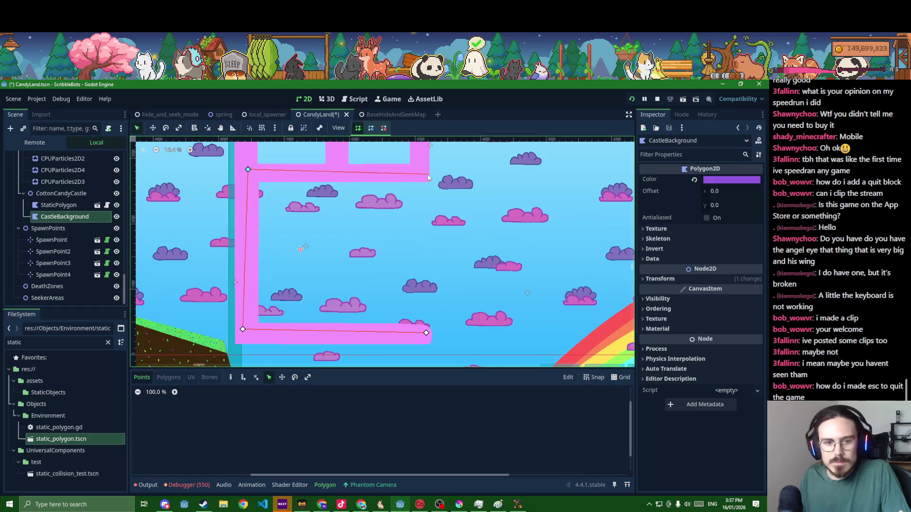
scroll(426, 333, up, 1)
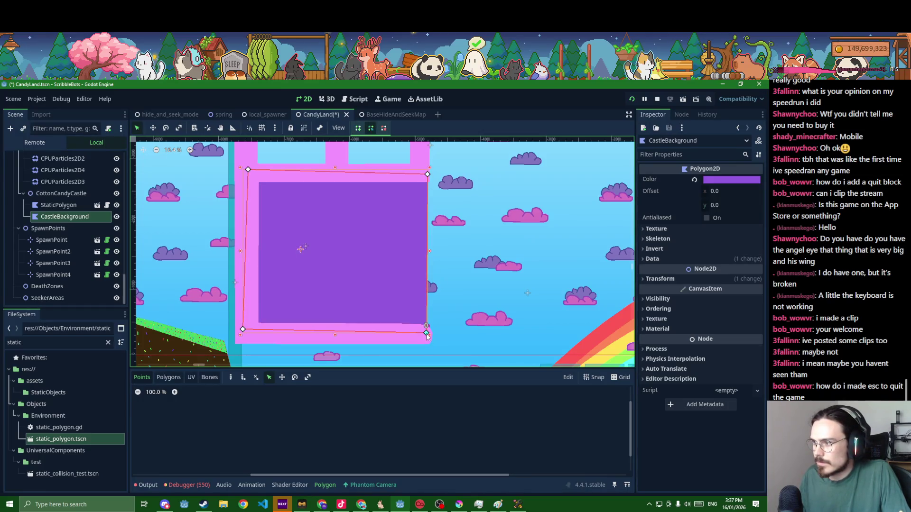
click(426, 333)
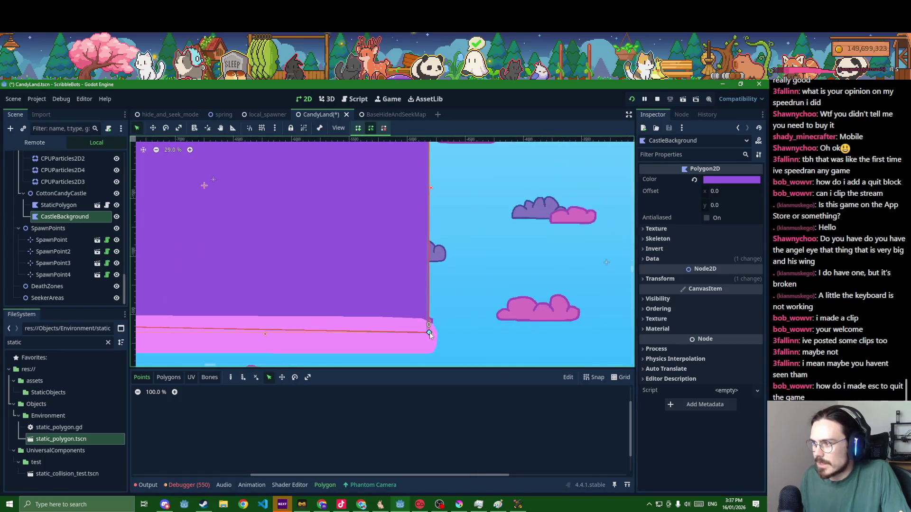
scroll(429, 332, down, 1)
scroll(429, 332, down, 3)
Deselect the finished background polygon, save CandyLand, and select the pink castle outline
click(505, 280)
scroll(505, 303, down, 2)
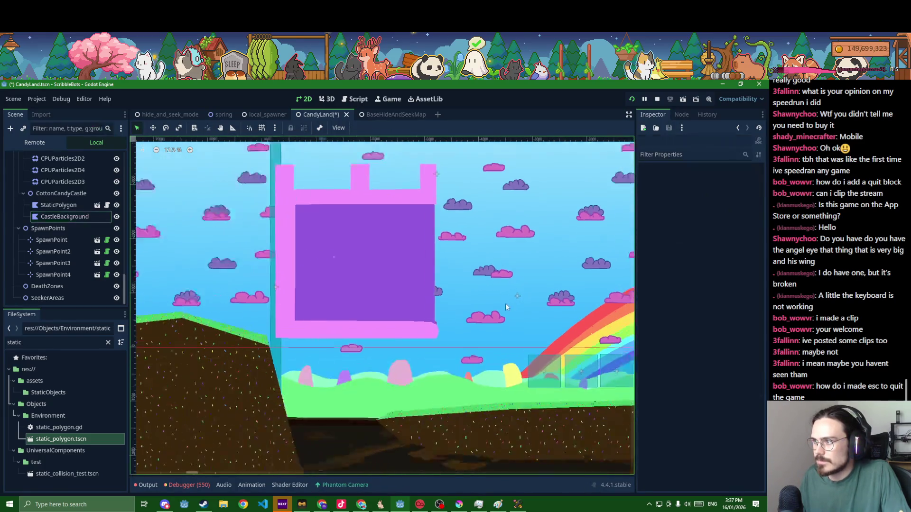
key(ctrl+s)
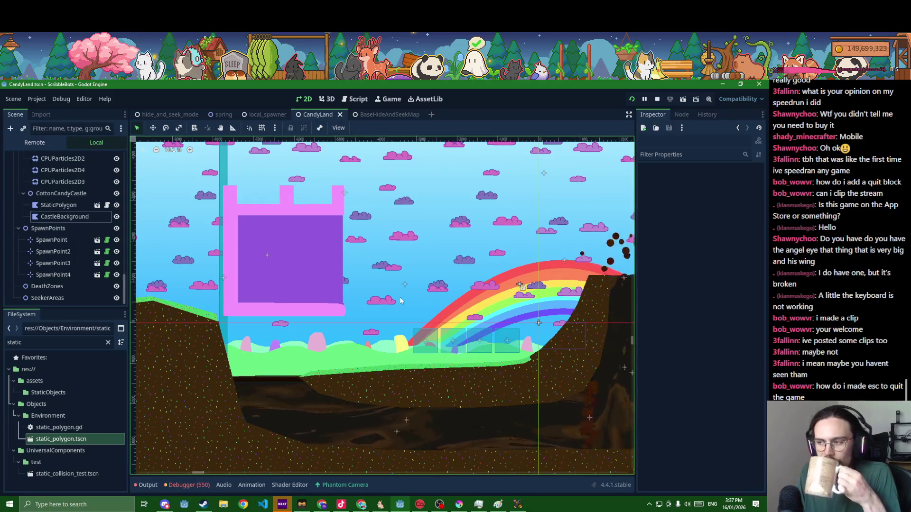
click(277, 311)
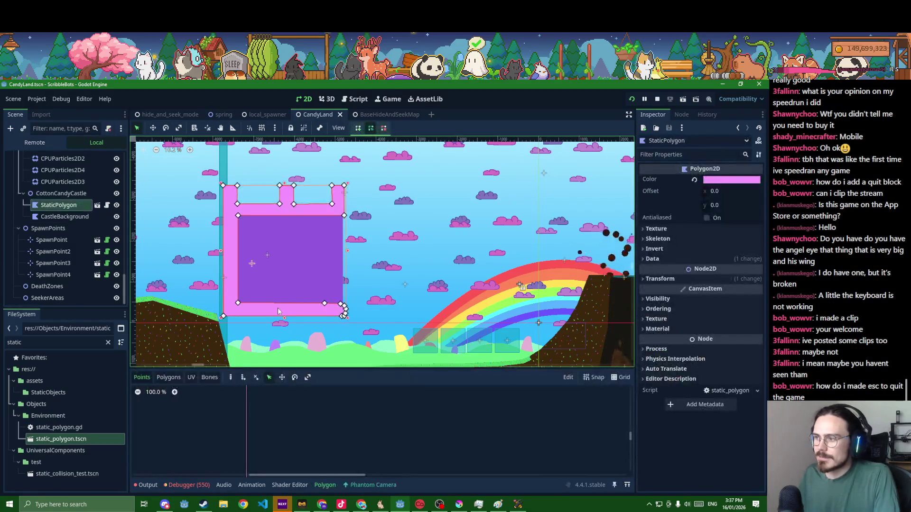
Lower a vertex on the pink band's top edge and add a vertex on its bottom edge
scroll(278, 311, up, 5)
mouse_move(254, 245)
mouse_down()
mouse_move(250, 261)
mouse_move(252, 254)
mouse_up()
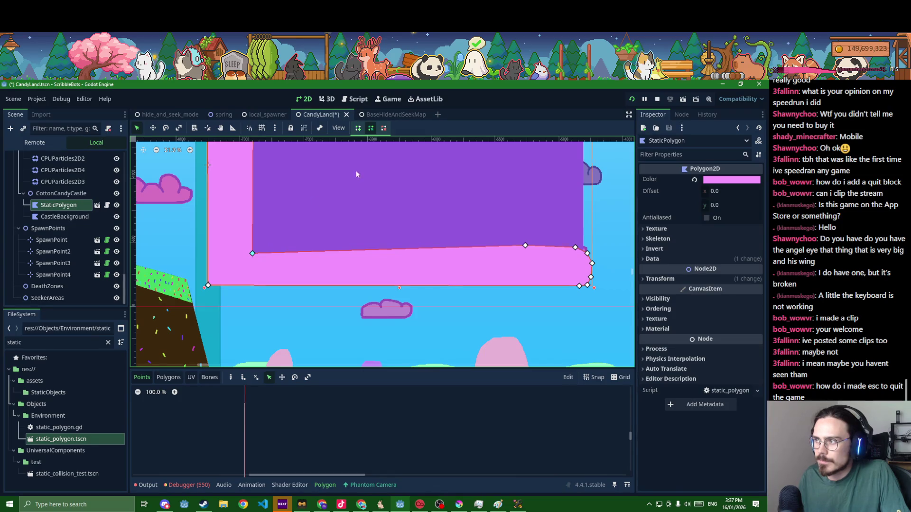
click(358, 129)
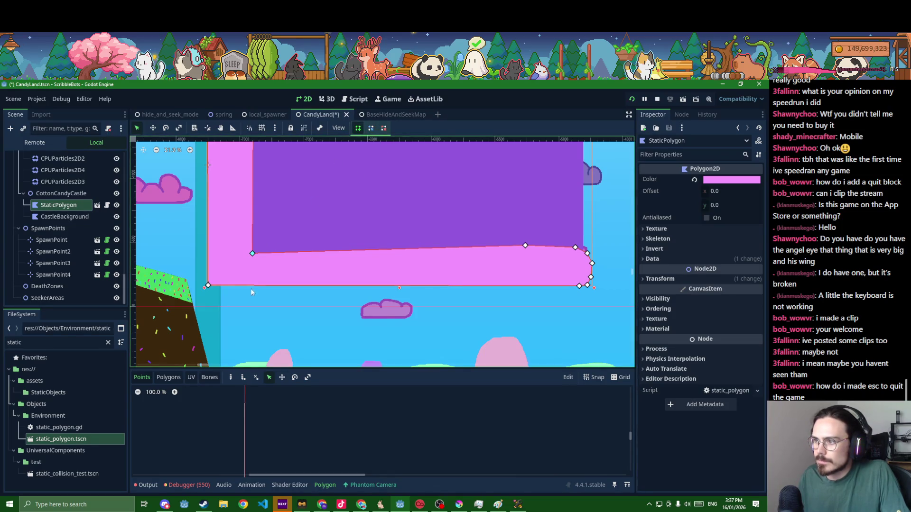
click(252, 284)
right_click(263, 263)
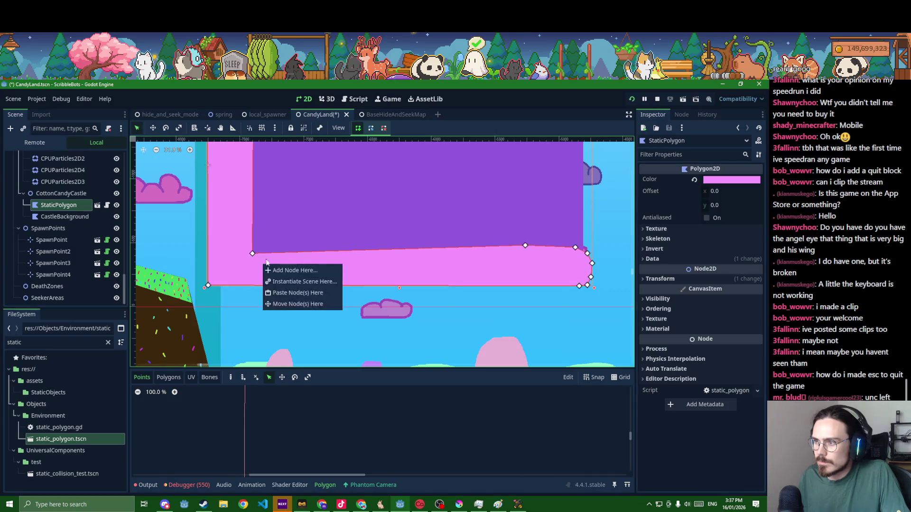
click(312, 232)
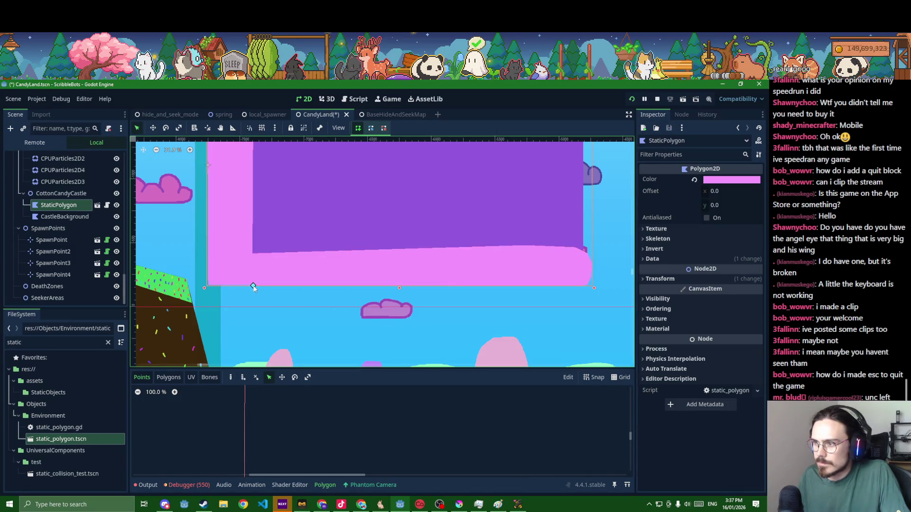
scroll(252, 285, up, 2)
right_click(269, 265)
click(370, 136)
click(370, 131)
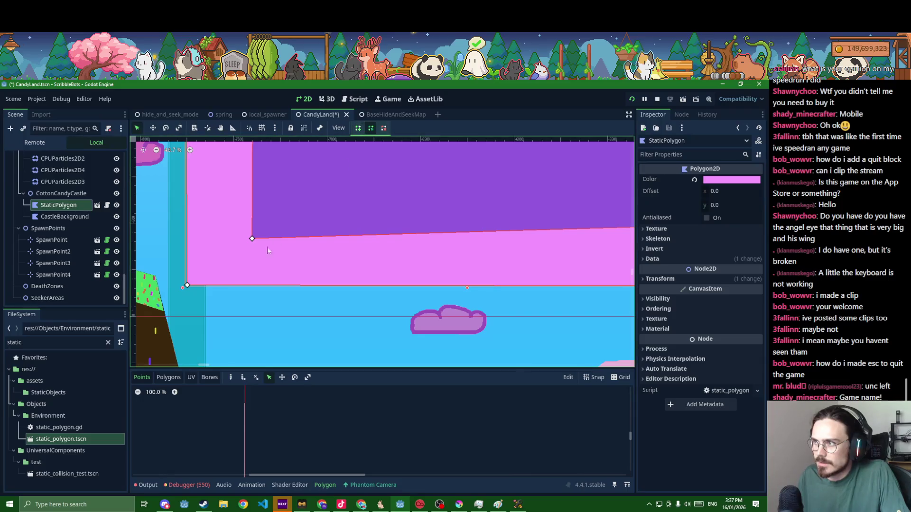
click(248, 286)
scroll(249, 286, down, 3)
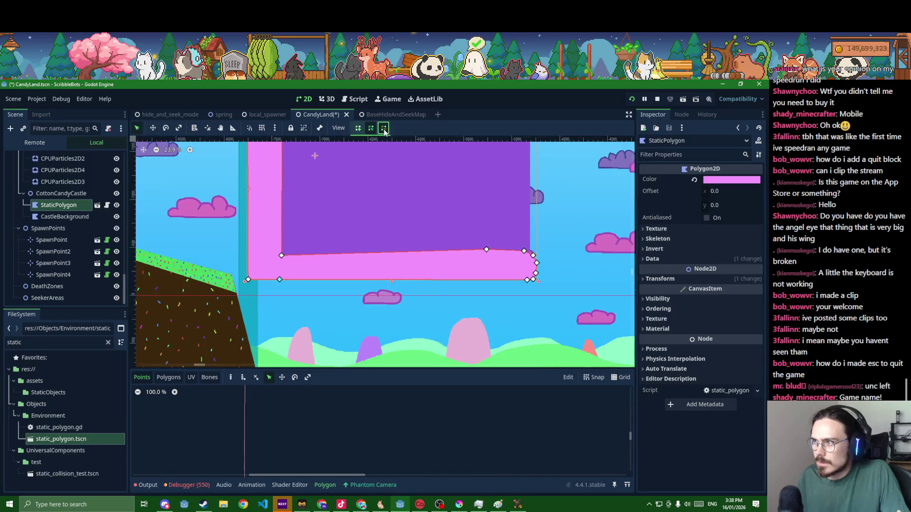
scroll(507, 247, up, 2)
scroll(507, 247, up, 2)
Delete the pink bottom band's right-side vertices so the sliver disappears
right_click(472, 259)
right_click(550, 261)
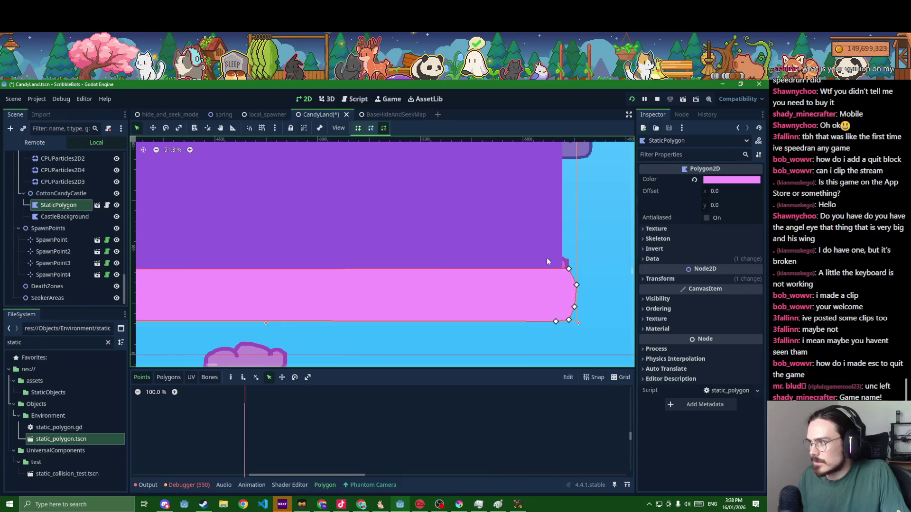
right_click(569, 270)
right_click(577, 285)
right_click(574, 307)
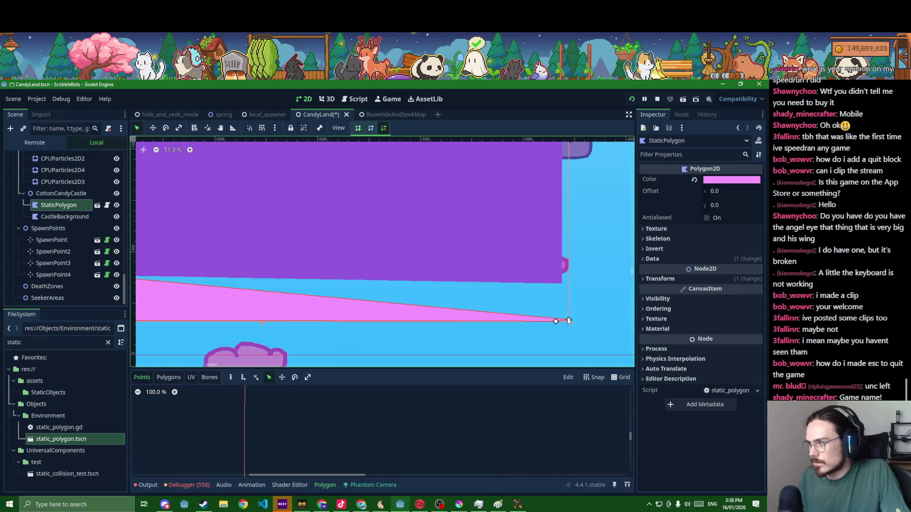
right_click(568, 321)
right_click(556, 321)
scroll(523, 317, down, 3)
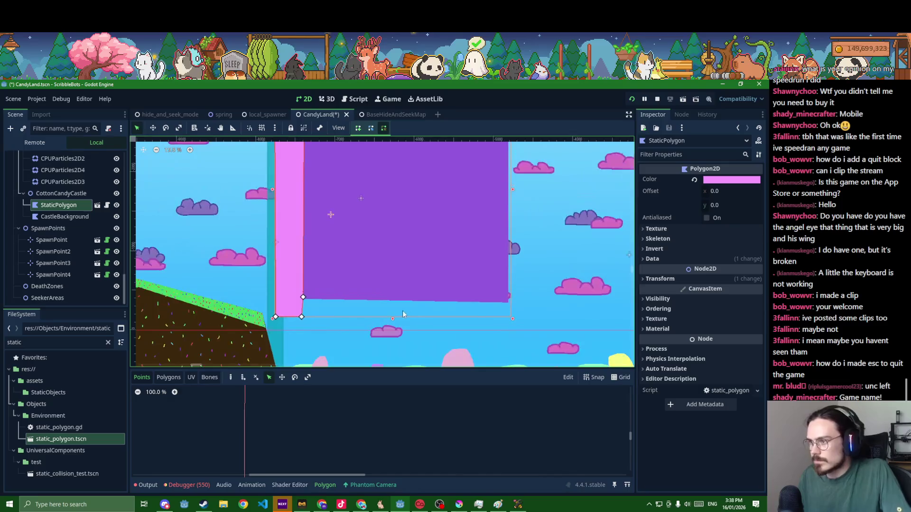
scroll(347, 318, up, 2)
scroll(347, 319, down, 5)
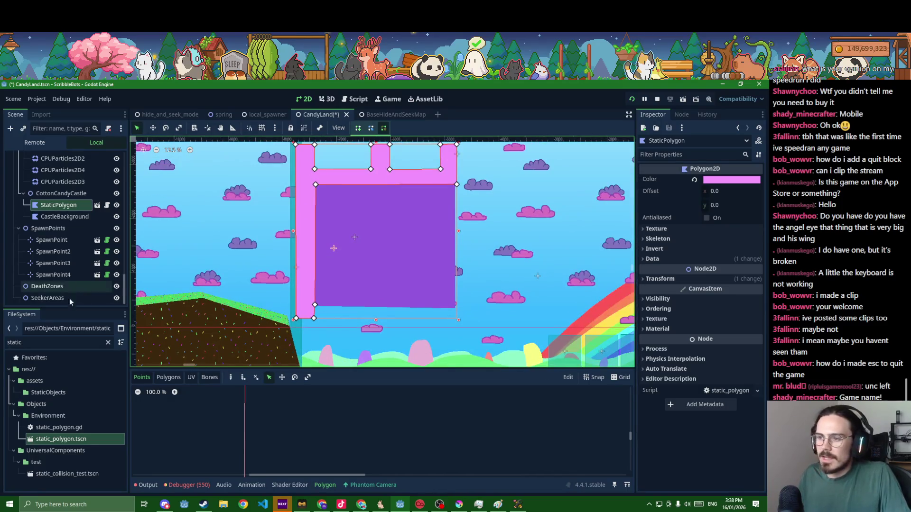
double_click(36, 342)
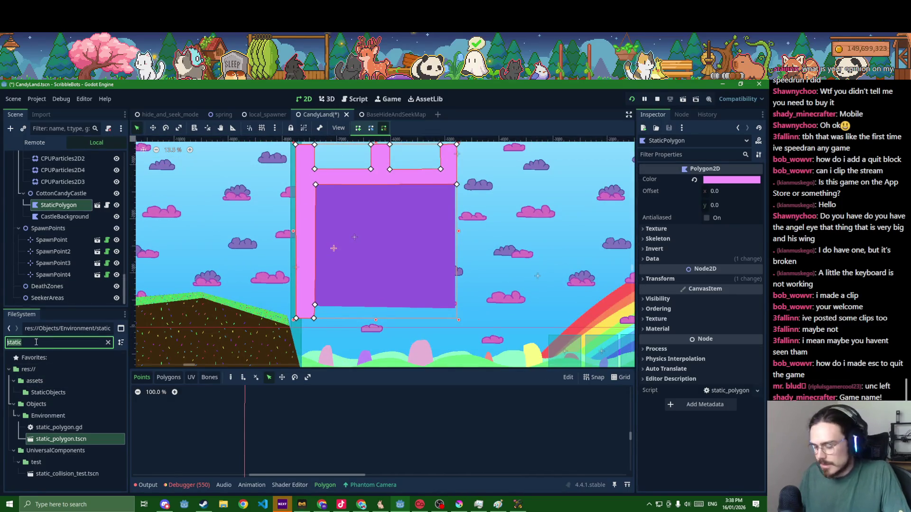
Add capsule_platform.tscn as a child of CottonCandyCastle
text(capsul)
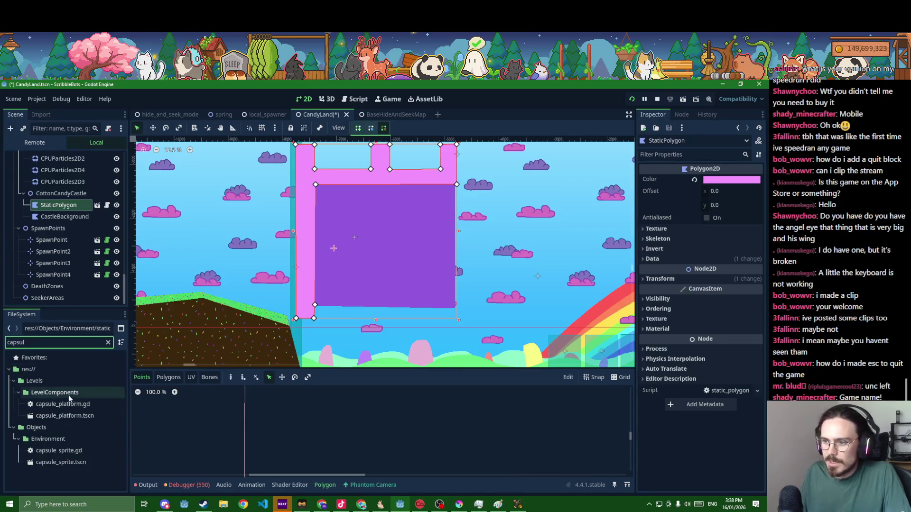
click(70, 417)
drag(52, 417, 64, 193)
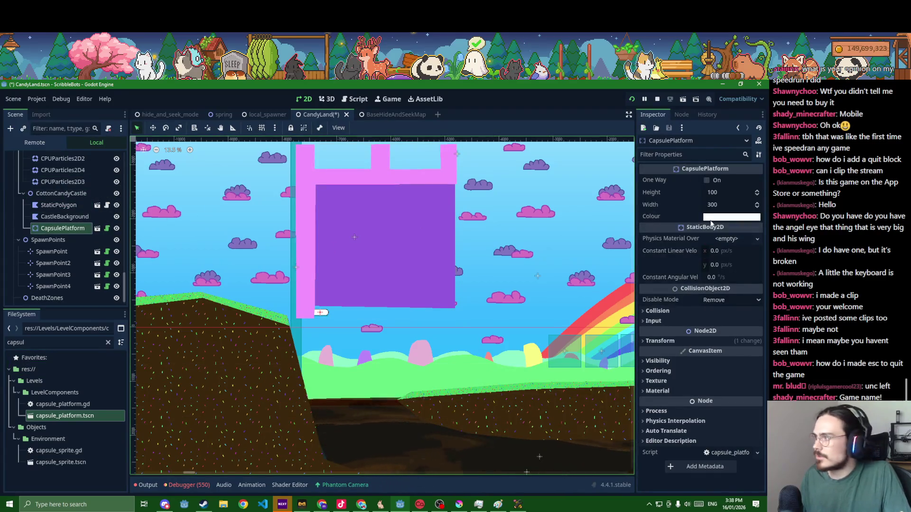
Give the CapsulePlatform the StaticPolygon's pink colour, f596ff
click(447, 184)
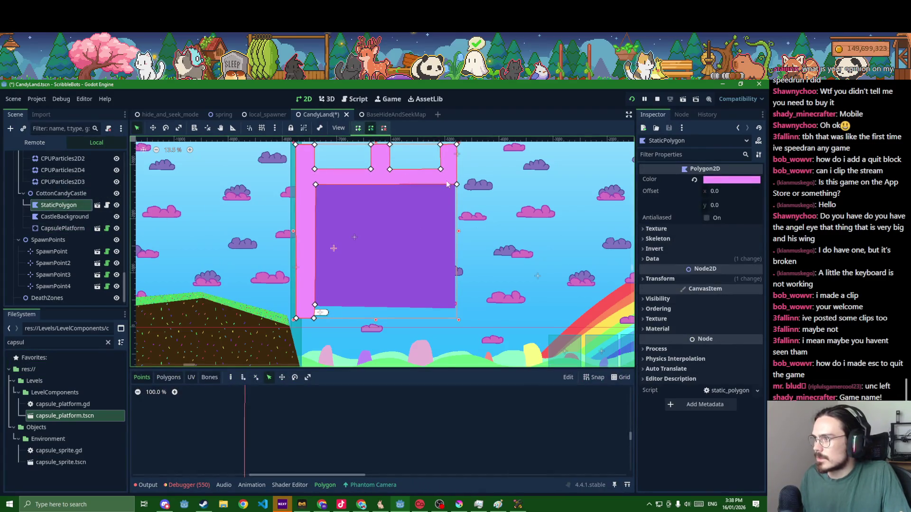
click(717, 182)
click(61, 228)
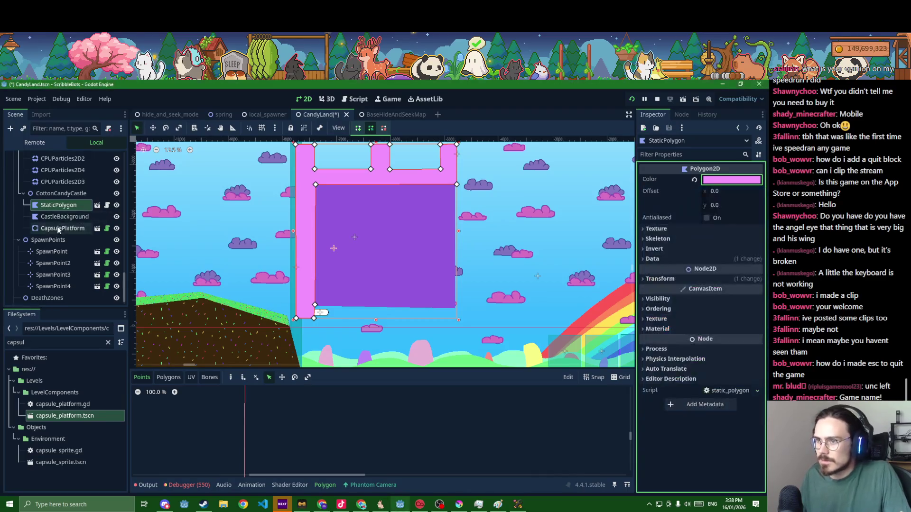
click(738, 221)
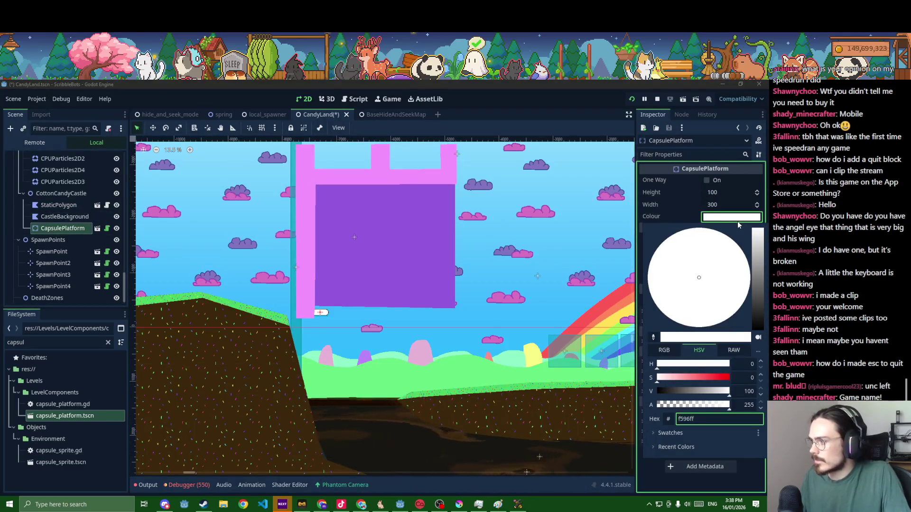
key(ctrl+v)
click(546, 289)
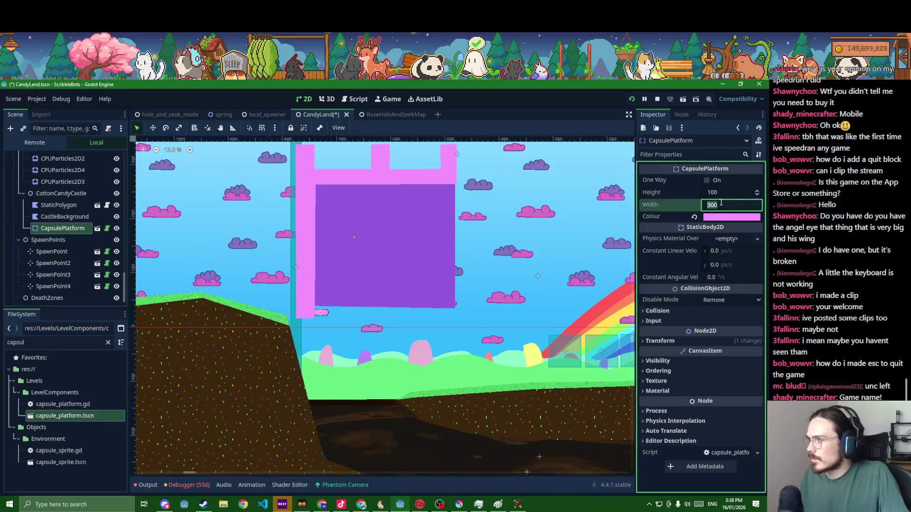
Set the capsule's height to 300 and width to 3000
click(720, 192)
text(300)
key(Return)
scroll(294, 286, up, 5)
click(717, 206)
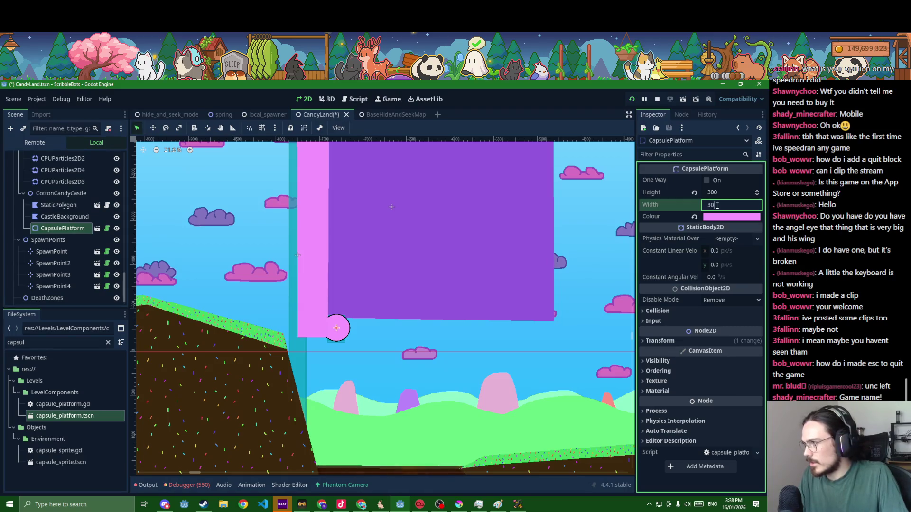
key(Return)
Move the capsule to the castle base, reduce its height to 250, and save
click(151, 126)
drag(354, 344, 452, 333)
key(ctrl+s)
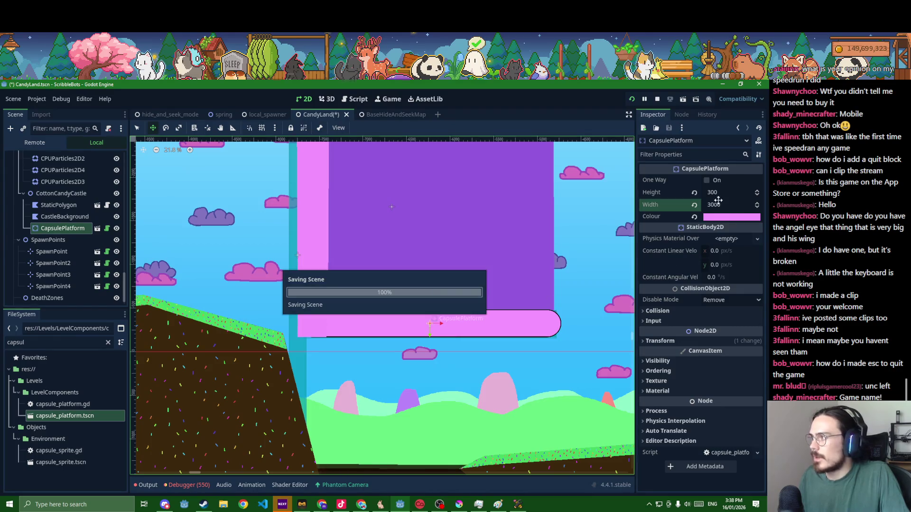
click(713, 192)
text(50)
key(Return)
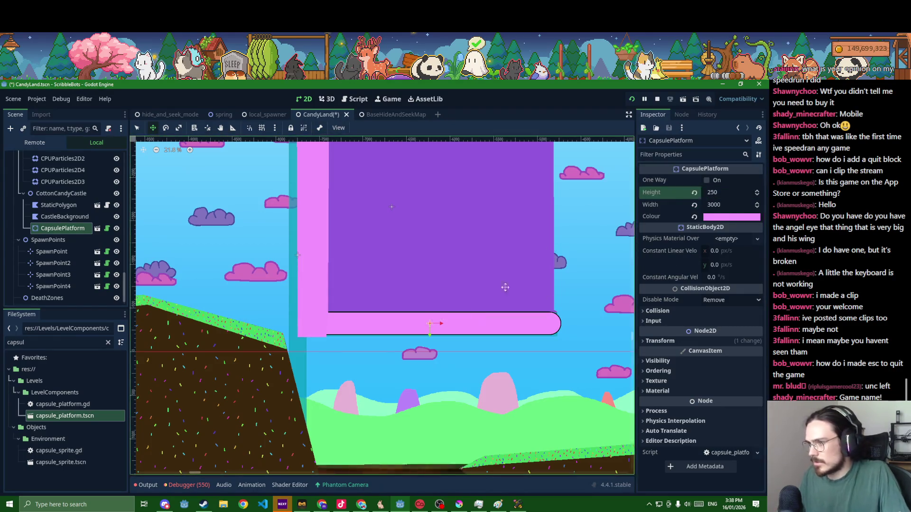
drag(442, 325, 442, 327)
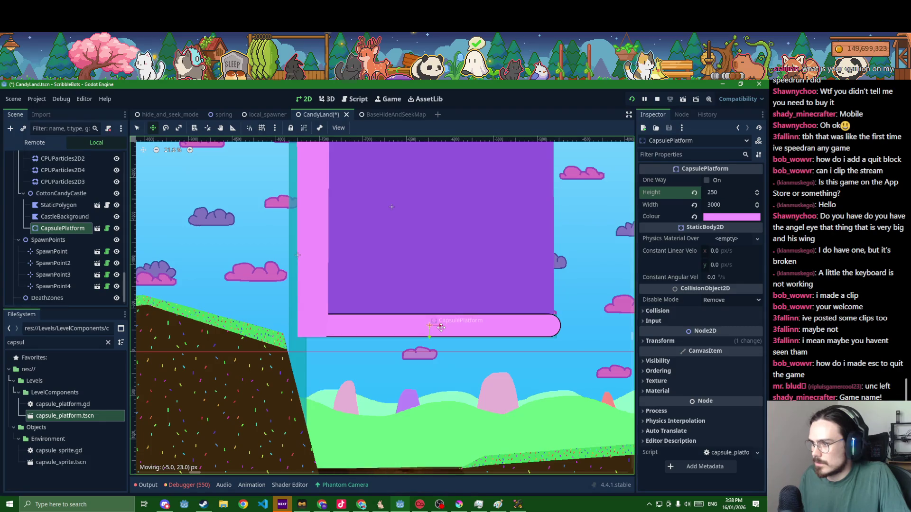
key(ctrl+s)
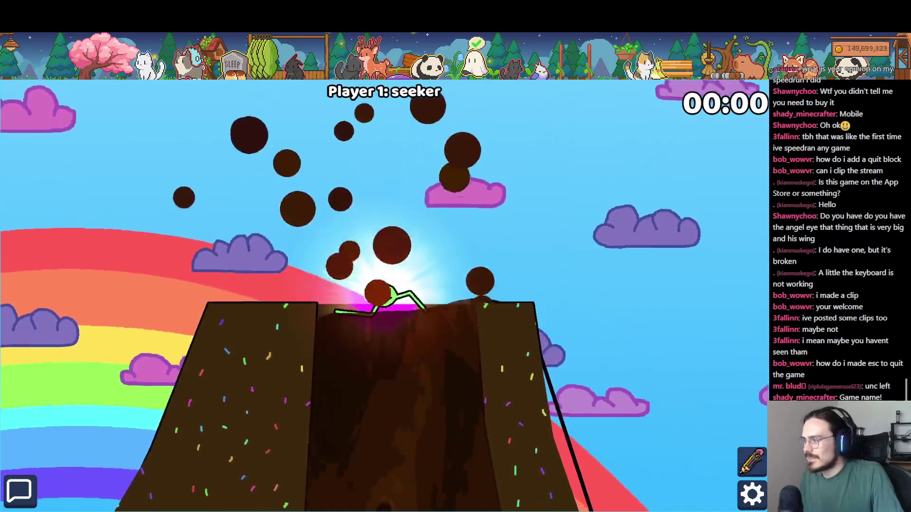
Redraw the character as a new green shape and start the round
key(Escape)
click(222, 95)
drag(387, 198, 540, 349)
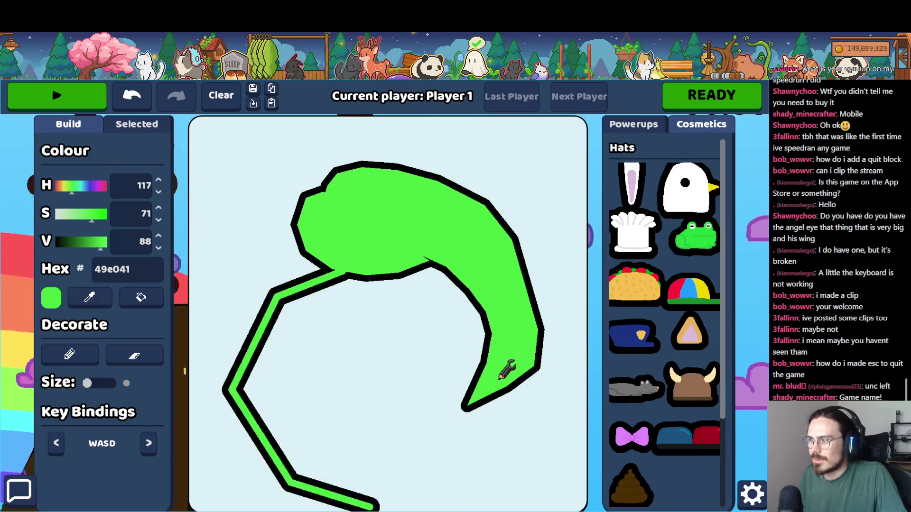
click(78, 95)
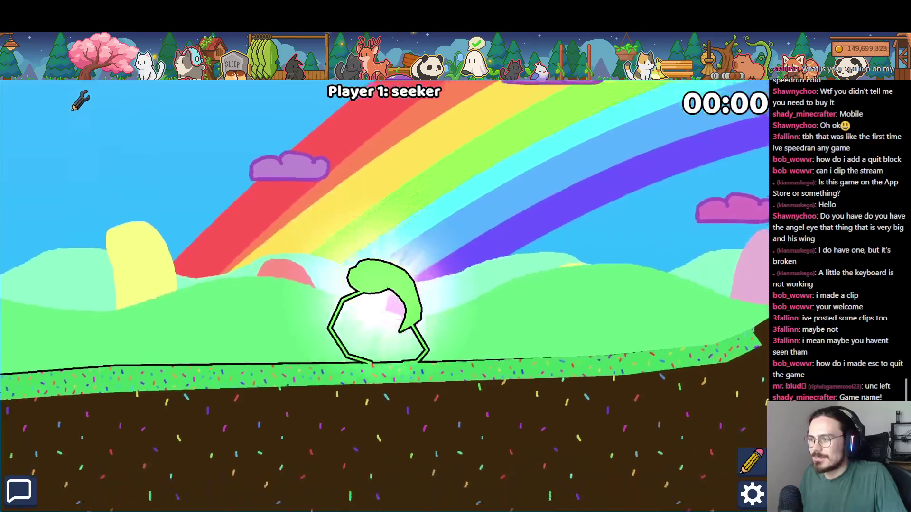
Walk the bot left, jump, and move it right along the ground
key(Left)
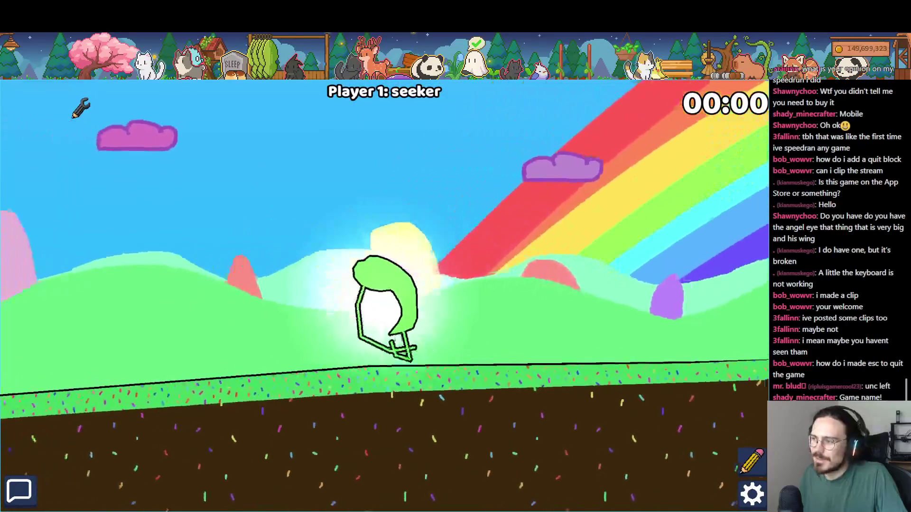
key(Up)
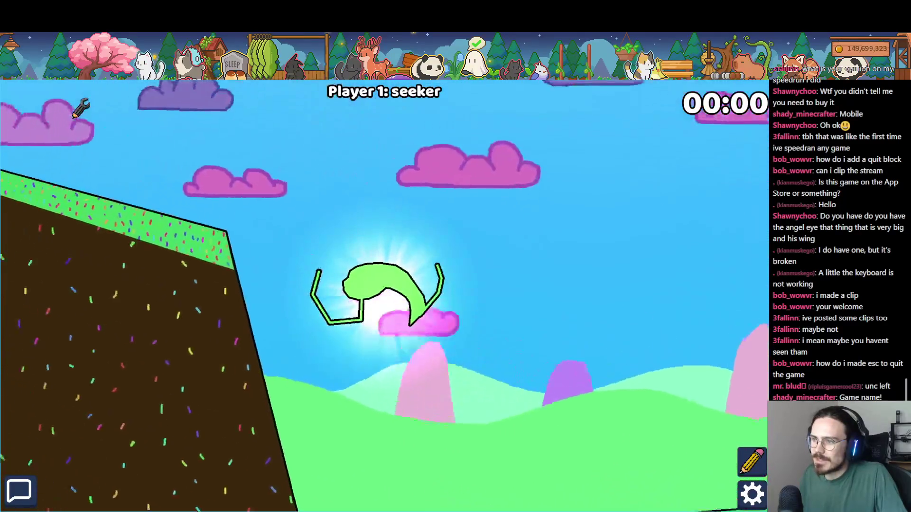
key(Right)
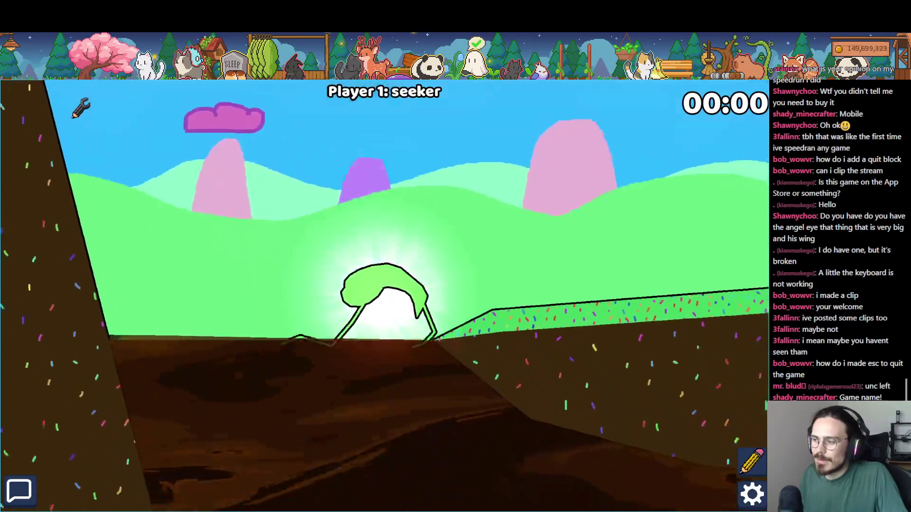
key(Right)
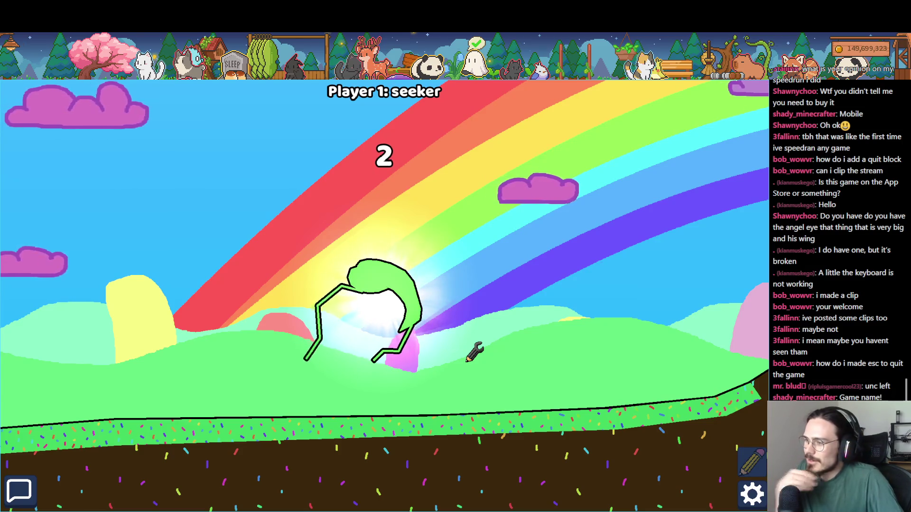
Pause the match and quit to the main menu
click(753, 493)
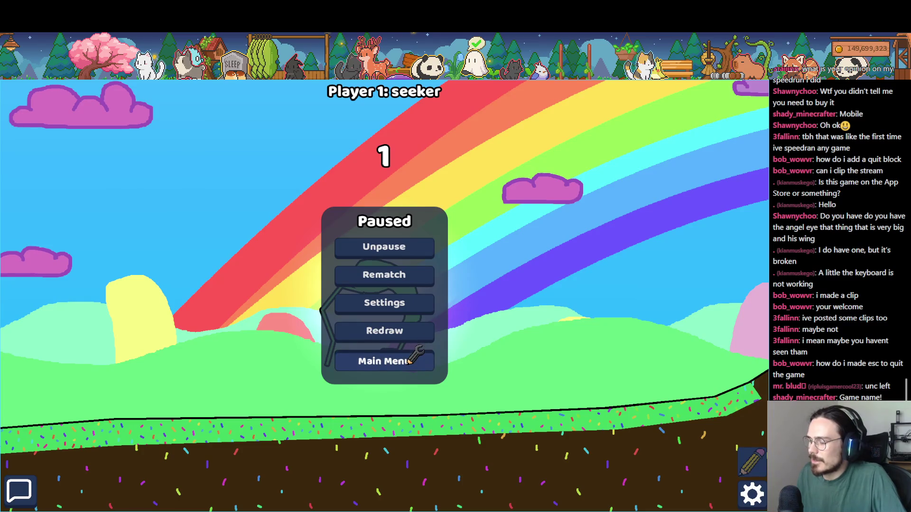
click(405, 360)
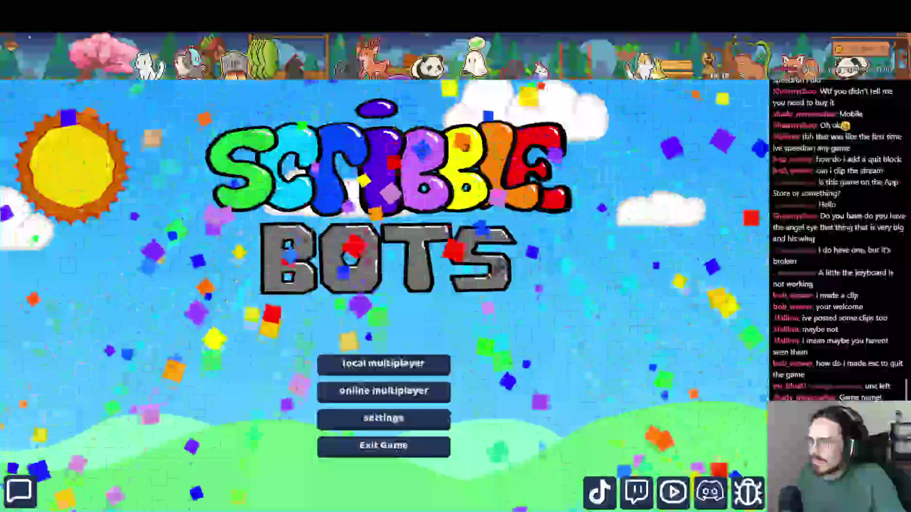
key(alt+Tab)
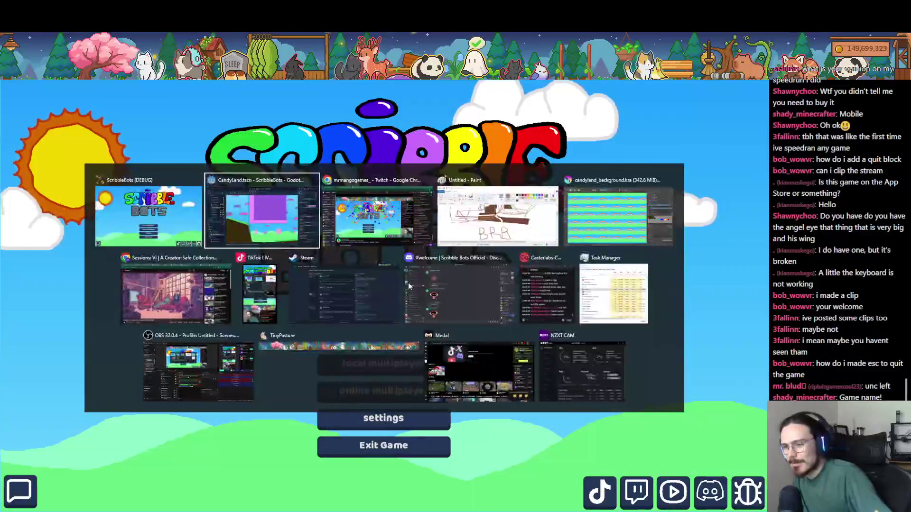
Duplicate CapsulePlatform as CapsulePlatform2, move it up to mid-castle, and save the scene
scroll(417, 349, down, 5)
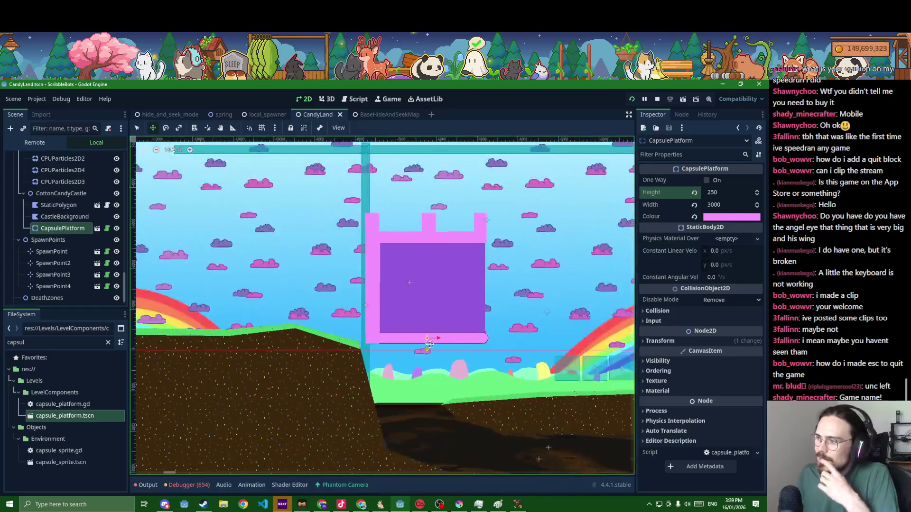
scroll(417, 349, up, 3)
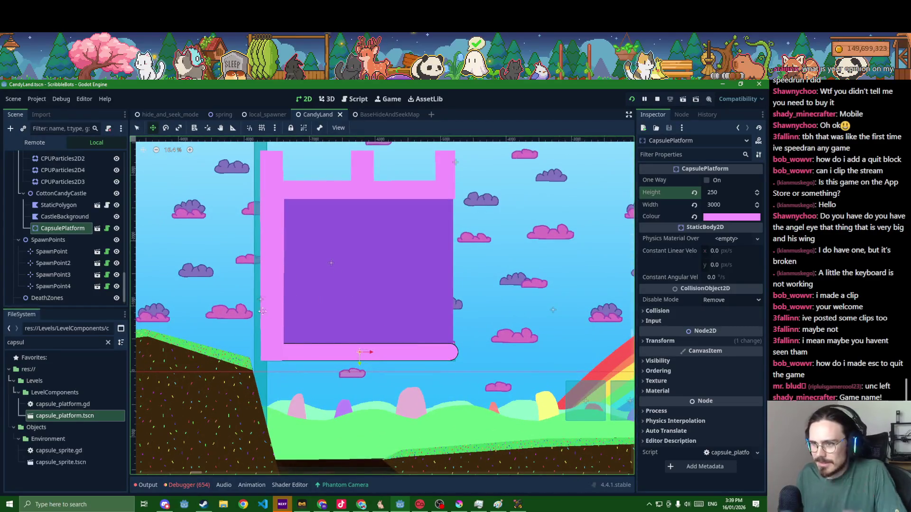
key(ctrl+d)
mouse_move(335, 347)
mouse_down()
mouse_move(357, 270)
mouse_move(360, 280)
mouse_up()
key(ctrl+s)
scroll(407, 348, up, 2)
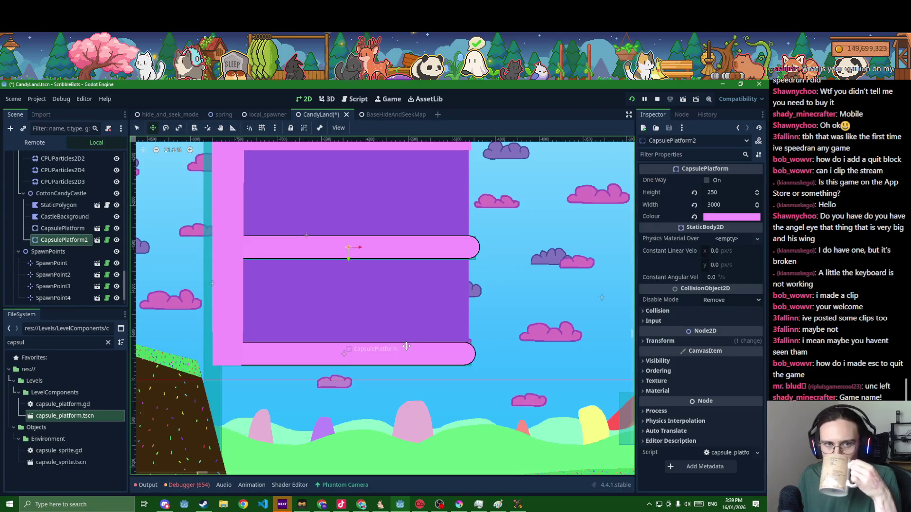
key(alt+Tab)
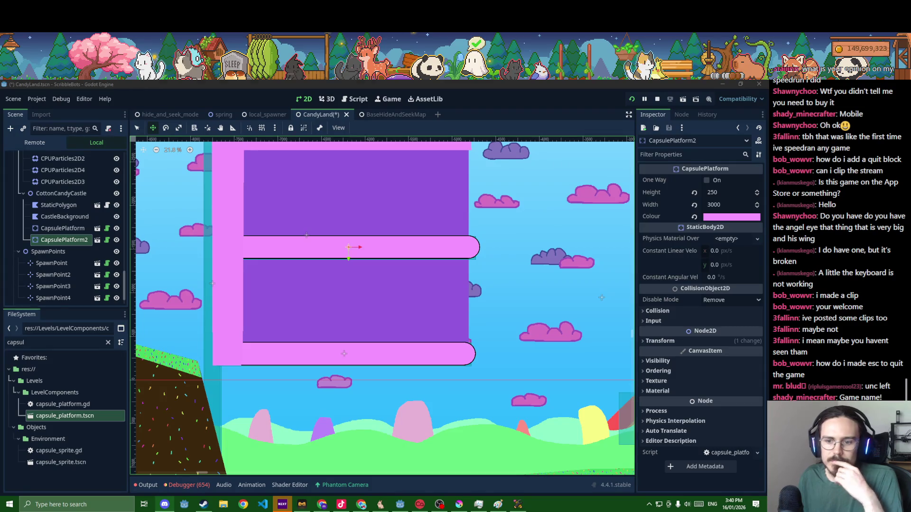
Zoom out to review the level and glance at the Debug menu without changing anything
scroll(267, 313, down, 10)
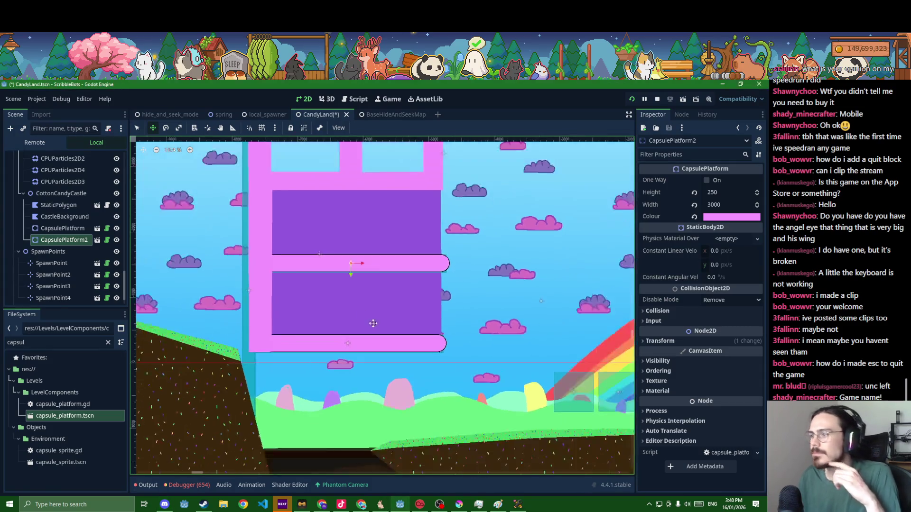
scroll(304, 362, right, 5)
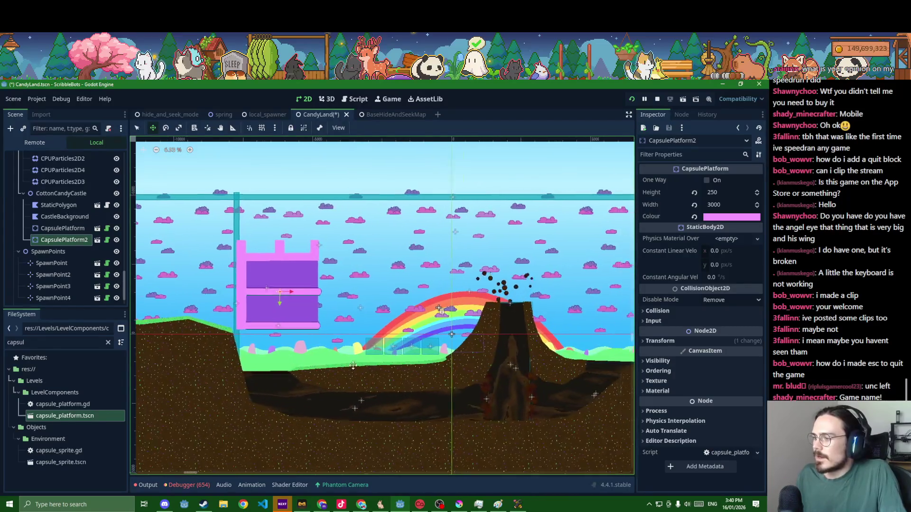
scroll(494, 451, right, 3)
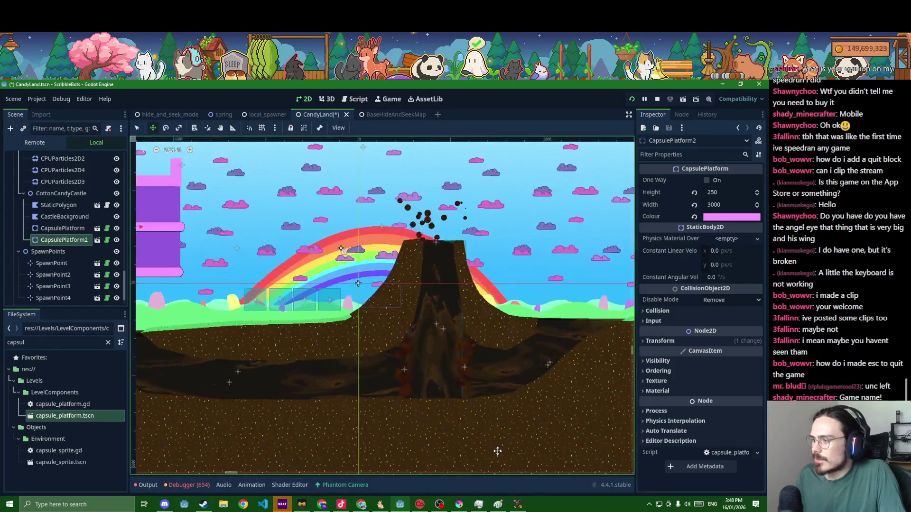
scroll(543, 433, down, 1)
scroll(565, 380, right, 3)
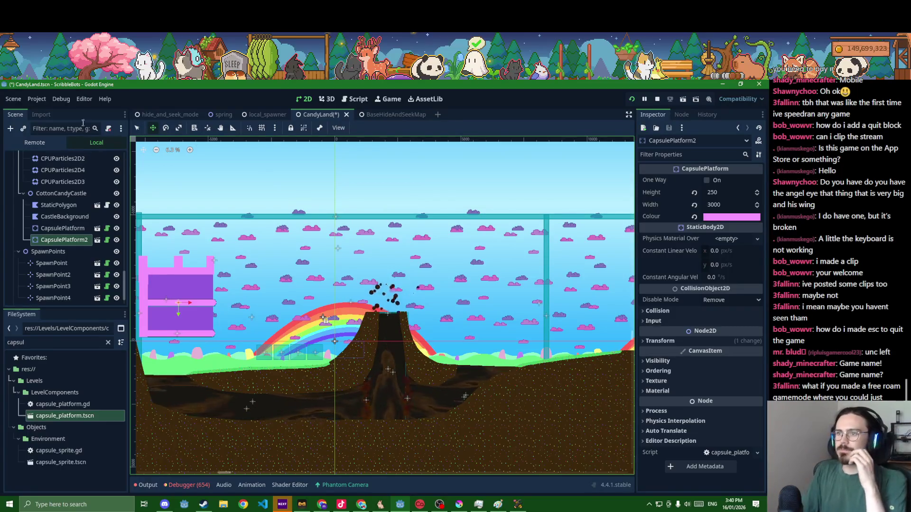
click(64, 100)
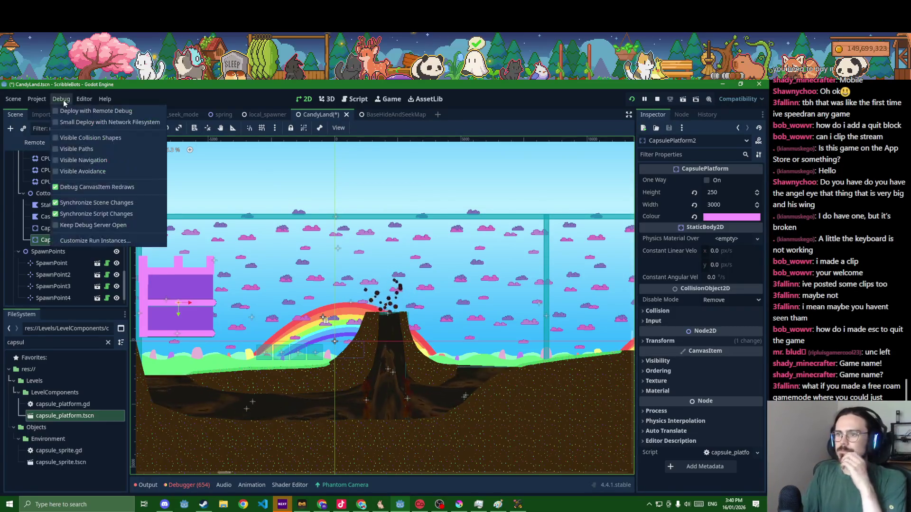
click(475, 89)
Save the CandyLand scene with both capsule floors in place
key(ctrl+s)
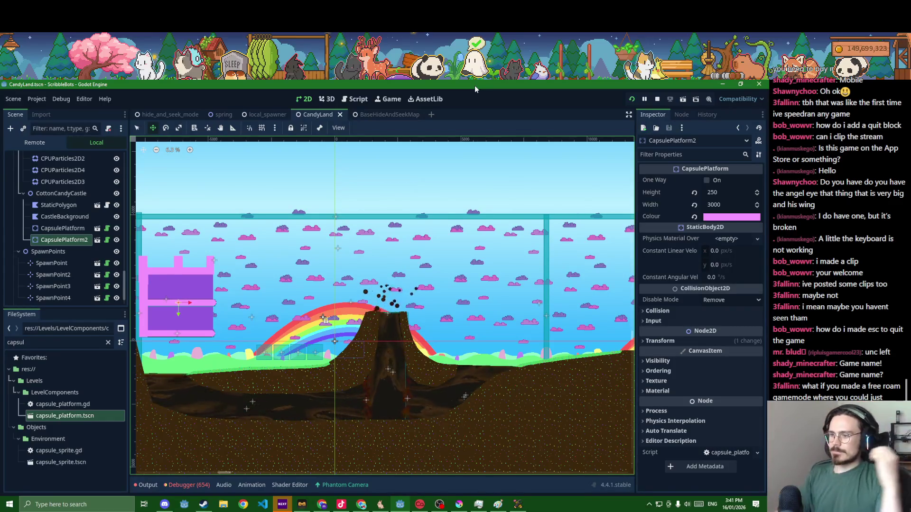
scroll(317, 364, up, 1)
scroll(317, 364, up, 5)
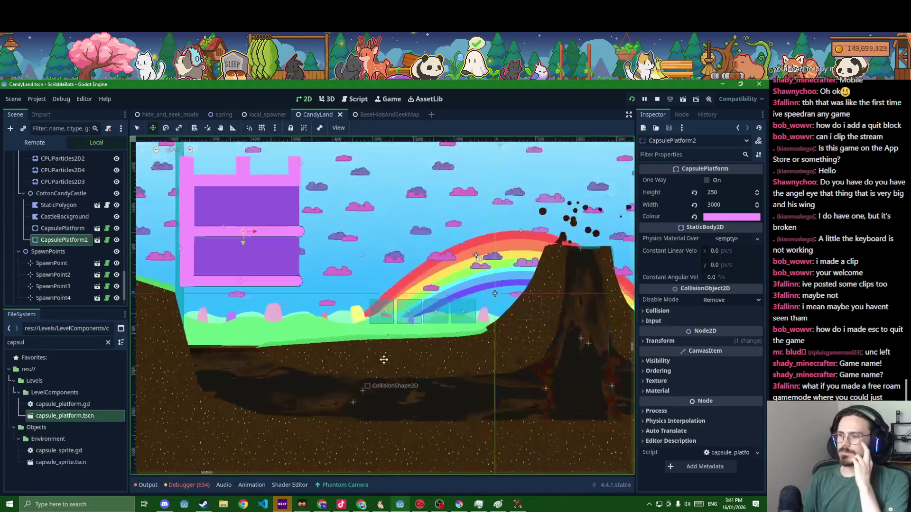
click(494, 507)
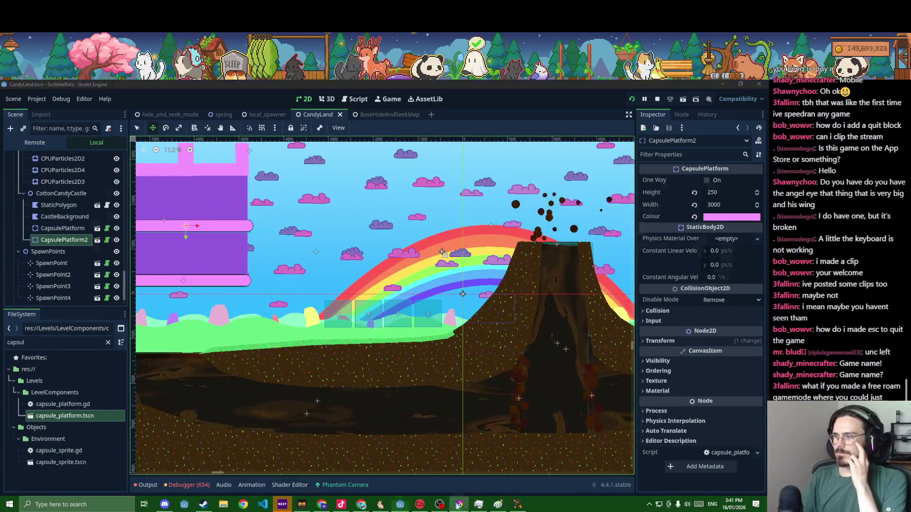
Create a new blank 500×500 document from File > New
click(7, 94)
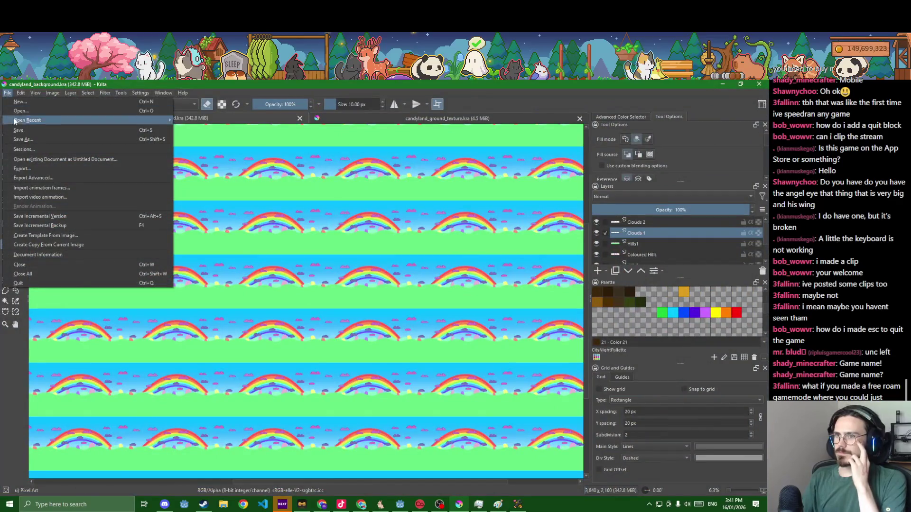
click(20, 102)
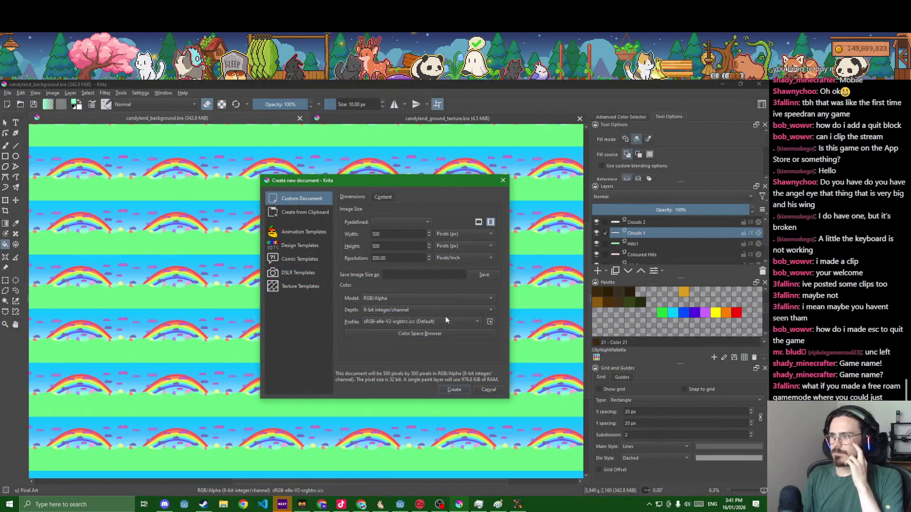
click(454, 390)
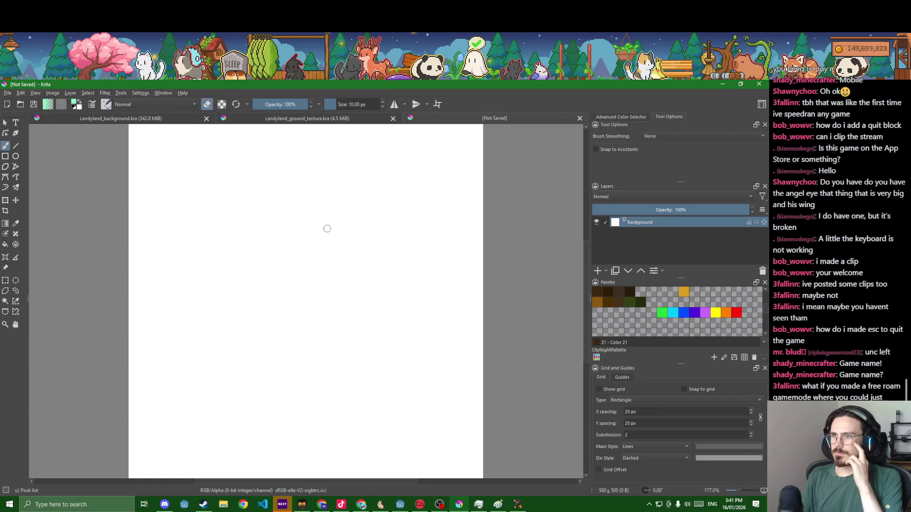
Save it as candyland_decorations.kra in ScribbleBotsArt/Decorative/candyland
key(ctrl+s)
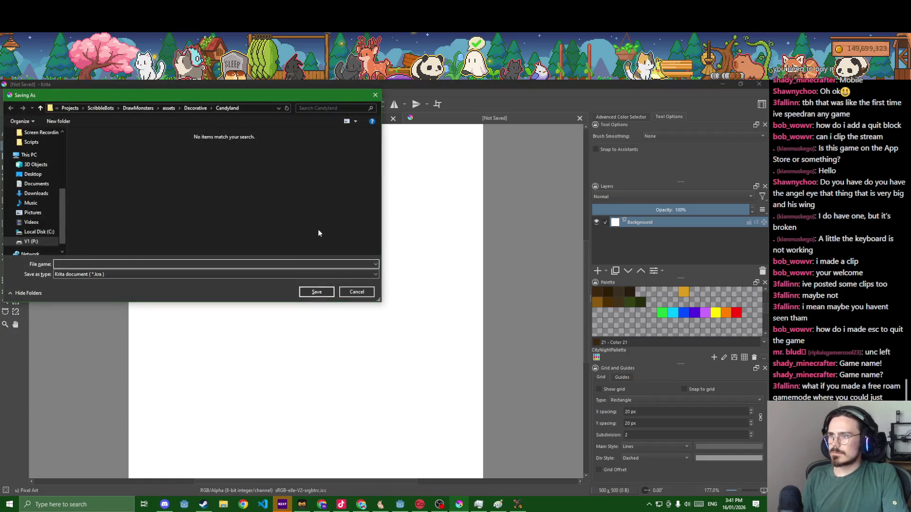
click(109, 111)
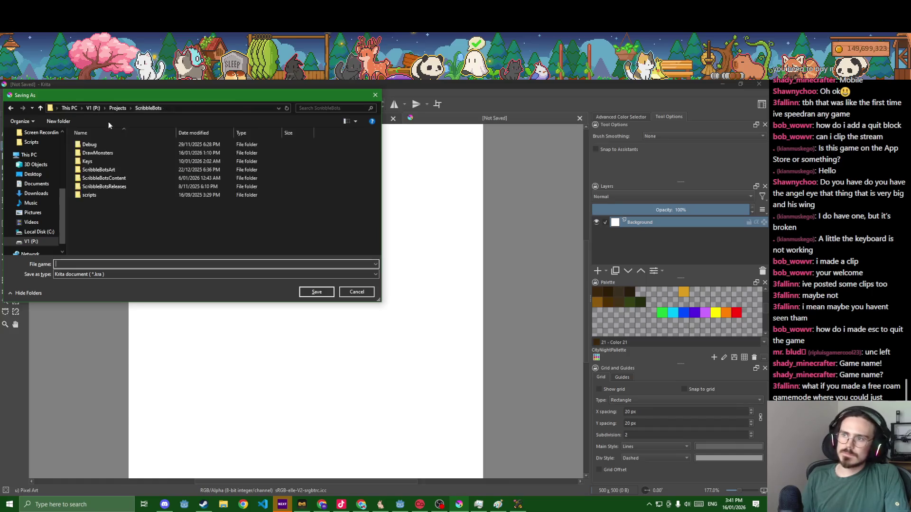
click(108, 178)
double_click(99, 170)
double_click(101, 171)
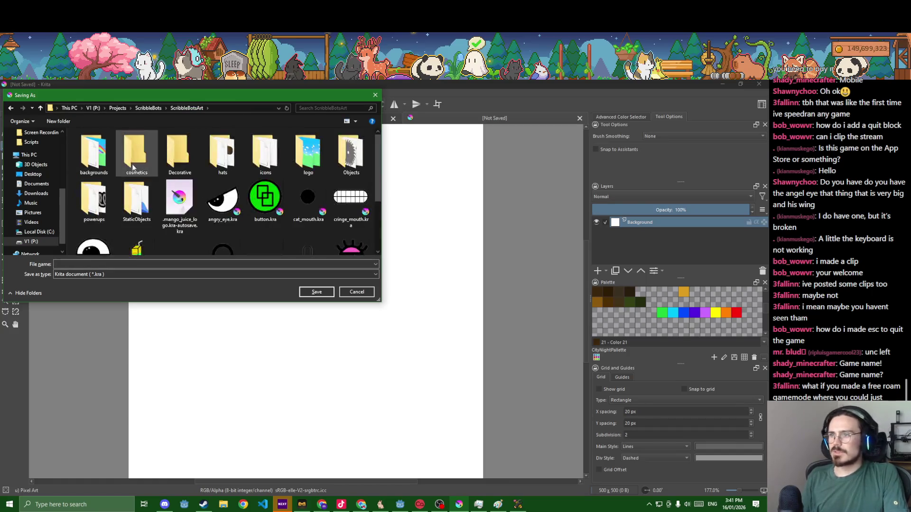
double_click(94, 152)
click(80, 265)
text(candyla)
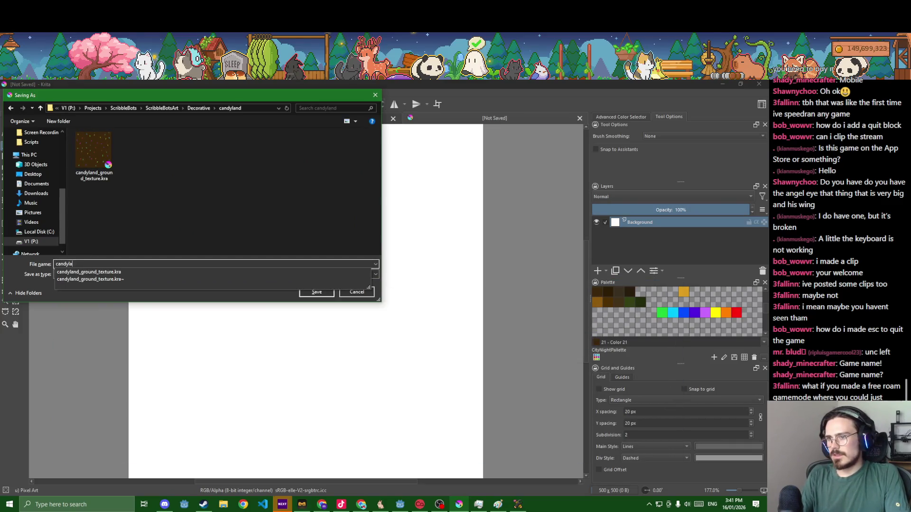
text(nd_decorations)
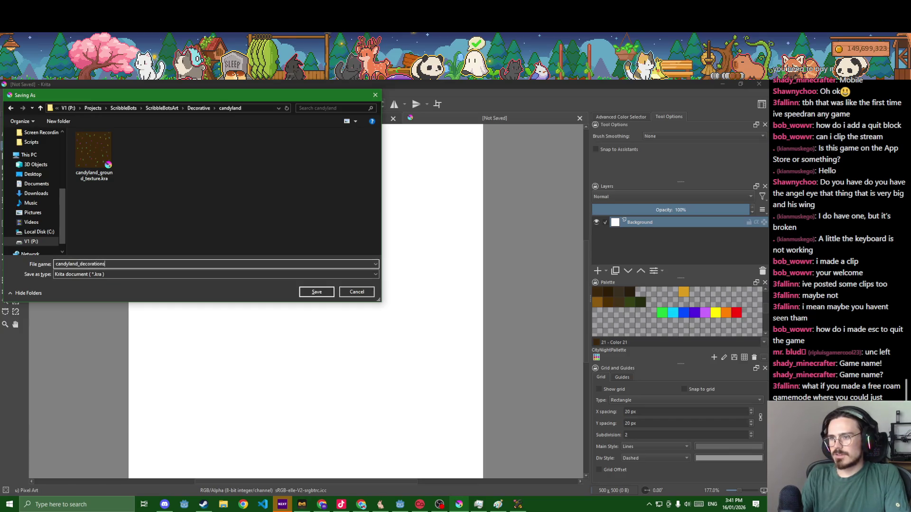
key(Return)
right_click(114, 266)
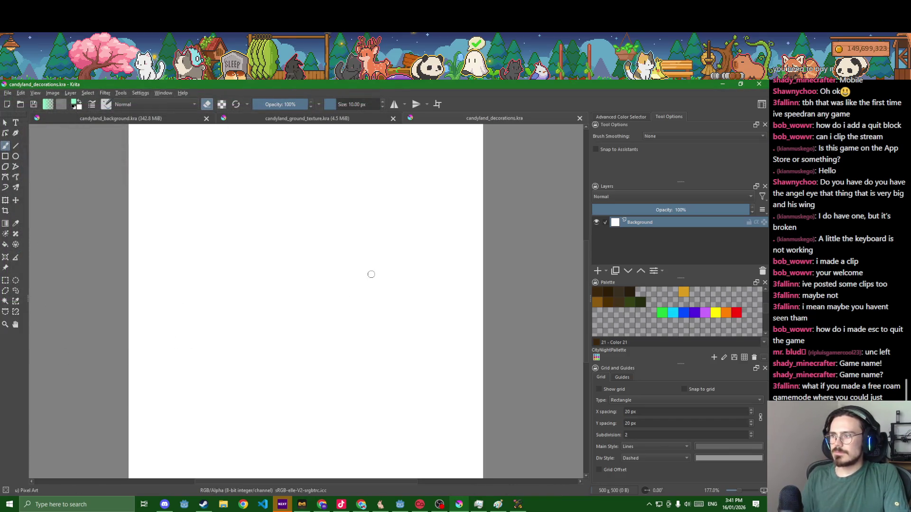
View at actual size, test-fill the canvas green, then erase it back to transparent
key(1)
key(f)
click(334, 290)
key(e)
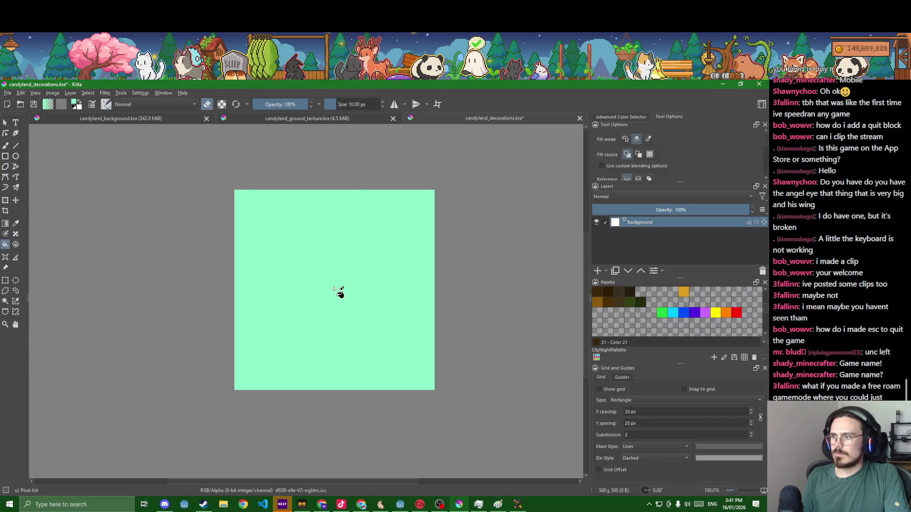
click(334, 289)
key(alt+Tab)
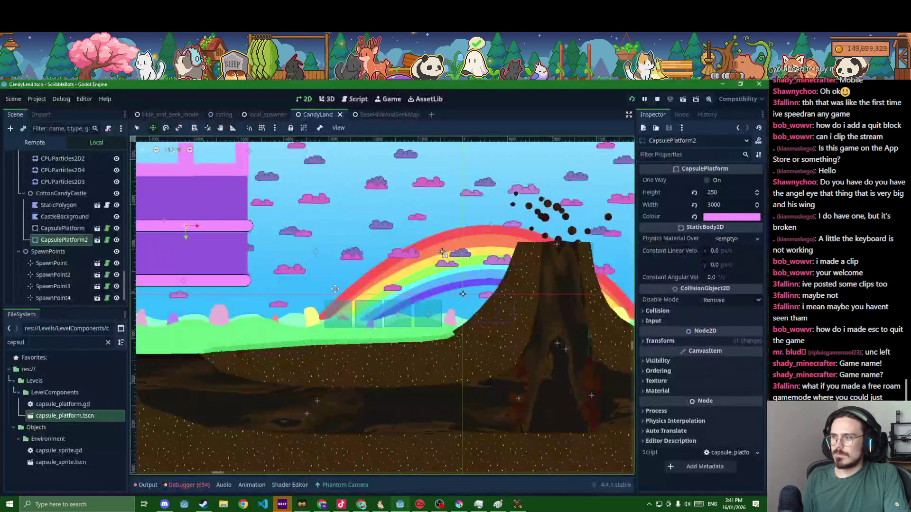
key(alt+Tab)
scroll(341, 290, down, 1)
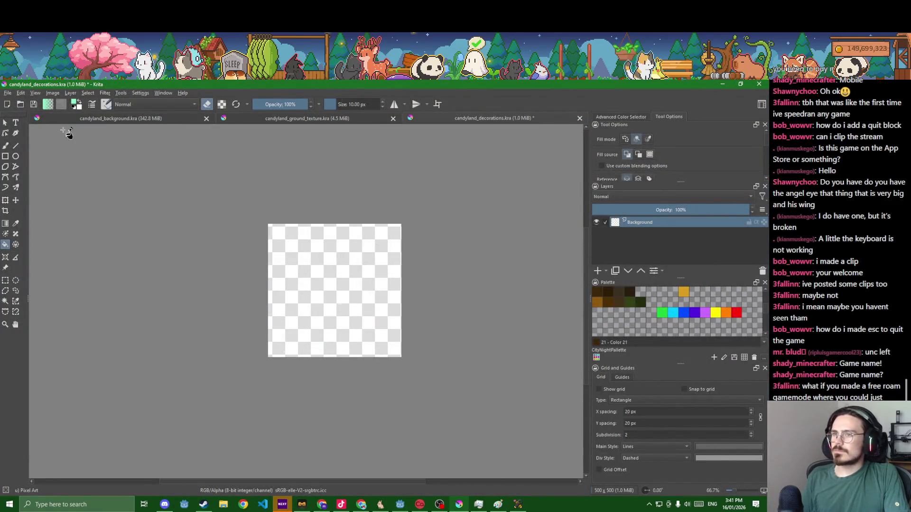
Choose the rainbow sprinkles brush, test a mint fill and scribbles, then undo them all
click(106, 106)
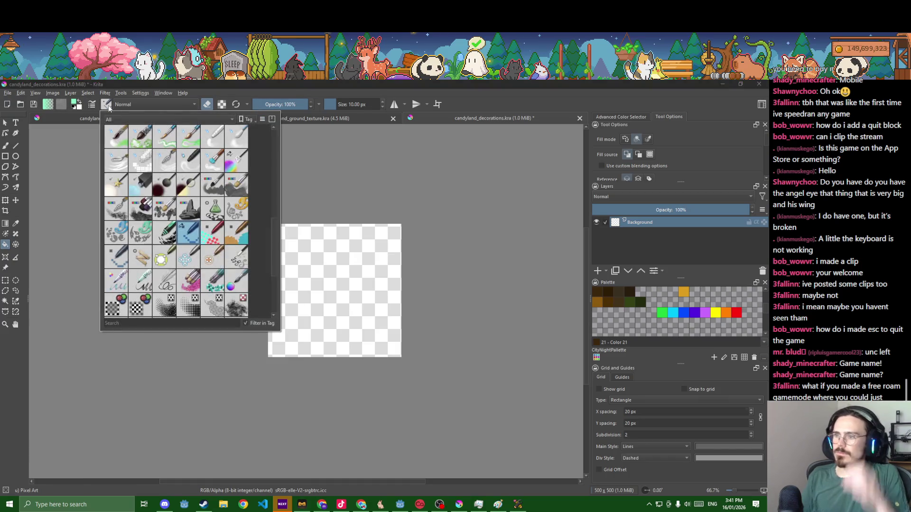
click(122, 266)
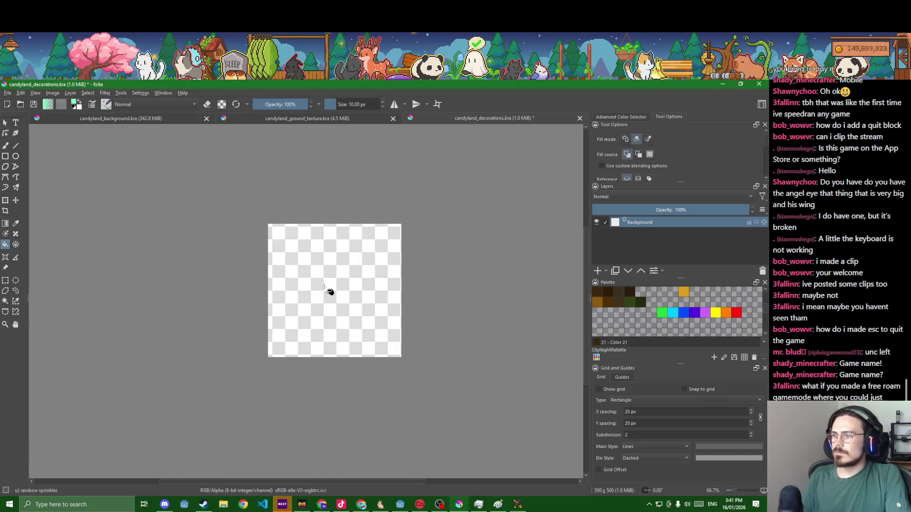
click(332, 293)
key(b)
mouse_move(339, 268)
mouse_down()
mouse_move(337, 295)
mouse_move(368, 269)
mouse_move(347, 290)
mouse_move(326, 267)
mouse_move(348, 269)
mouse_move(325, 287)
mouse_move(341, 291)
mouse_up()
key(ctrl+z)
key(ctrl+z)
key(ctrl+z)
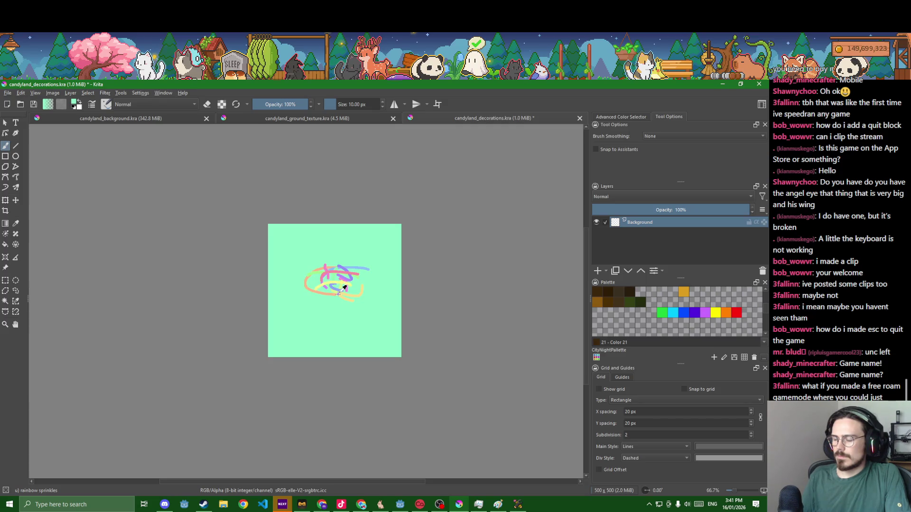
key(ctrl+z)
key(ctrl+z)
key(ctrl+z)
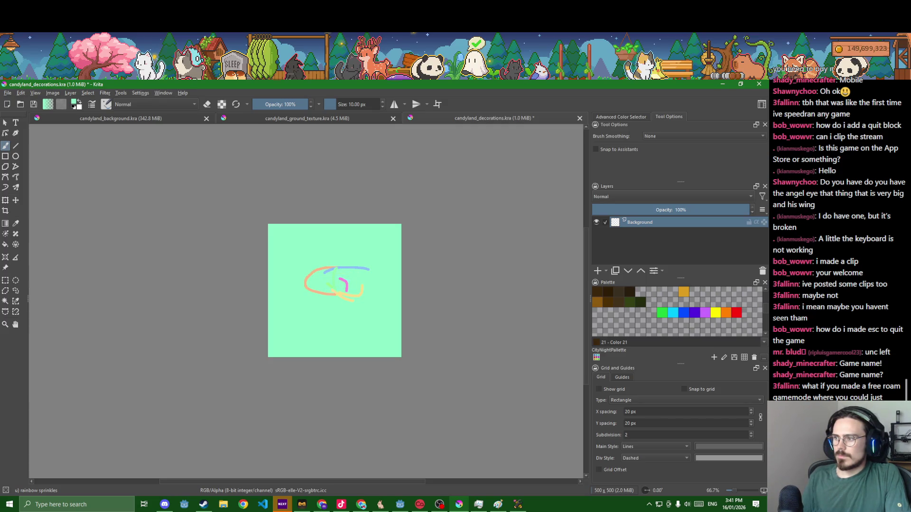
key(ctrl+shift+z)
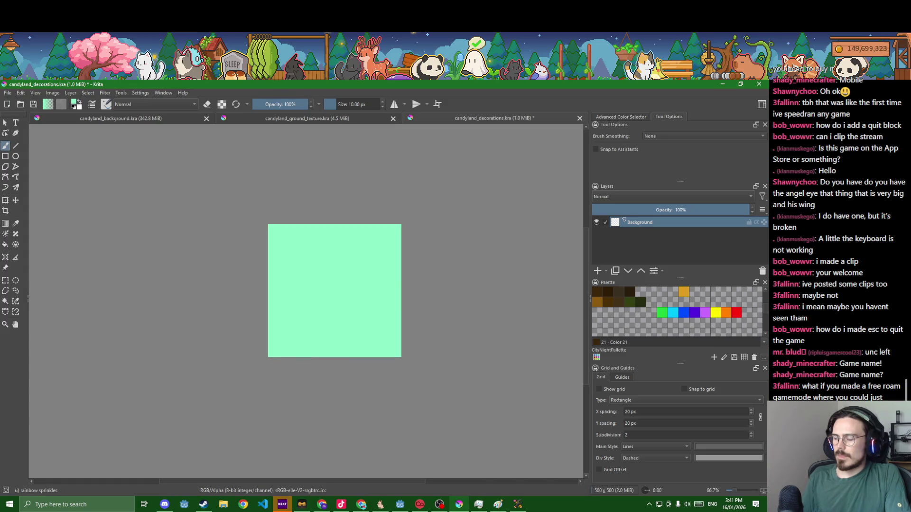
key(ctrl+z)
scroll(331, 295, up, 2)
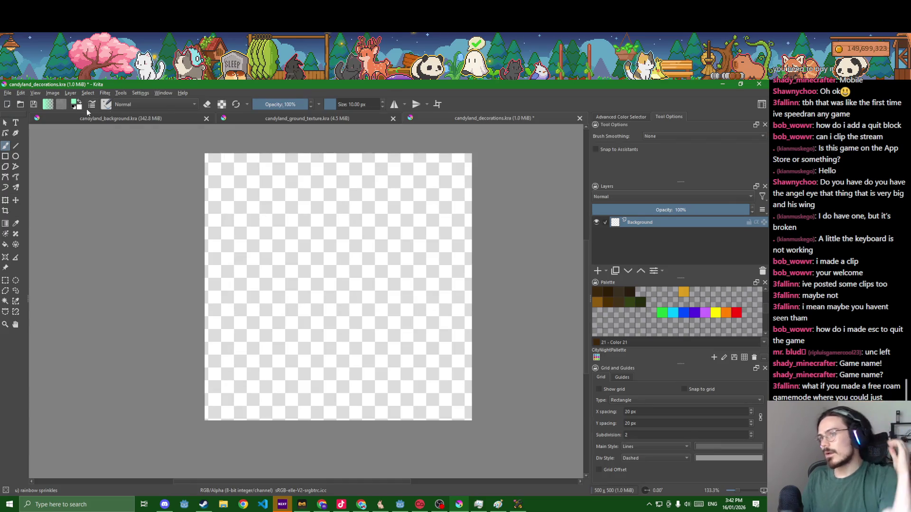
Pick a saturated green, paint a test ring of rainbow dashes, then undo it
click(75, 103)
mouse_move(359, 259)
mouse_down()
mouse_move(380, 269)
mouse_move(338, 300)
mouse_move(370, 315)
mouse_up()
click(426, 383)
drag(393, 295, 398, 276)
mouse_move(371, 249)
mouse_down()
mouse_move(389, 259)
mouse_move(321, 298)
mouse_move(391, 309)
mouse_move(375, 246)
mouse_move(306, 264)
mouse_move(297, 304)
mouse_up()
mouse_move(302, 317)
mouse_down()
mouse_move(318, 329)
mouse_move(371, 335)
mouse_up()
drag(385, 332, 409, 306)
drag(417, 278, 417, 286)
key(ctrl+z)
key(ctrl+z)
key(ctrl+z)
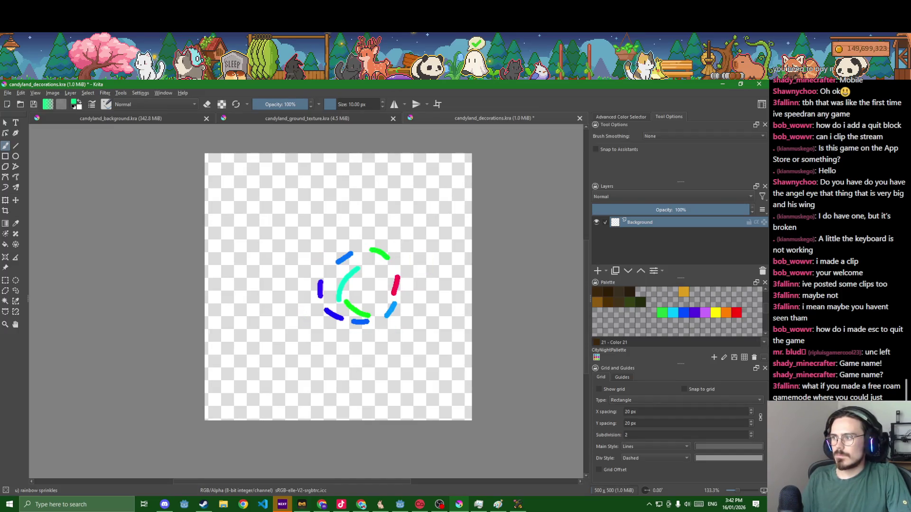
key(ctrl+z)
key(ctrl+z)
key(ctrl+z)
key(ctrl+z)
key(ctrl+z)
key(ctrl+z)
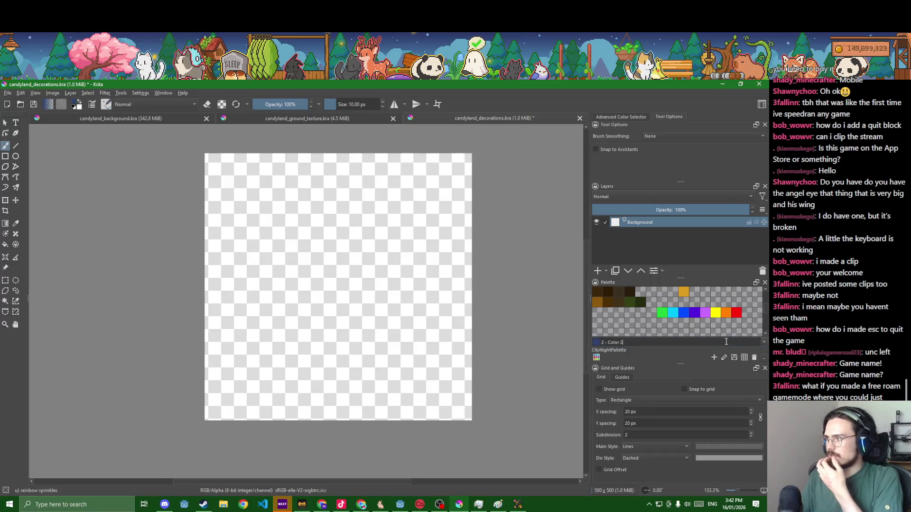
key(ctrl+z)
Pick a light palette colour at size 20, undo a test stroke, then choose the Pixel Art preset
click(675, 300)
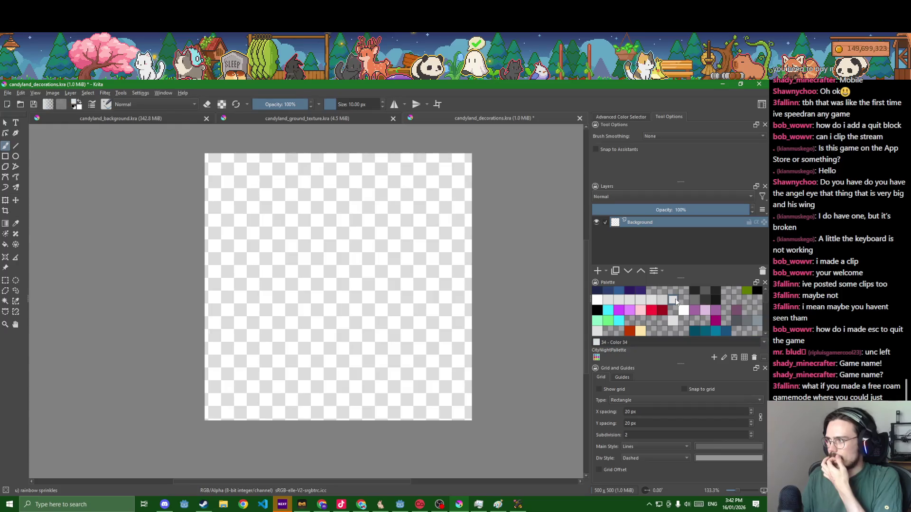
scroll(694, 313, down, 1)
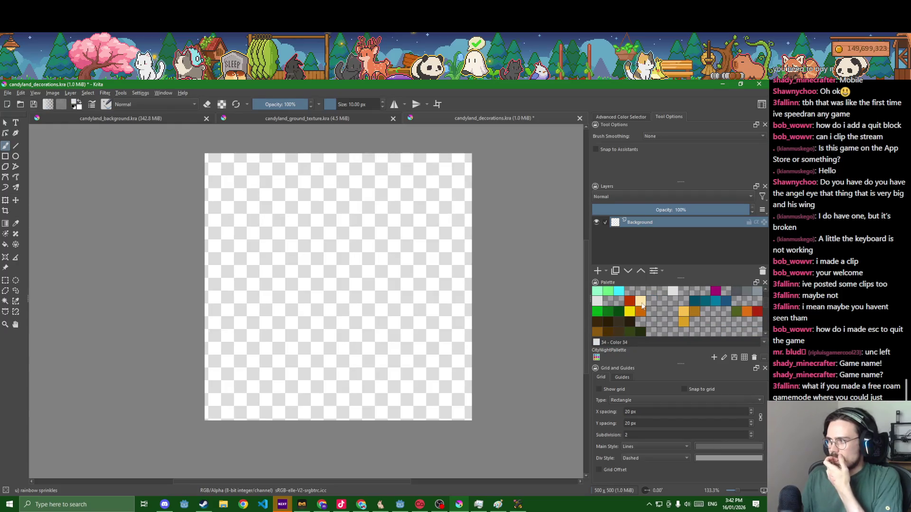
click(364, 104)
text(20)
key(Return)
drag(333, 408, 331, 269)
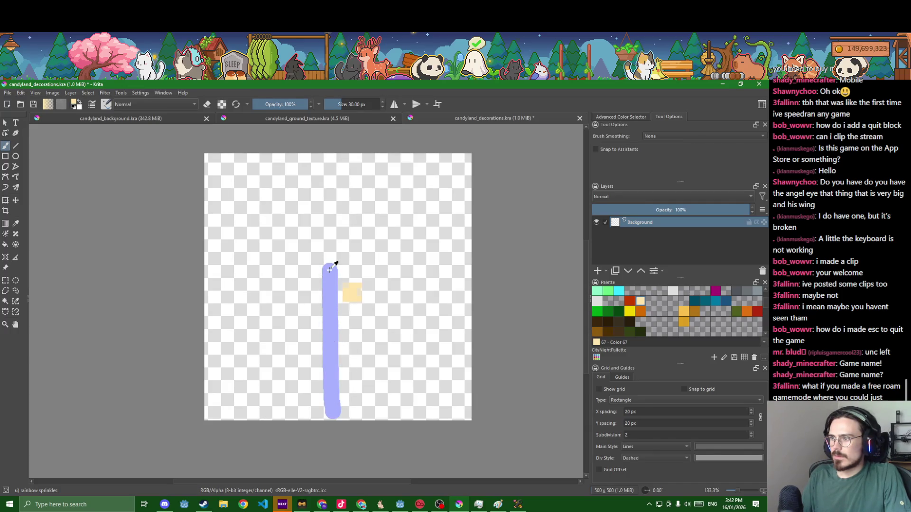
key(ctrl+z)
click(107, 106)
click(190, 240)
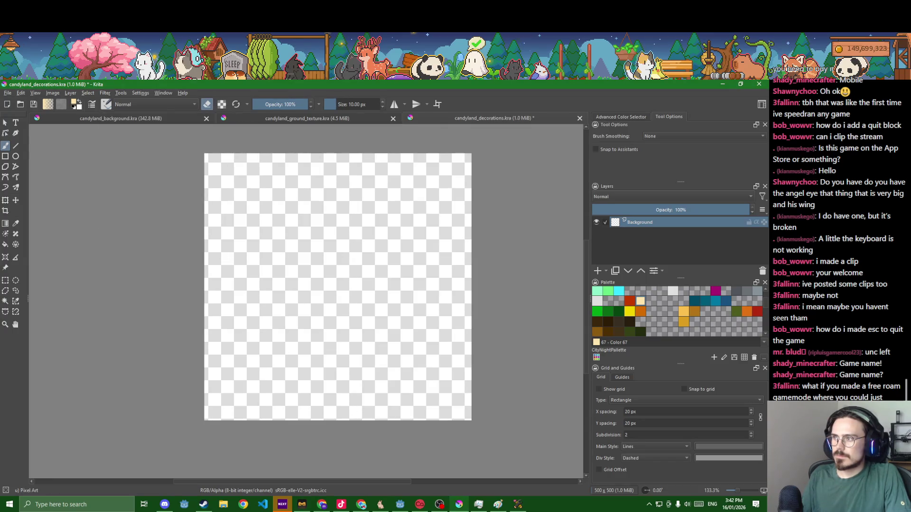
Set the brush to 30 px and draw a straight vertical stick down to the canvas bottom
drag(356, 105, 366, 104)
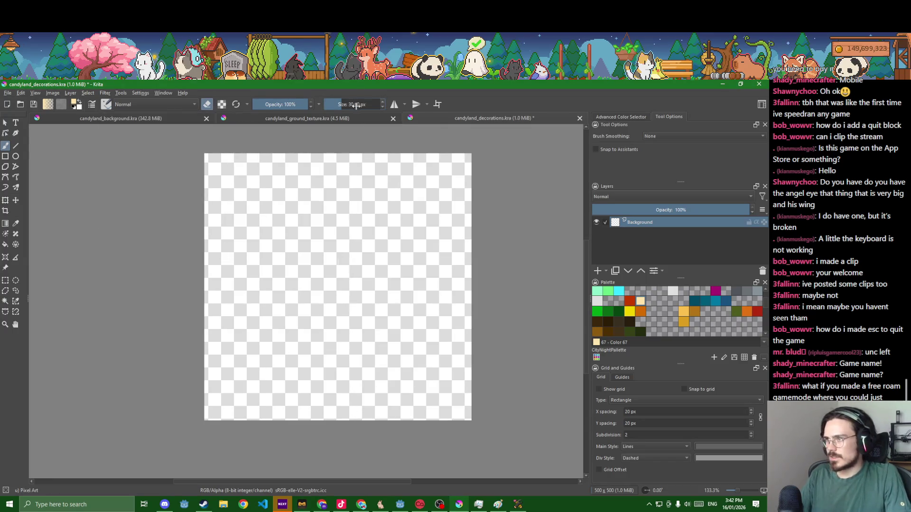
key(e)
mouse_move(341, 403)
mouse_down()
mouse_move(330, 245)
mouse_move(346, 426)
mouse_move(334, 427)
mouse_up()
key(ctrl+z)
click(17, 147)
scroll(336, 350, up, 2)
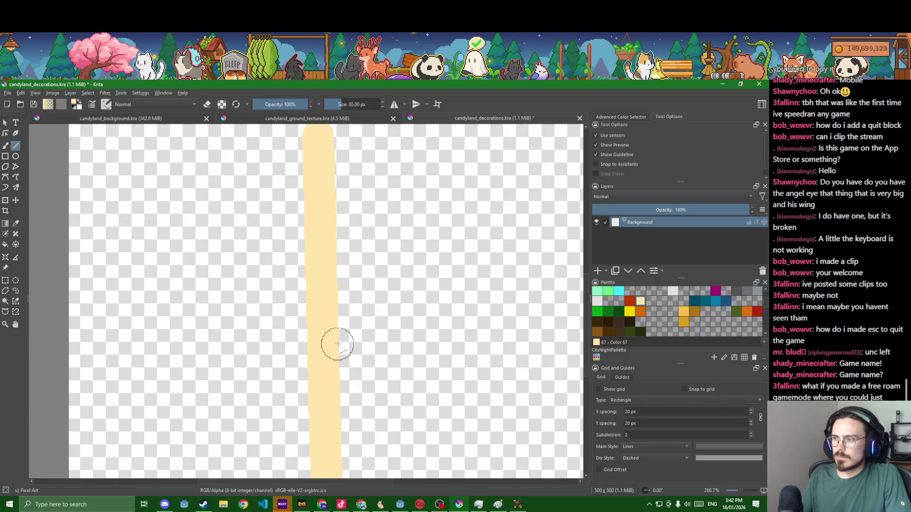
scroll(336, 341, down, 2)
click(363, 307)
key(ctrl+z)
key(ctrl+z)
drag(340, 246, 339, 434)
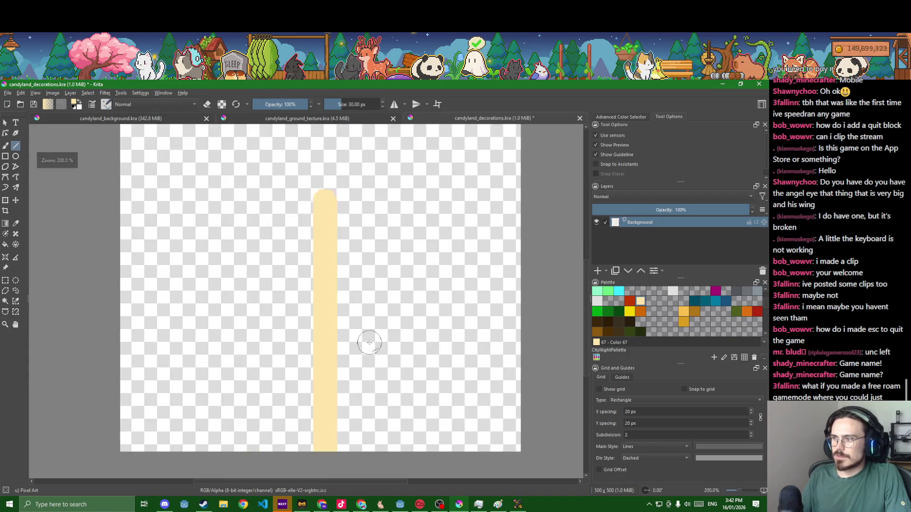
scroll(366, 351, up, 2)
Select the rainbow sprinkles brush preset and bring up its brush settings
click(107, 104)
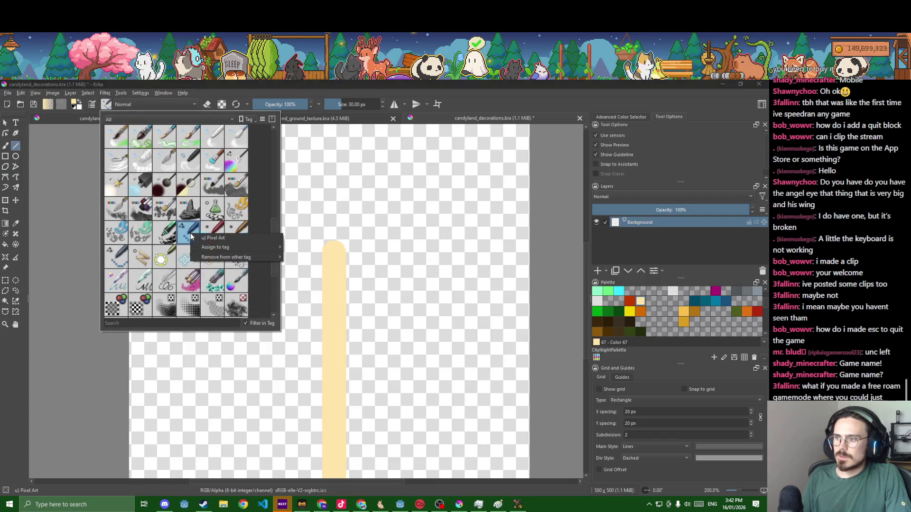
click(137, 258)
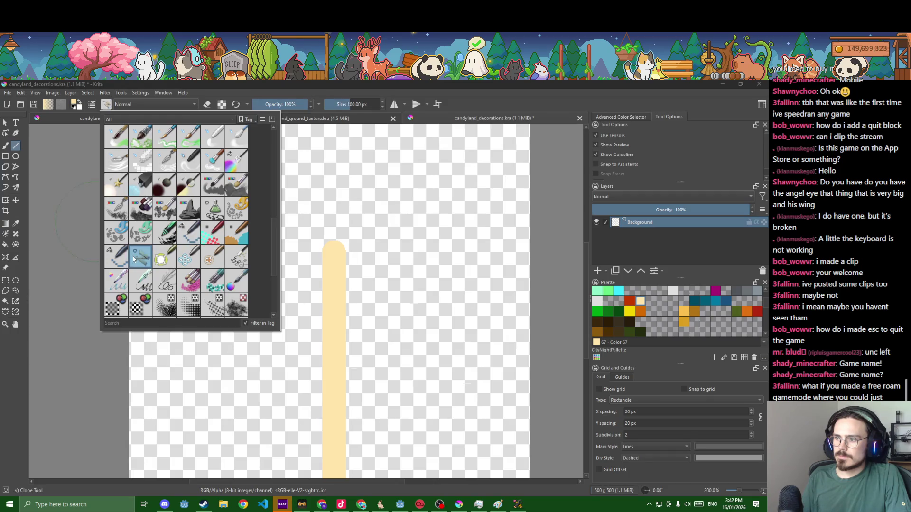
click(110, 261)
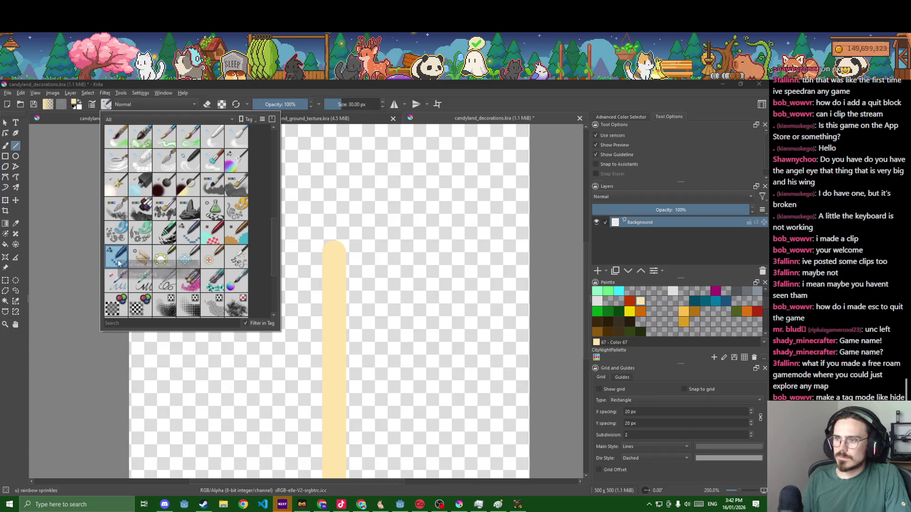
click(105, 104)
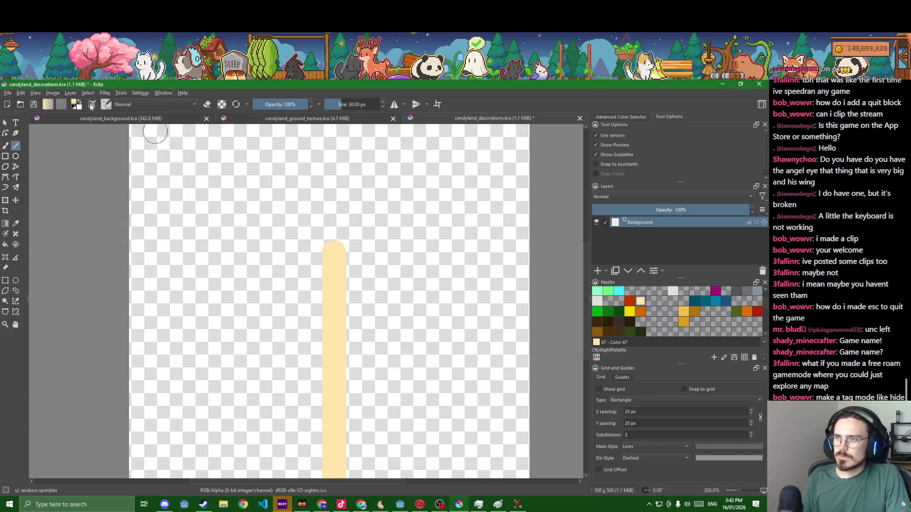
key(F5)
Save the brush as a new preset named 'u) rainbow pencil'
click(509, 153)
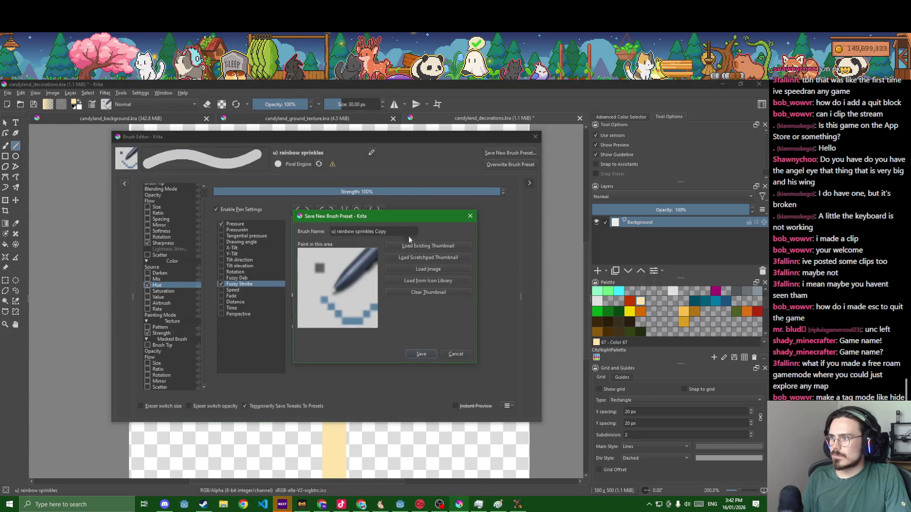
key(Left)
key(ctrl+BackSpace)
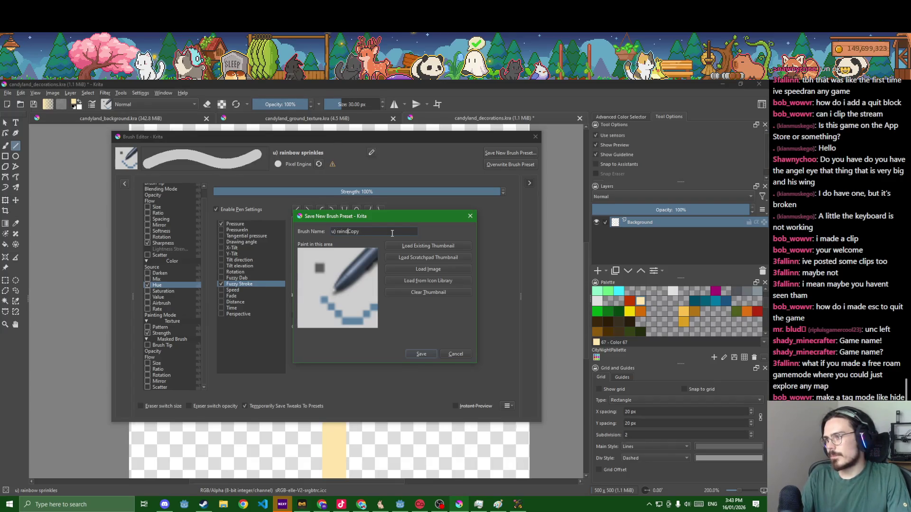
key(ctrl+Delete)
text(pencil)
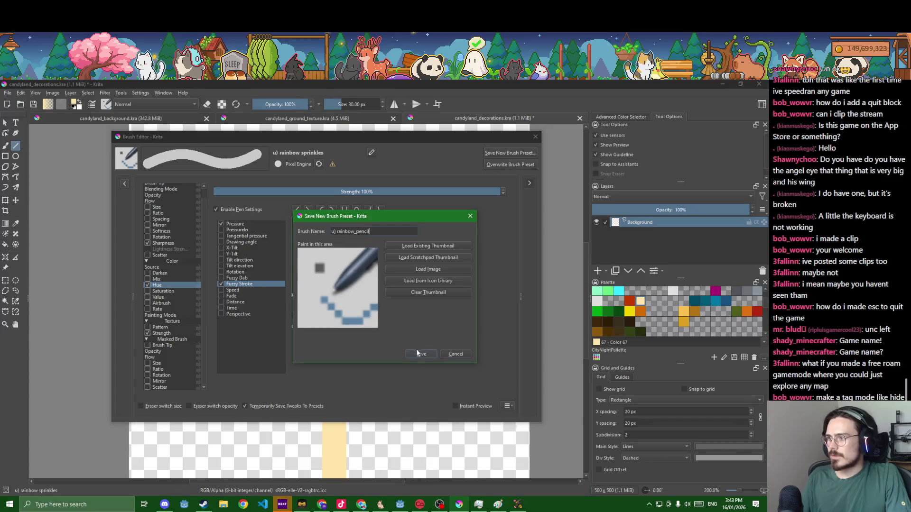
click(419, 354)
Switch hue variation from Fuzzy Stroke to Distance, disable instant preview, and clear the scratchpad
click(221, 284)
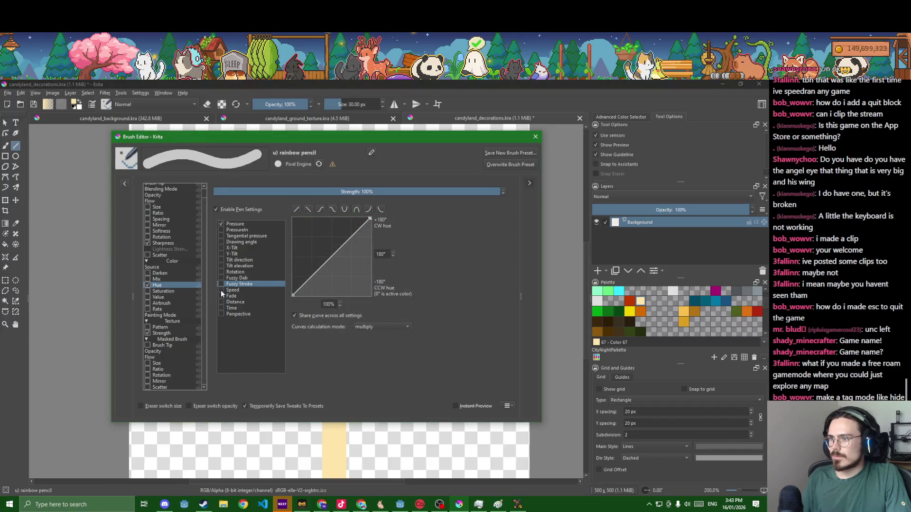
click(220, 301)
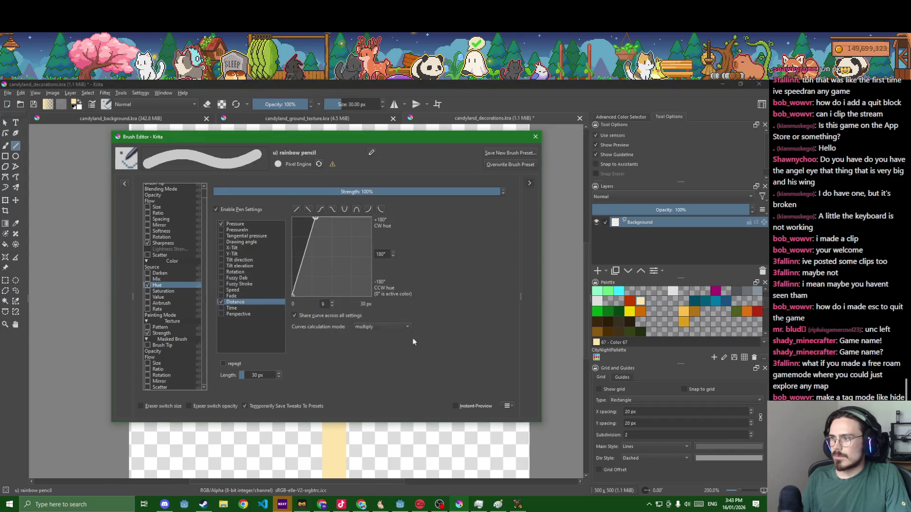
click(457, 406)
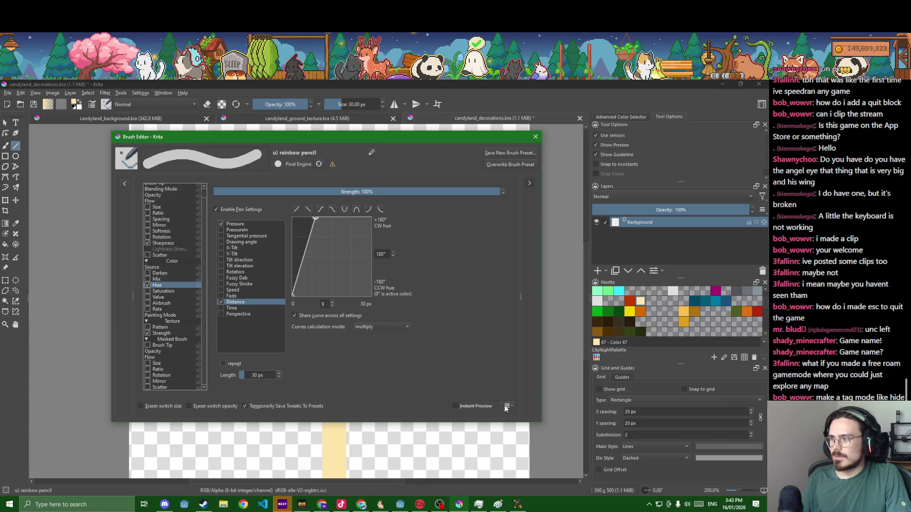
click(529, 183)
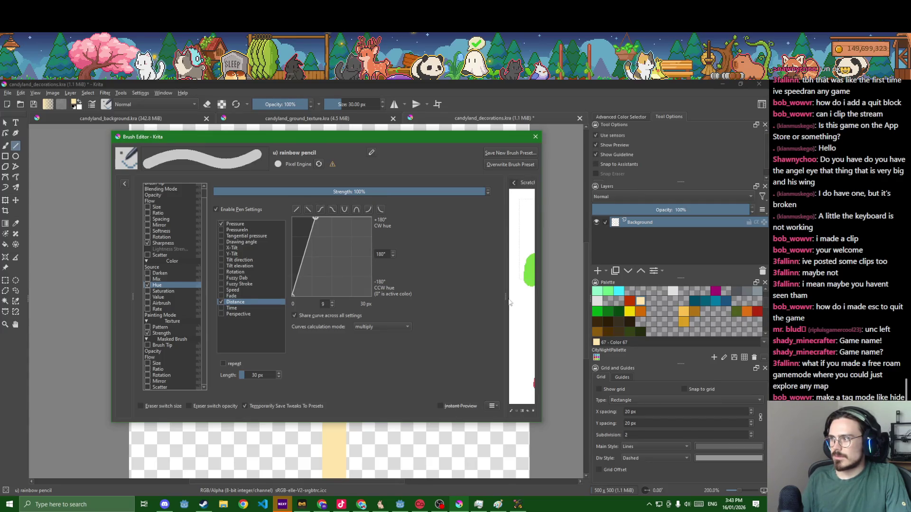
click(517, 412)
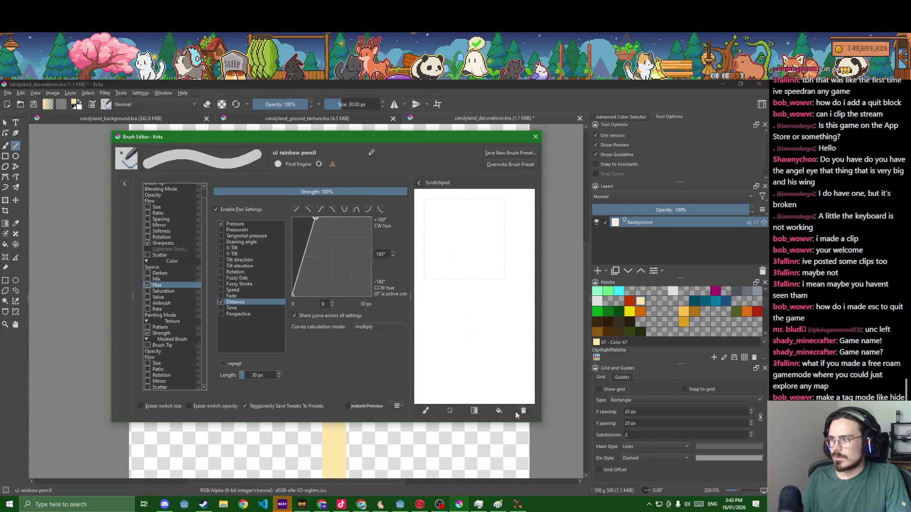
Test the brush on the scratchpad and try random per-dab hue variation
mouse_move(457, 274)
mouse_down()
mouse_move(468, 332)
mouse_move(484, 227)
mouse_move(429, 264)
mouse_move(446, 235)
mouse_up()
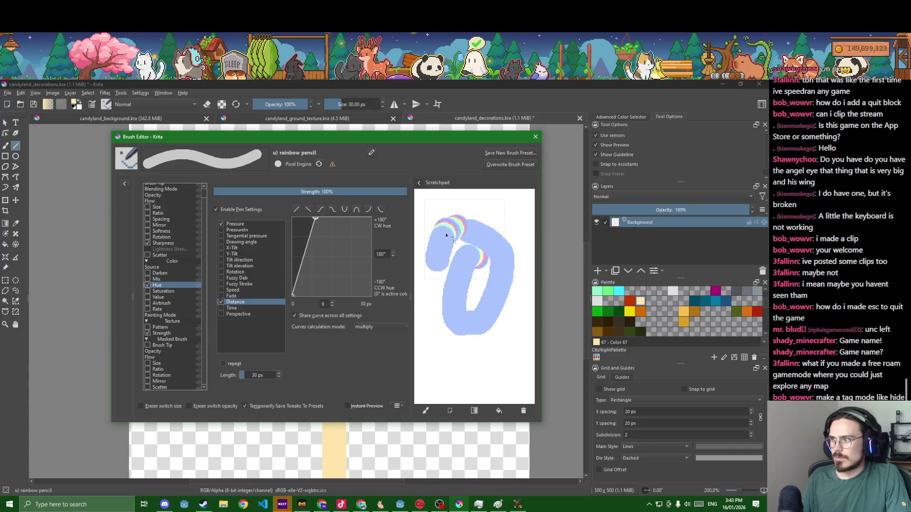
mouse_move(503, 216)
mouse_down()
mouse_move(516, 240)
mouse_move(510, 337)
mouse_move(464, 355)
mouse_up()
click(475, 206)
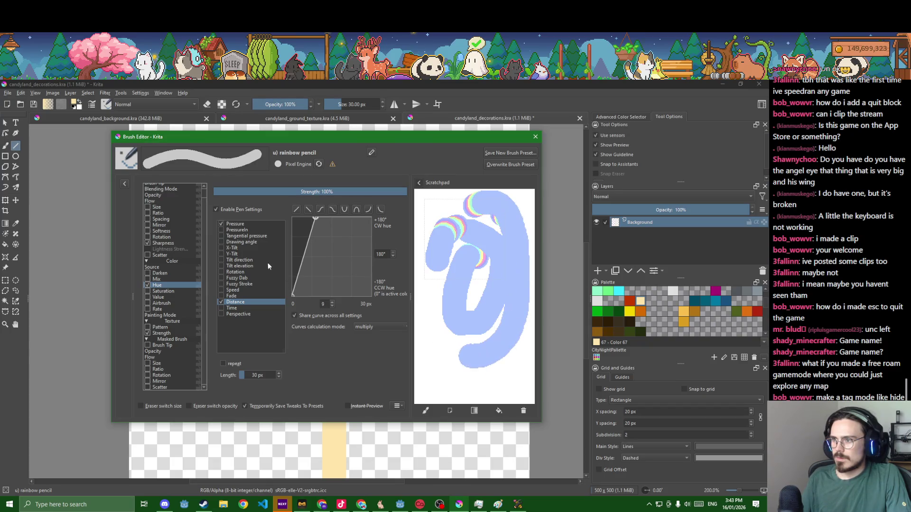
click(221, 278)
mouse_move(533, 236)
mouse_down()
mouse_move(466, 297)
mouse_move(474, 353)
mouse_move(520, 318)
mouse_move(508, 276)
mouse_move(475, 274)
mouse_move(441, 304)
mouse_move(441, 345)
mouse_move(458, 365)
mouse_up()
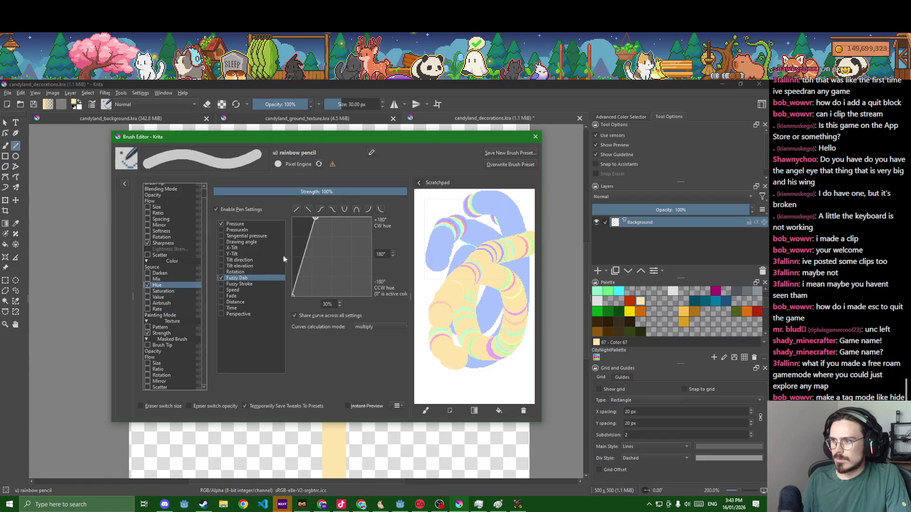
Drive hue by stroke distance and compare arch and linear hue curves with test strokes
click(221, 302)
scroll(334, 304, up, 9)
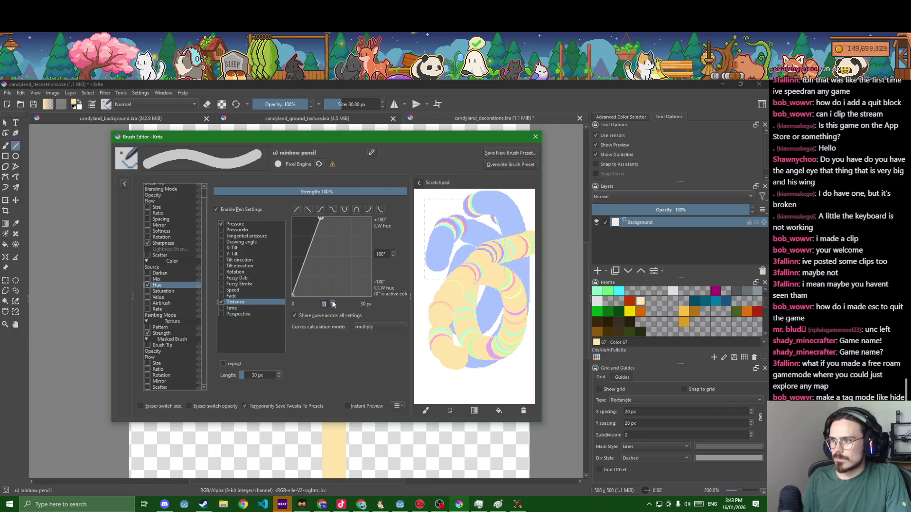
scroll(334, 304, up, 12)
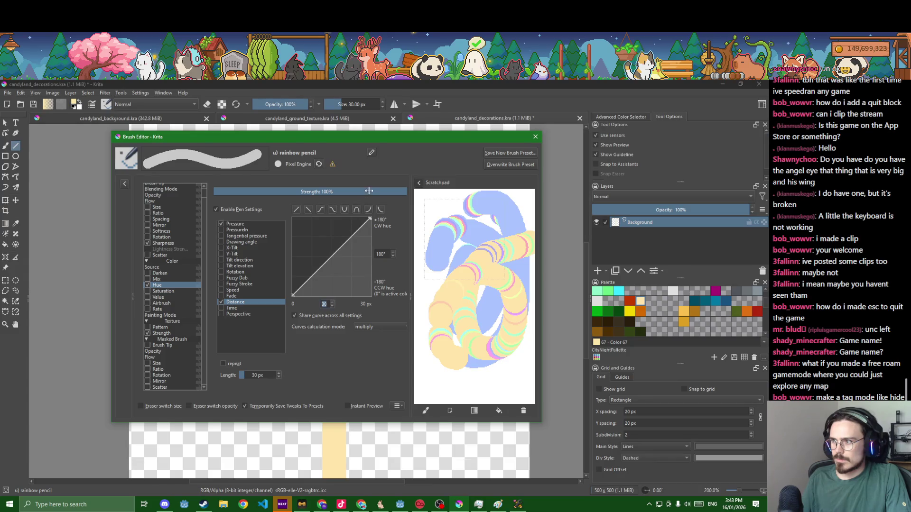
click(357, 210)
mouse_move(452, 392)
mouse_down()
mouse_move(487, 341)
mouse_move(429, 297)
mouse_move(434, 349)
mouse_move(470, 387)
mouse_up()
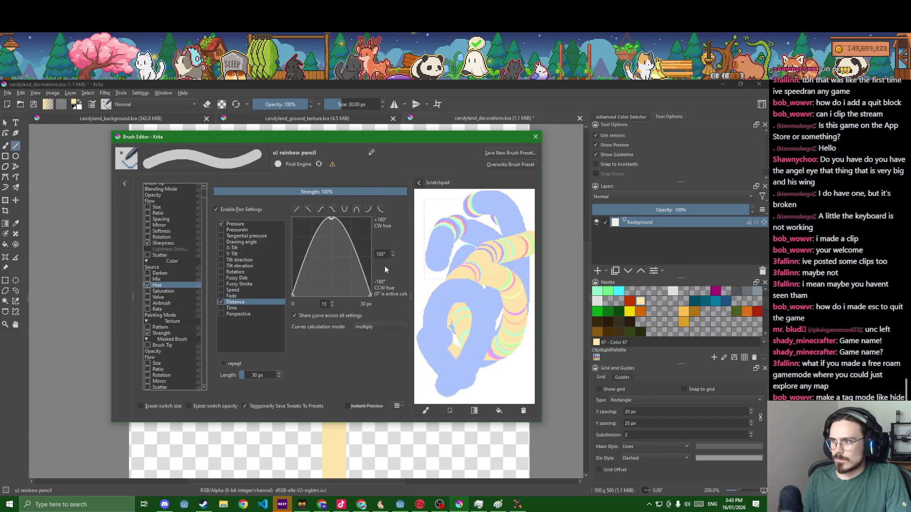
click(300, 211)
mouse_move(493, 228)
mouse_down()
mouse_move(498, 284)
mouse_move(458, 329)
mouse_move(470, 298)
mouse_up()
drag(500, 385, 499, 311)
drag(522, 389, 521, 308)
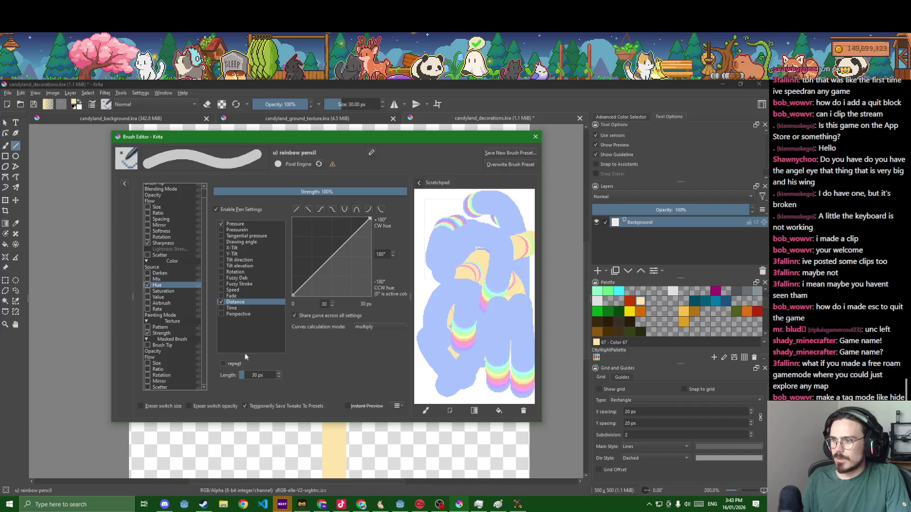
scroll(331, 306, down, 15)
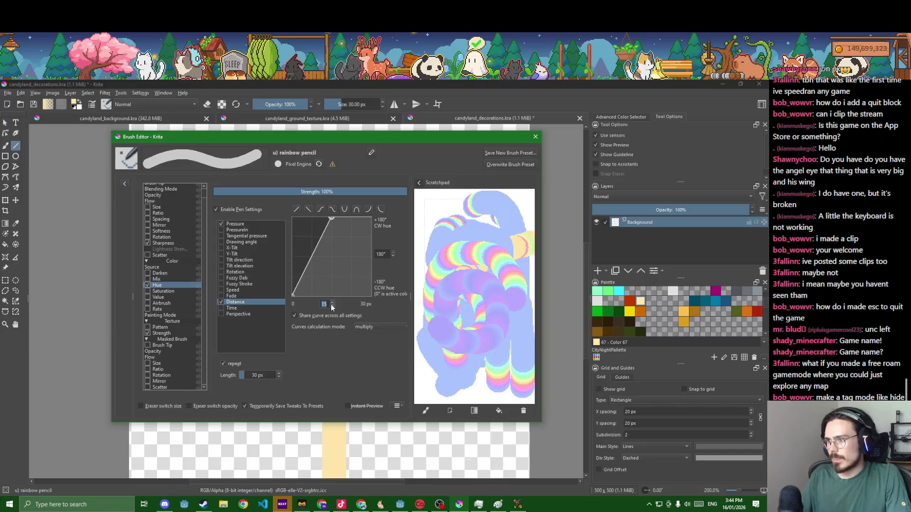
Enter 30 and set the hue curves calculation mode to addition, testing on a cleared scratchpad
scroll(327, 305, down, 5)
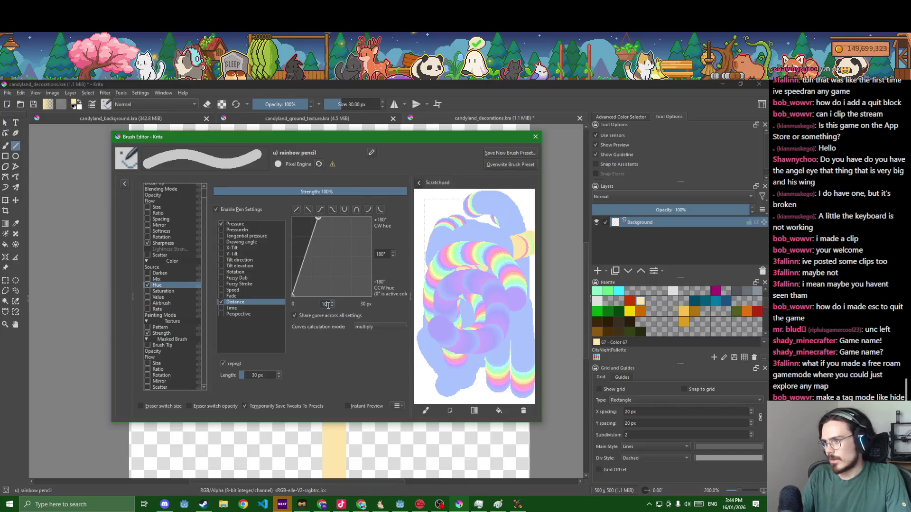
scroll(327, 305, down, 9)
text(30)
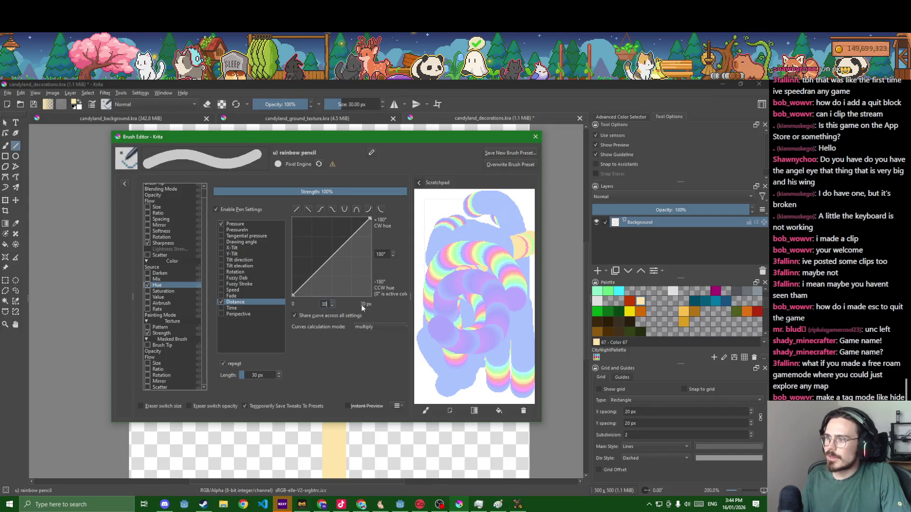
click(367, 326)
click(368, 336)
mouse_move(482, 342)
mouse_down()
mouse_move(469, 255)
mouse_move(507, 296)
mouse_move(503, 325)
mouse_move(483, 338)
mouse_move(453, 255)
mouse_move(491, 323)
mouse_move(469, 259)
mouse_move(484, 273)
mouse_move(496, 266)
mouse_move(462, 313)
mouse_move(479, 265)
mouse_move(440, 288)
mouse_move(503, 332)
mouse_move(512, 238)
mouse_move(456, 209)
mouse_move(463, 267)
mouse_up()
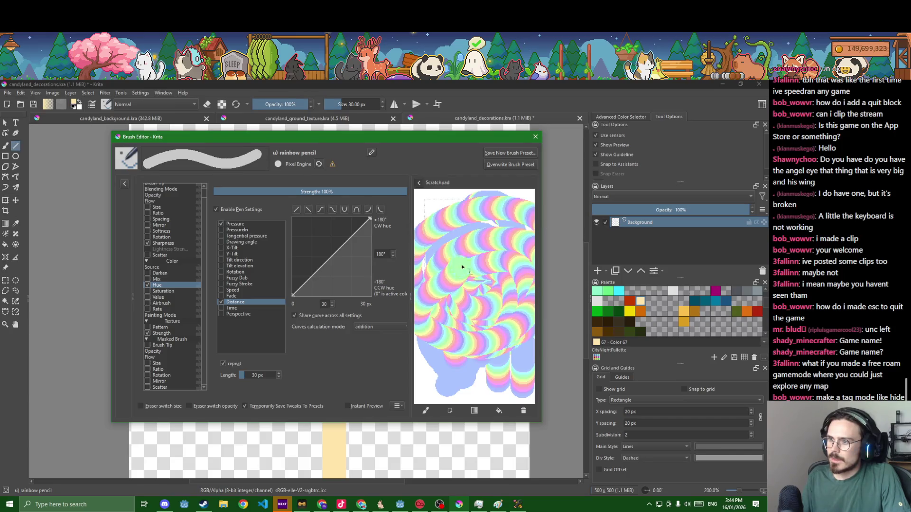
click(523, 411)
mouse_move(429, 333)
mouse_down()
mouse_move(513, 264)
mouse_move(456, 230)
mouse_up()
mouse_move(436, 276)
mouse_down()
mouse_move(453, 297)
mouse_move(464, 286)
mouse_move(452, 259)
mouse_up()
click(439, 285)
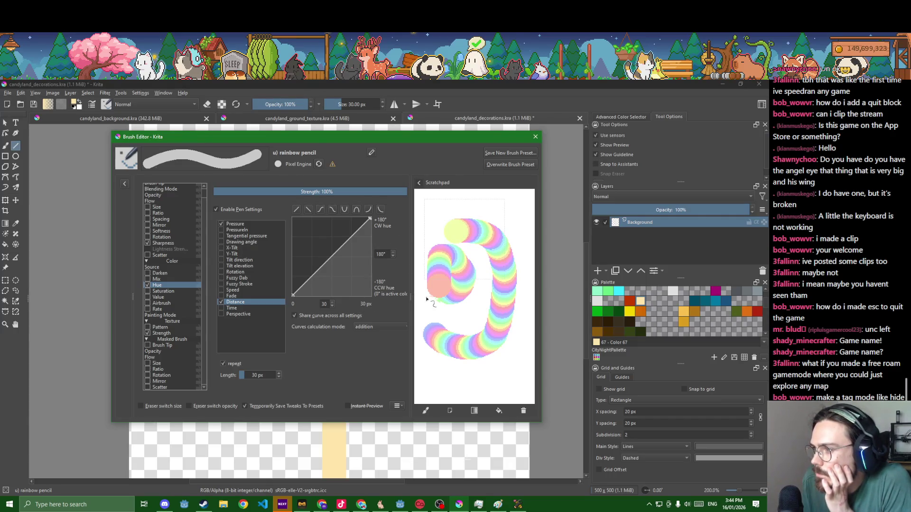
Set the hue cycle length to 200 with a linear curve and test a stroke
mouse_move(410, 298)
mouse_down()
mouse_move(441, 299)
mouse_move(431, 300)
mouse_up()
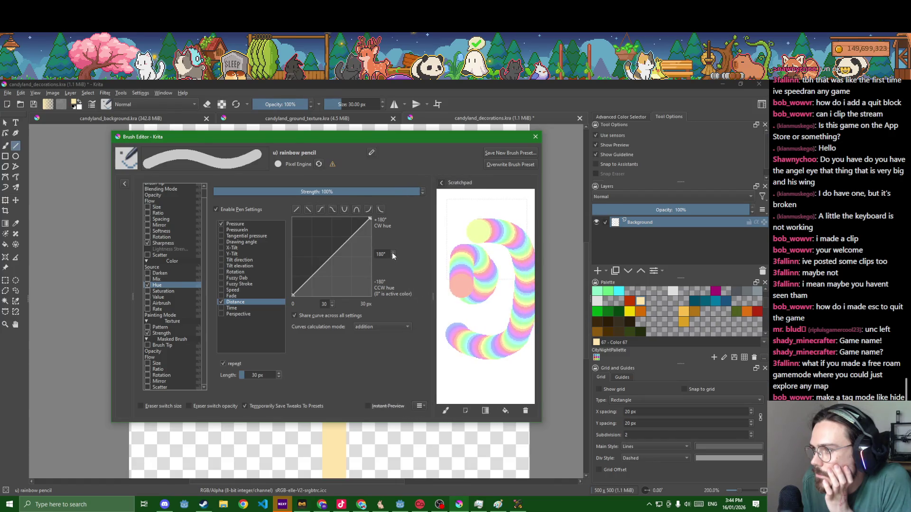
scroll(392, 254, down, 9)
scroll(392, 255, down, 3)
scroll(393, 255, up, 11)
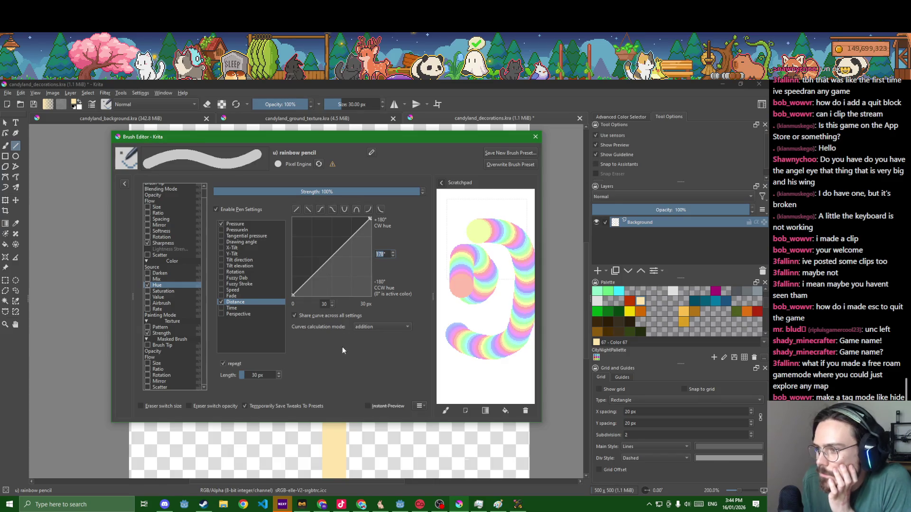
click(255, 375)
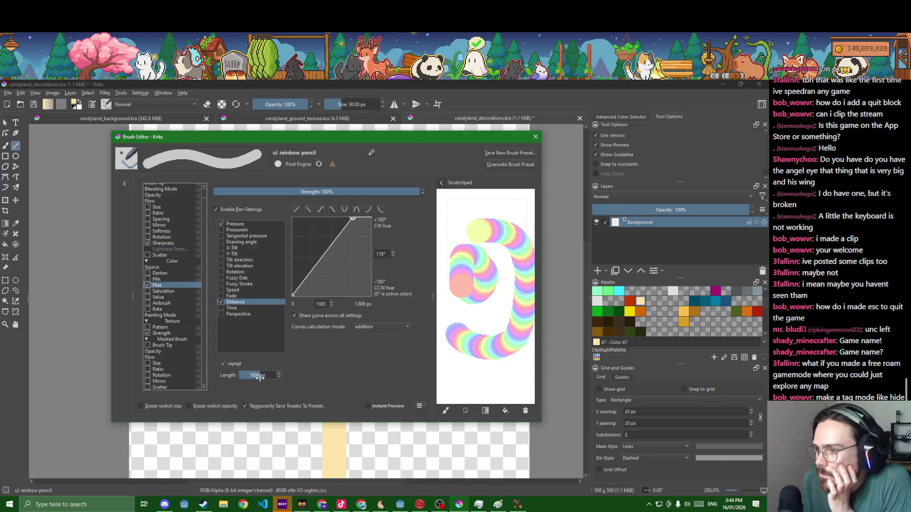
text(200)
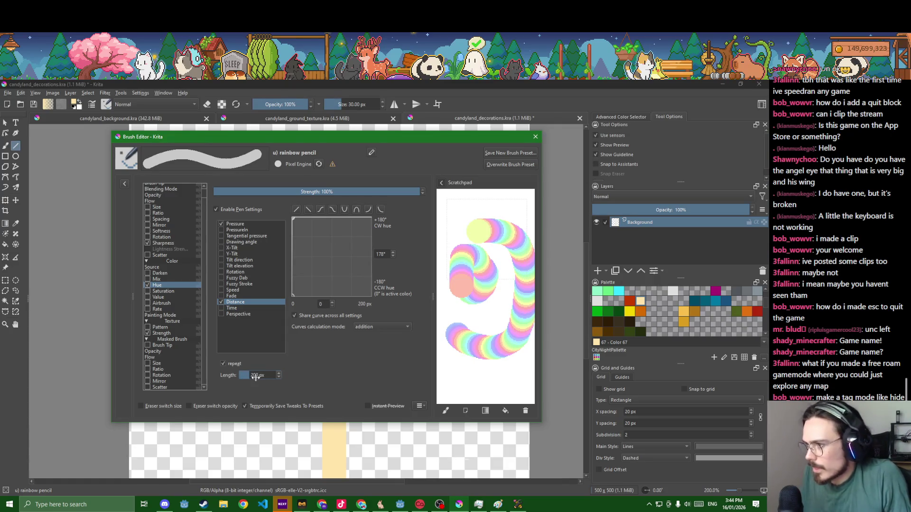
click(298, 212)
mouse_move(498, 380)
mouse_down()
mouse_move(493, 323)
mouse_move(441, 308)
mouse_move(495, 354)
mouse_move(449, 339)
mouse_move(460, 332)
mouse_move(491, 339)
mouse_move(463, 323)
mouse_move(503, 332)
mouse_move(458, 346)
mouse_move(477, 328)
mouse_move(496, 341)
mouse_move(446, 332)
mouse_move(522, 342)
mouse_move(484, 346)
mouse_up()
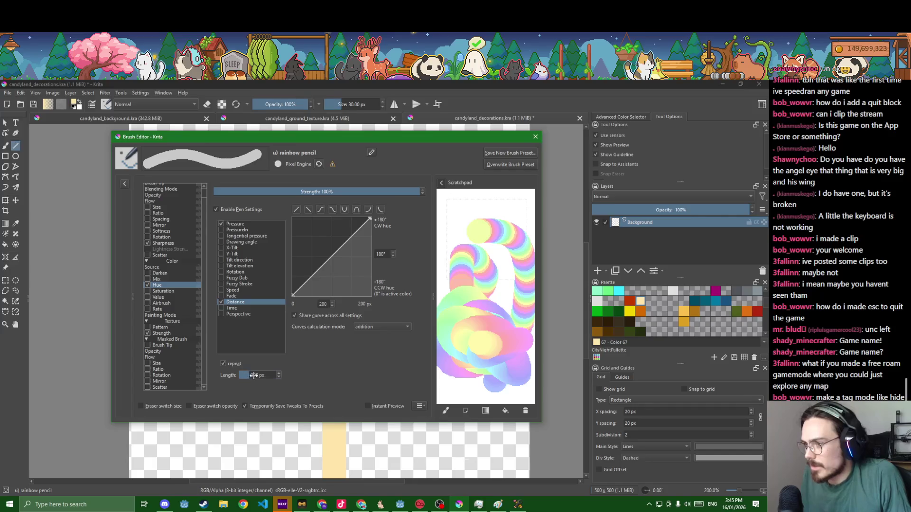
Shorten the hue cycle to 100 px, test it, and close the brush editor
drag(254, 375, 252, 376)
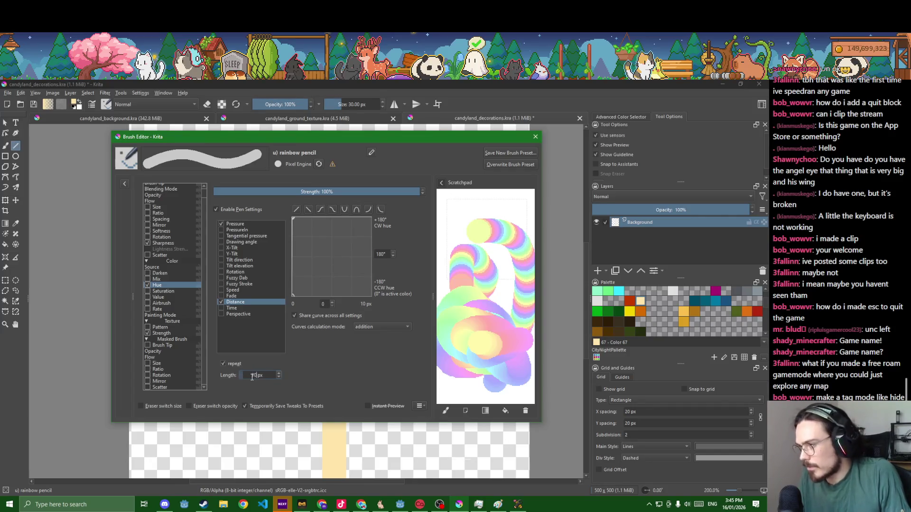
mouse_move(495, 367)
mouse_down()
mouse_move(467, 309)
mouse_move(458, 311)
mouse_move(467, 277)
mouse_move(472, 296)
mouse_move(479, 292)
mouse_up()
click(296, 209)
click(536, 137)
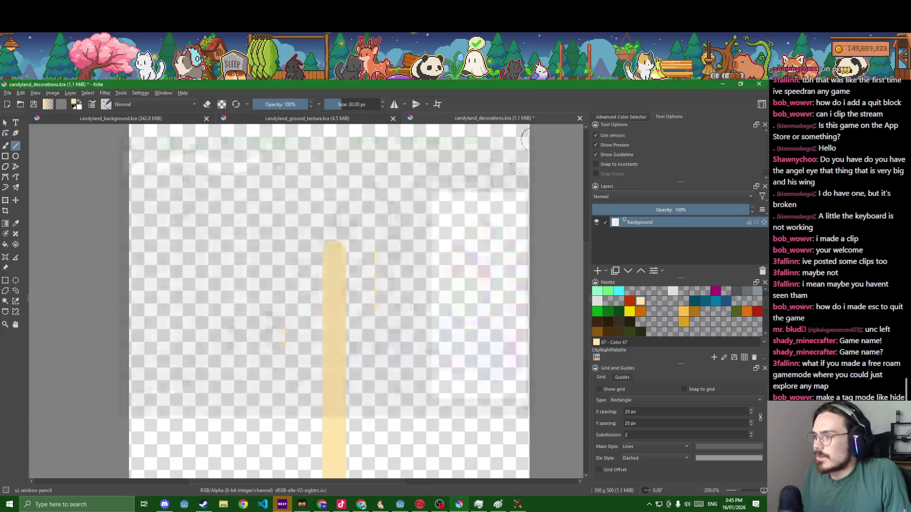
Choose a new foreground paint colour in the Select a Color dialog
key(1)
click(76, 104)
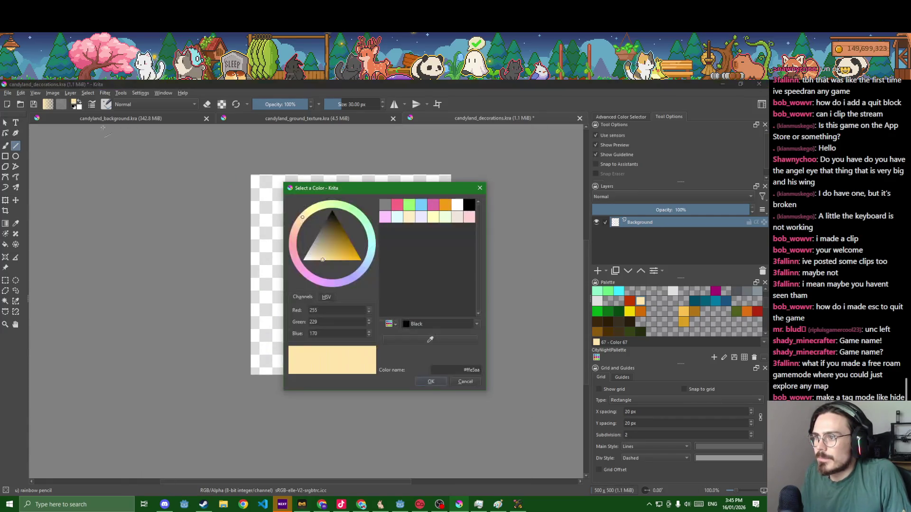
click(364, 249)
click(431, 382)
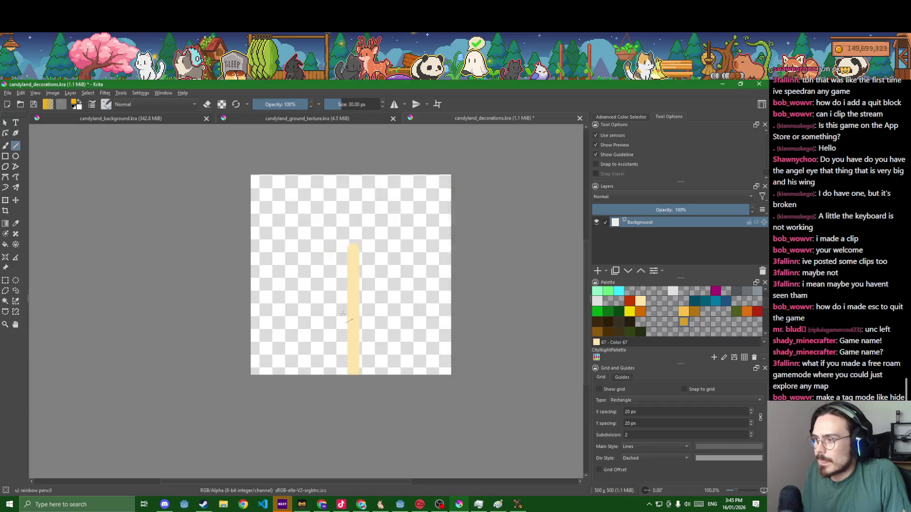
scroll(344, 283, up, 2)
scroll(344, 284, down, 1)
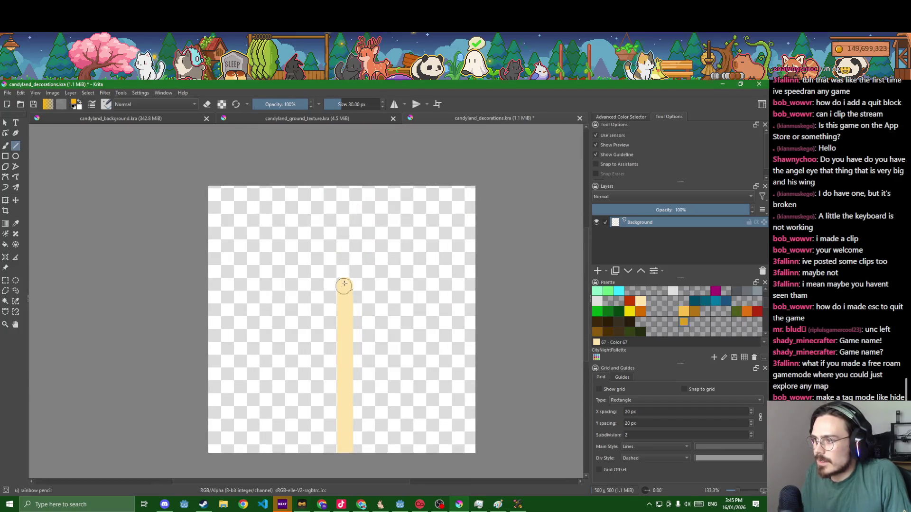
Switch to the freehand brush from the pop-up palette, paint a trial swirl, then undo it
drag(345, 286, 358, 270)
right_click(347, 284)
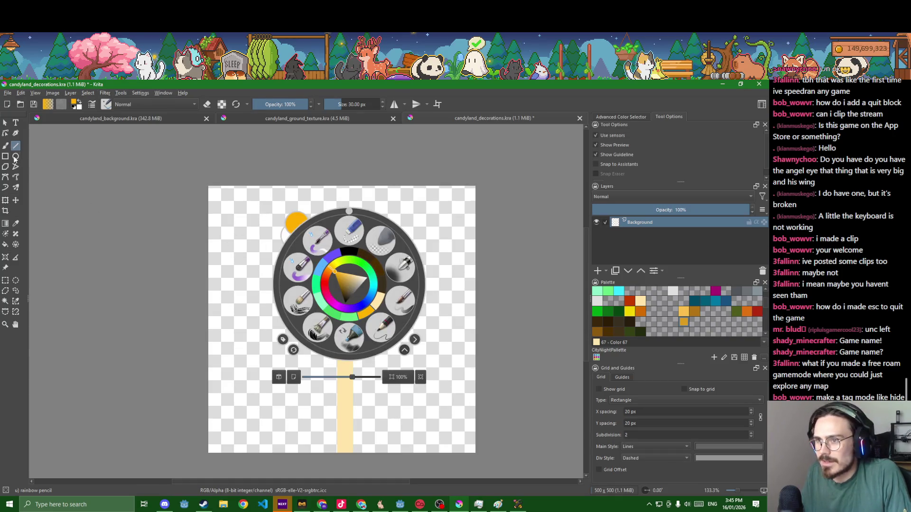
click(6, 145)
scroll(349, 288, up, 4)
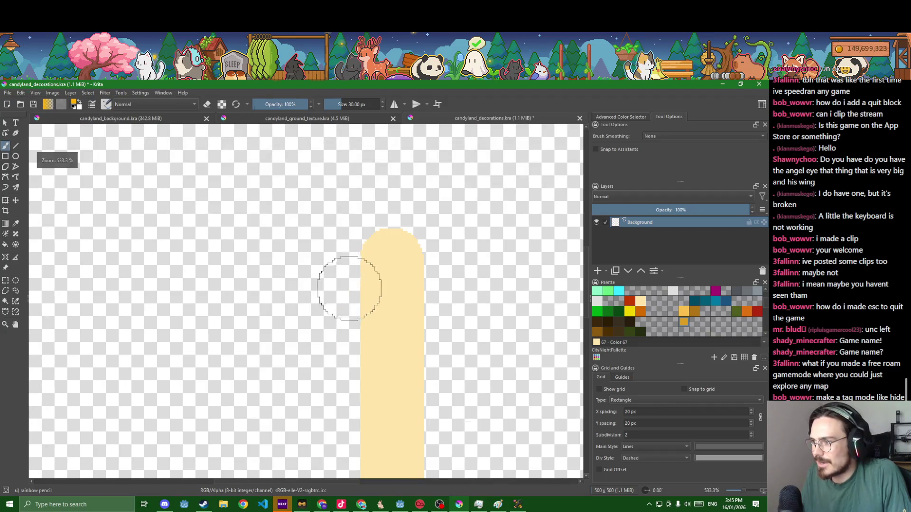
scroll(349, 288, down, 4)
scroll(357, 285, up, 2)
mouse_move(360, 285)
mouse_down()
mouse_move(380, 273)
mouse_move(376, 249)
mouse_move(349, 252)
mouse_move(331, 280)
mouse_move(344, 309)
mouse_move(379, 320)
mouse_up()
key(ctrl+z)
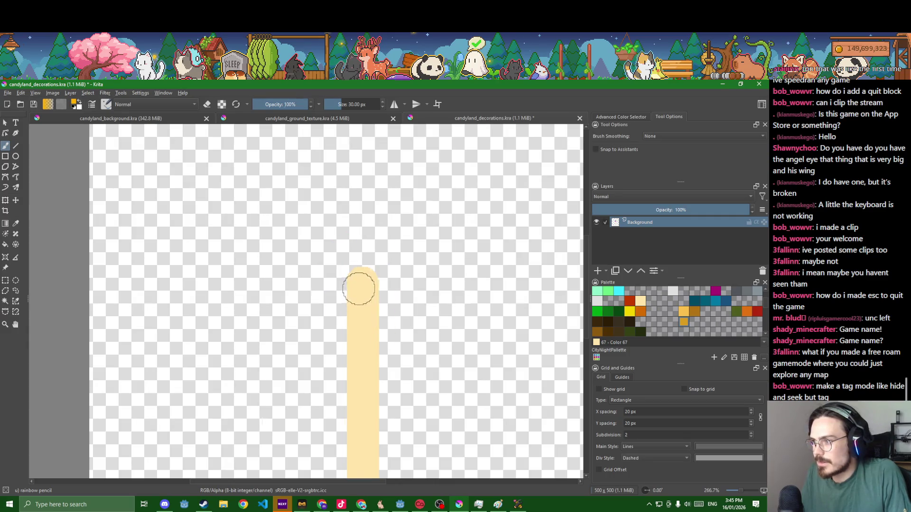
Paint a rainbow spiral lollipop head around the stick top and save the decorations file
mouse_move(360, 284)
mouse_down()
mouse_move(380, 272)
mouse_move(373, 252)
mouse_move(341, 271)
mouse_move(345, 309)
mouse_move(384, 309)
mouse_move(406, 281)
mouse_up()
mouse_move(408, 268)
mouse_down()
mouse_move(396, 235)
mouse_move(379, 223)
mouse_move(335, 233)
mouse_move(315, 253)
mouse_move(309, 283)
mouse_move(338, 333)
mouse_move(387, 335)
mouse_move(422, 316)
mouse_move(431, 235)
mouse_move(418, 212)
mouse_move(394, 203)
mouse_move(346, 199)
mouse_move(316, 210)
mouse_move(280, 275)
mouse_move(310, 348)
mouse_move(371, 359)
mouse_move(444, 333)
mouse_move(461, 247)
mouse_move(439, 192)
mouse_move(415, 184)
mouse_move(332, 177)
mouse_move(301, 186)
mouse_move(264, 233)
mouse_move(264, 330)
mouse_move(280, 359)
mouse_move(318, 374)
mouse_move(389, 373)
mouse_move(425, 349)
mouse_up()
scroll(487, 422, down, 5)
scroll(487, 422, down, 2)
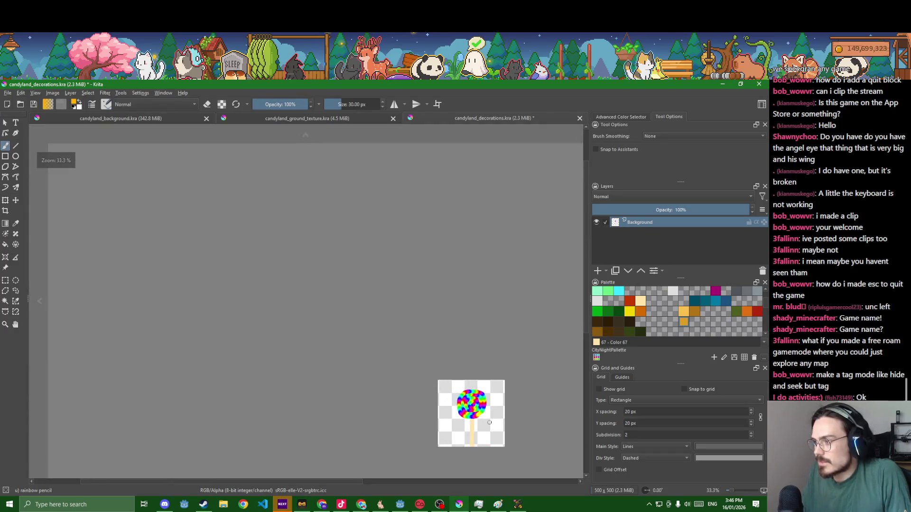
scroll(437, 360, up, 3)
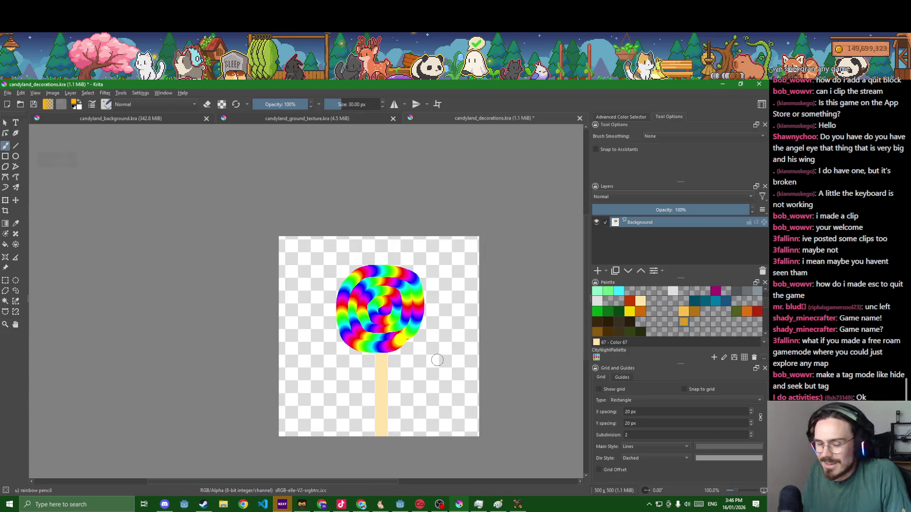
key(ctrl+s)
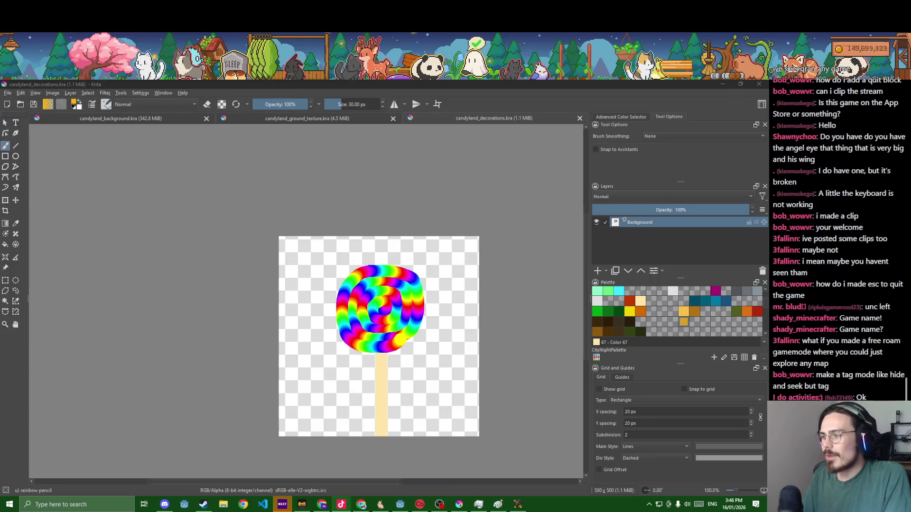
scroll(222, 377, down, 2)
scroll(221, 377, up, 1)
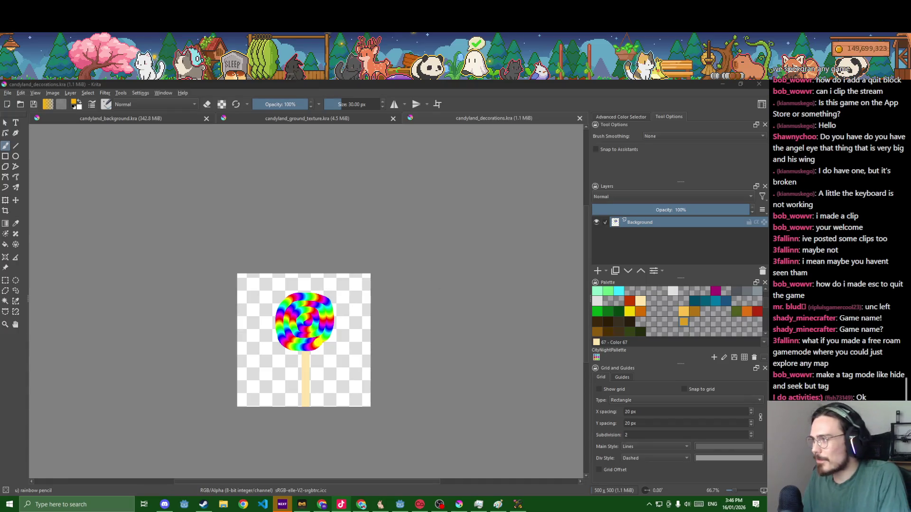
click(598, 271)
Add Paint Layer 1 and rename the Background layer to BigLollipop
click(597, 233)
click(597, 233)
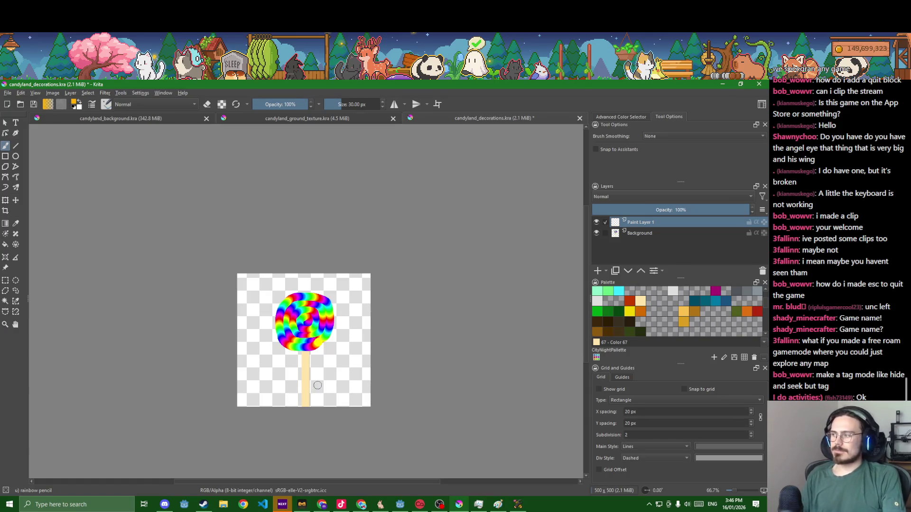
scroll(344, 386, up, 3)
drag(420, 400, 498, 426)
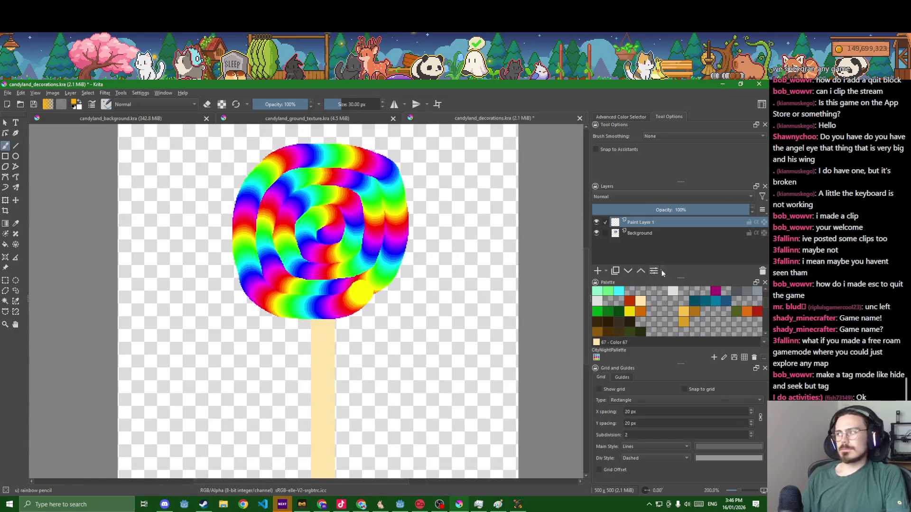
click(597, 233)
click(597, 232)
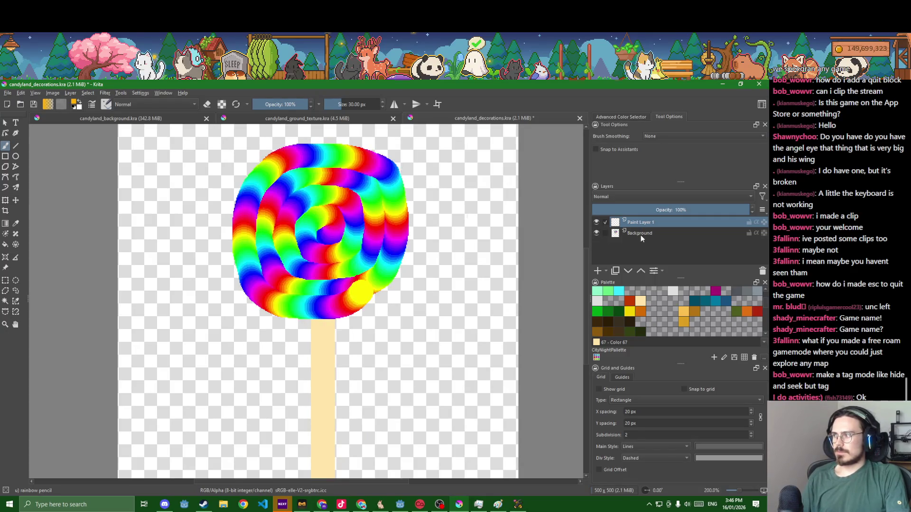
double_click(641, 235)
text(Loll)
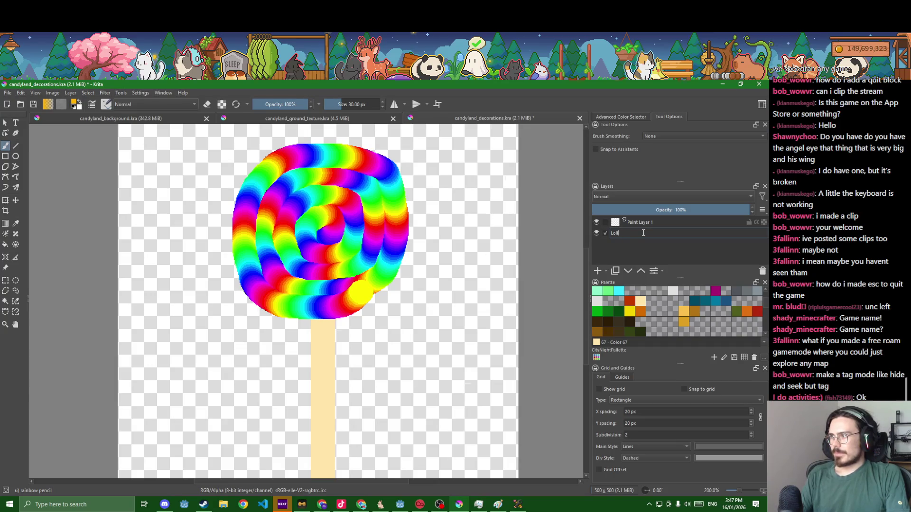
text(Big)
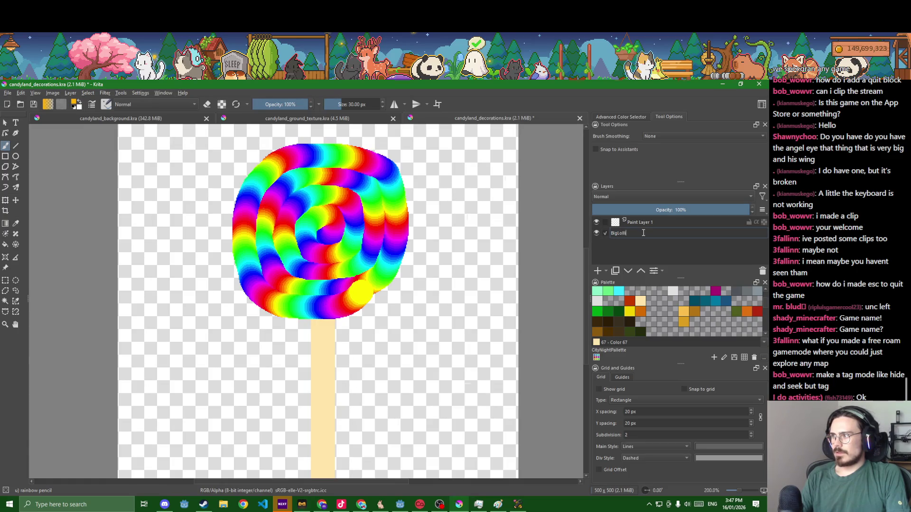
text(po)
key(Return)
Rename Paint Layer 1 to SmallLollipop and hide the BigLollipop layer
click(640, 219)
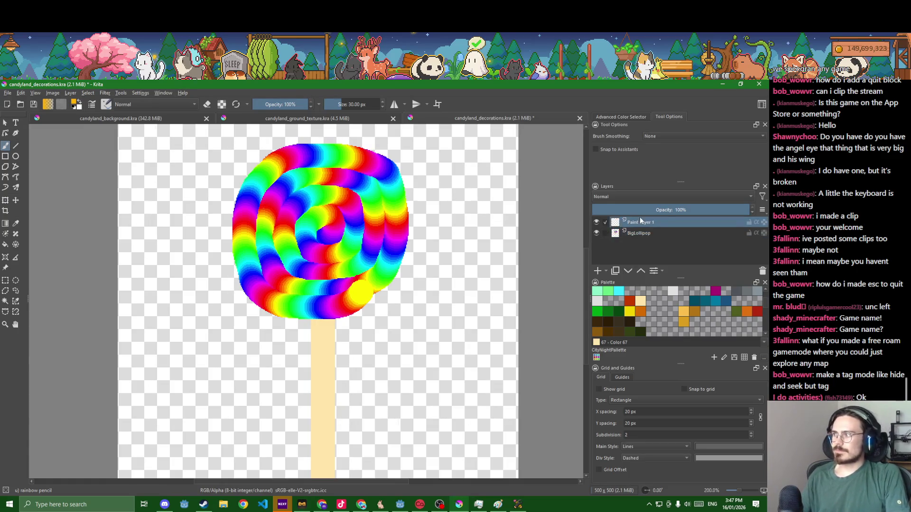
double_click(640, 222)
key(Escape)
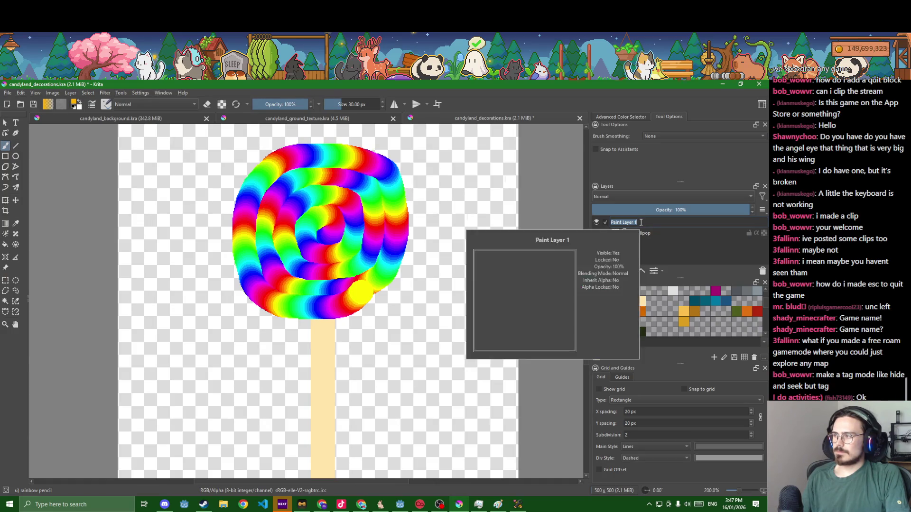
double_click(645, 227)
text(Sm,a)
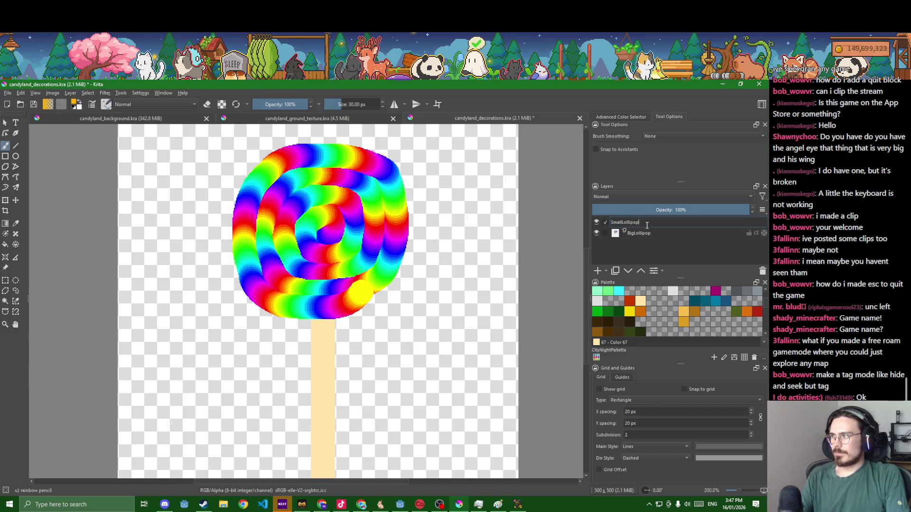
key(Return)
click(597, 233)
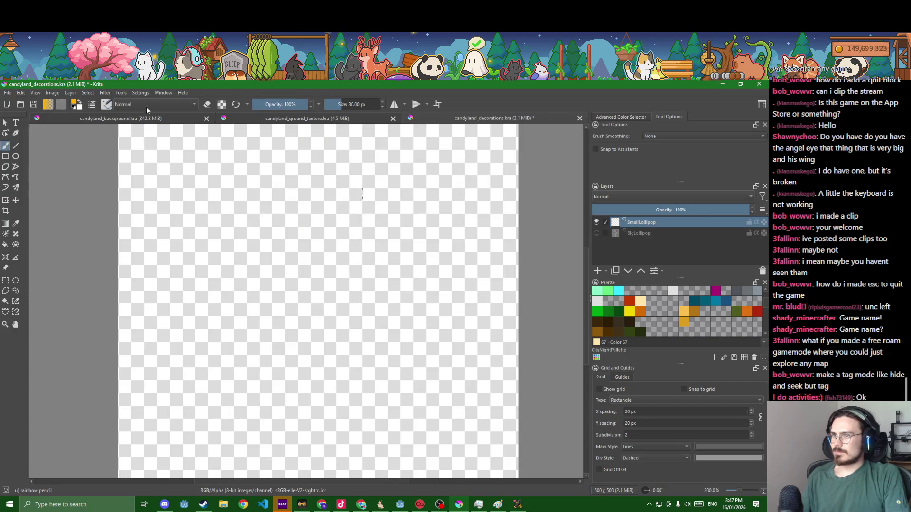
Choose the Pixel Art brush preset and undo an orange test stroke
click(106, 105)
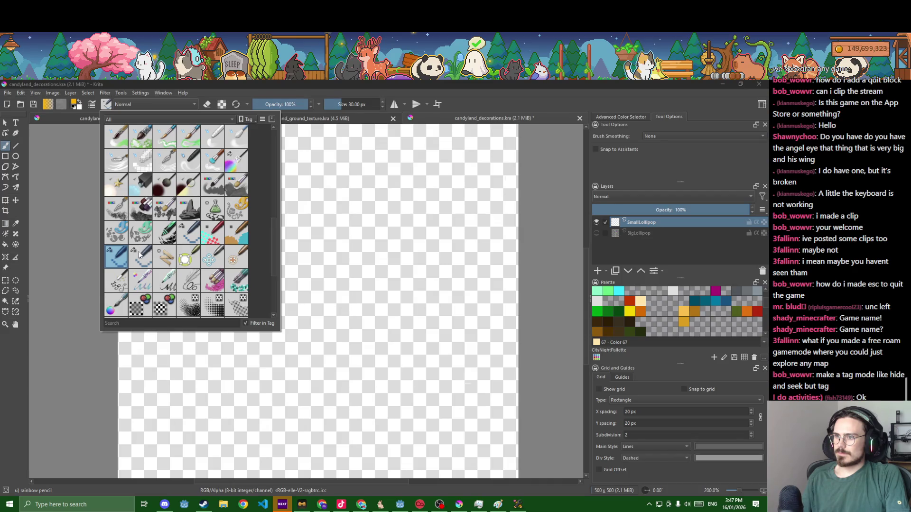
click(191, 237)
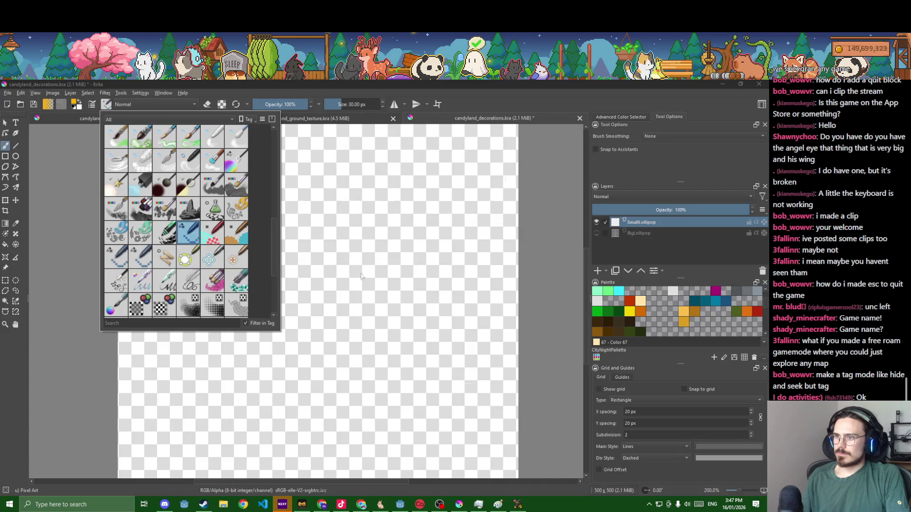
click(384, 327)
drag(305, 423, 314, 248)
scroll(312, 294, down, 4)
key(ctrl+z)
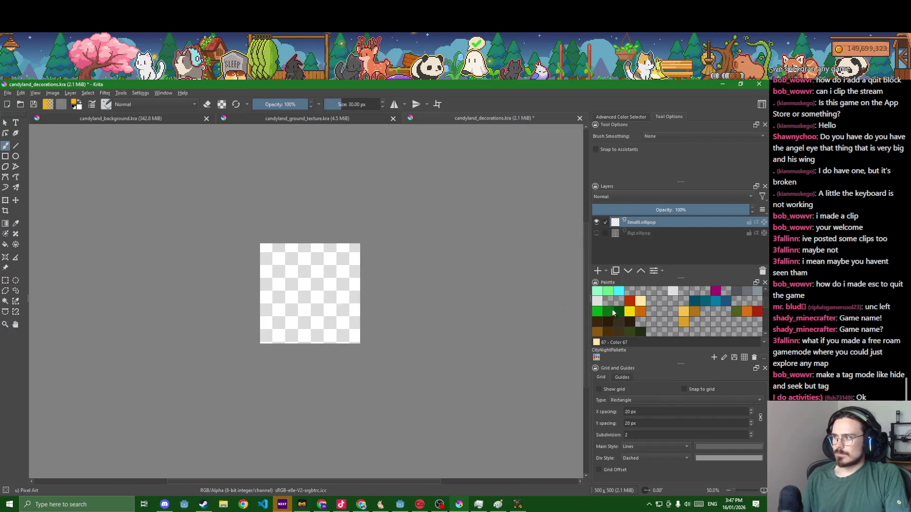
scroll(248, 327, up, 2)
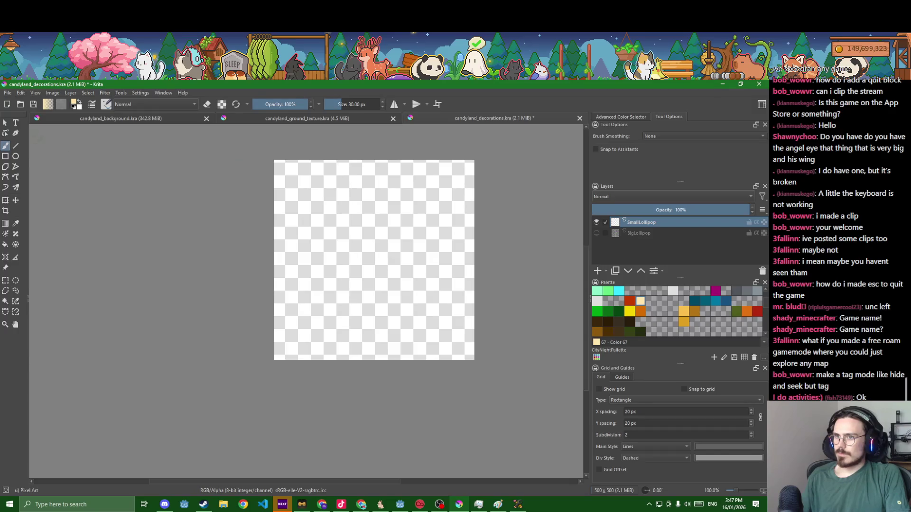
Draw a thick vertical cream stick with the Line tool on SmallLollipop
click(16, 147)
drag(353, 362, 357, 288)
ctrl+scroll(358, 287, up, 4)
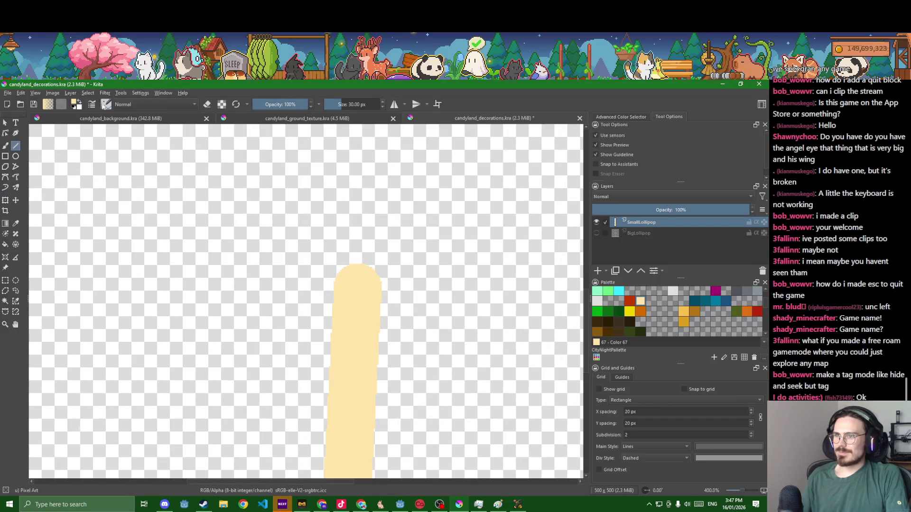
click(107, 105)
Select the rainbow pencil preset, undo a straight test line, and return to freehand painting
click(125, 264)
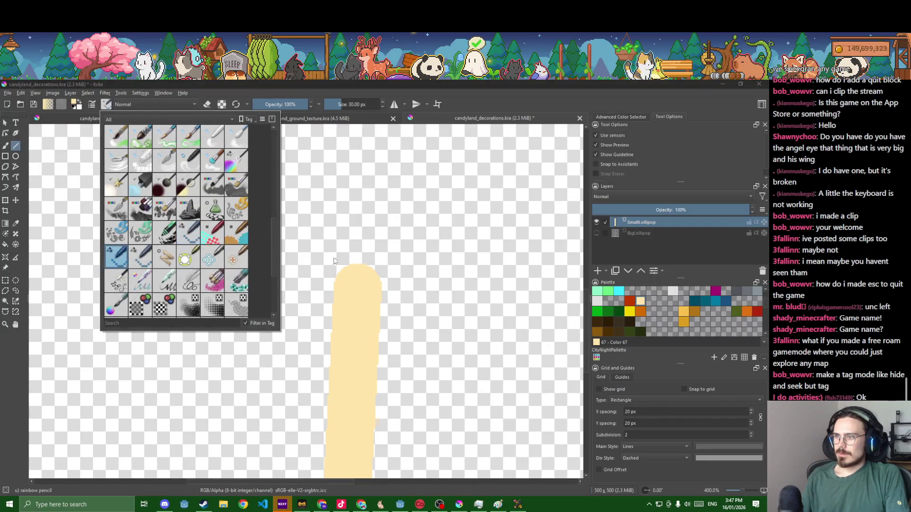
drag(360, 274, 397, 242)
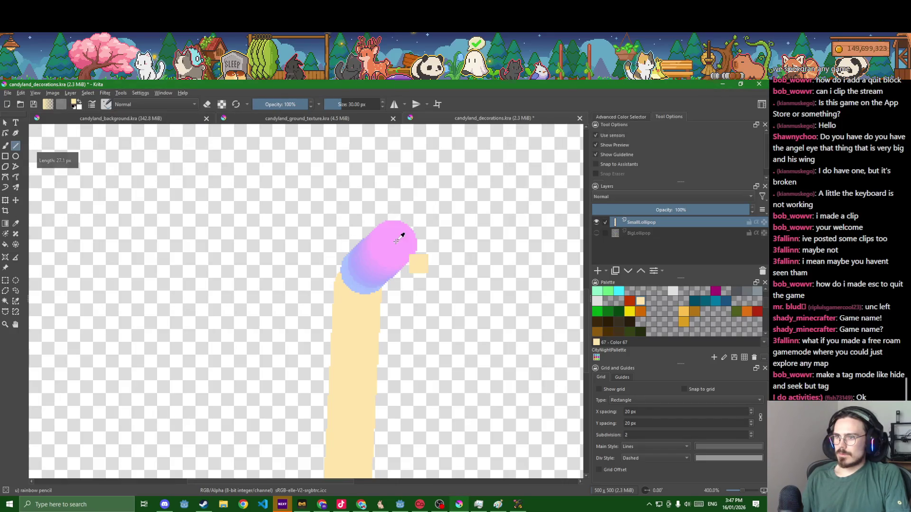
key(ctrl+z)
key(b)
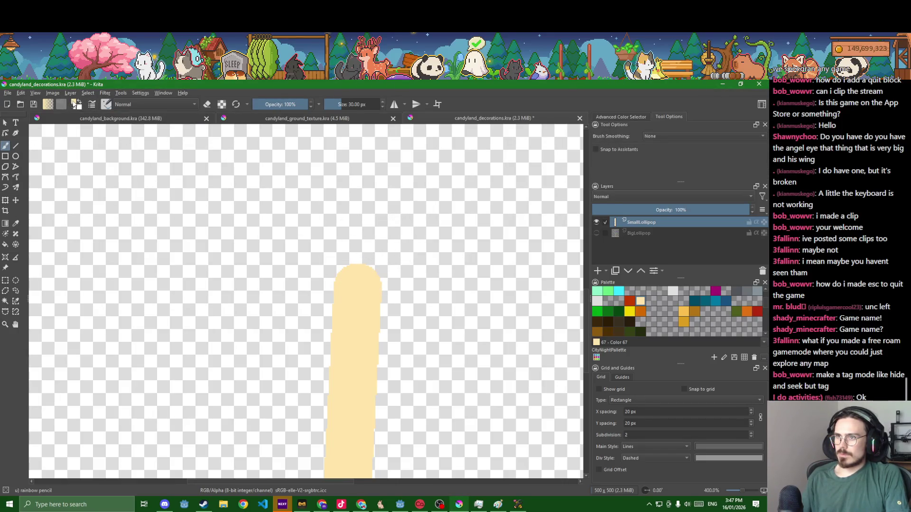
Set the paint colour to #ffb100 and paint a rainbow swirl upward from the stick
click(76, 104)
click(446, 205)
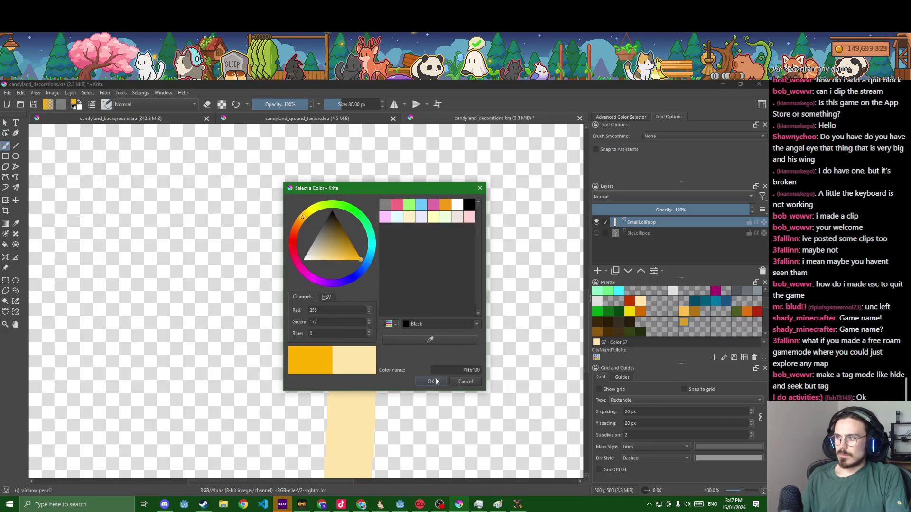
click(432, 381)
mouse_move(351, 286)
mouse_down()
mouse_move(384, 266)
mouse_move(344, 240)
mouse_move(315, 259)
mouse_move(334, 303)
mouse_move(408, 308)
mouse_move(431, 268)
mouse_up()
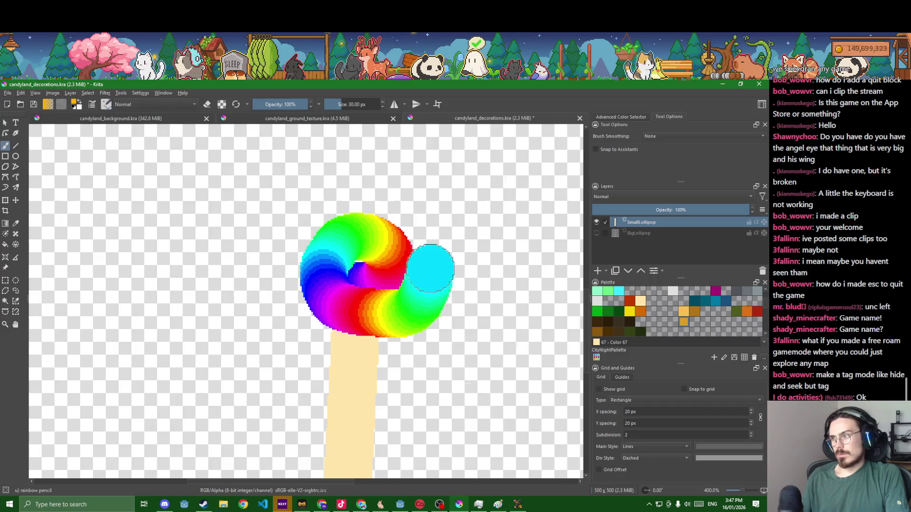
key(ctrl+z)
mouse_move(353, 289)
mouse_down()
mouse_move(366, 279)
mouse_move(372, 245)
mouse_move(331, 256)
mouse_move(320, 280)
mouse_move(338, 314)
mouse_move(396, 315)
mouse_move(417, 255)
mouse_move(386, 204)
mouse_move(301, 224)
mouse_move(278, 285)
mouse_move(284, 344)
mouse_move(407, 344)
mouse_move(443, 285)
mouse_move(427, 197)
mouse_move(346, 173)
mouse_move(278, 196)
mouse_move(240, 254)
mouse_move(264, 322)
mouse_move(321, 368)
mouse_move(403, 369)
mouse_move(444, 332)
mouse_up()
Zoom to view the whole small lollipop and save the decorations file
key(1)
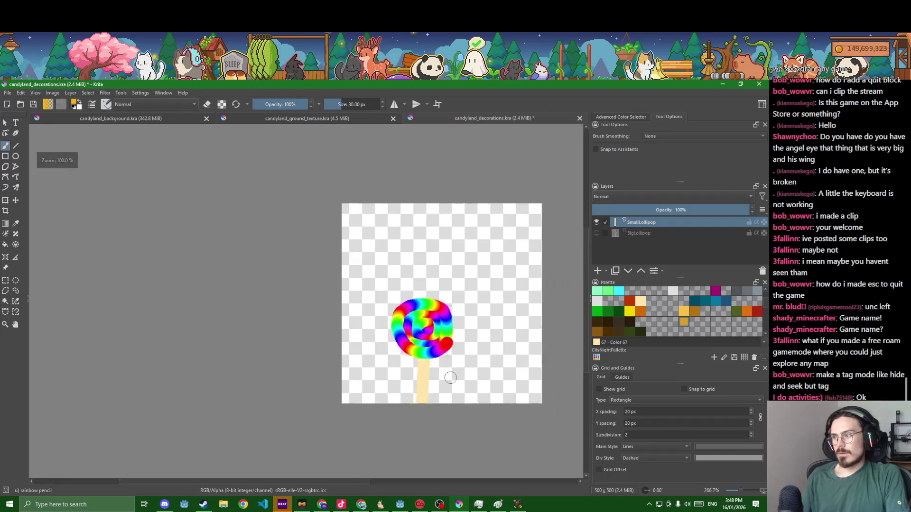
scroll(450, 377, down, 4)
scroll(451, 376, up, 2)
key(ctrl+s)
Hide both the BigLollipop and SmallLollipop layers, leaving the canvas blank
scroll(453, 373, up, 4)
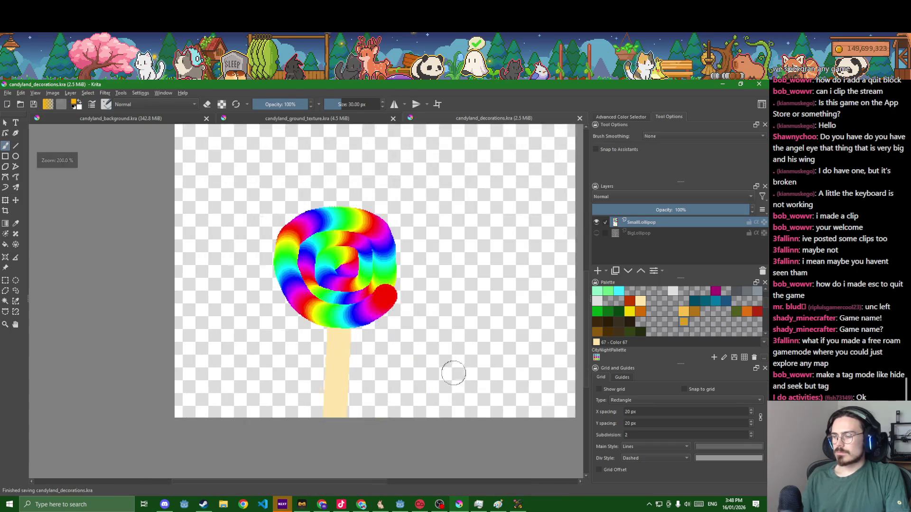
scroll(401, 346, up, 4)
scroll(403, 360, down, 3)
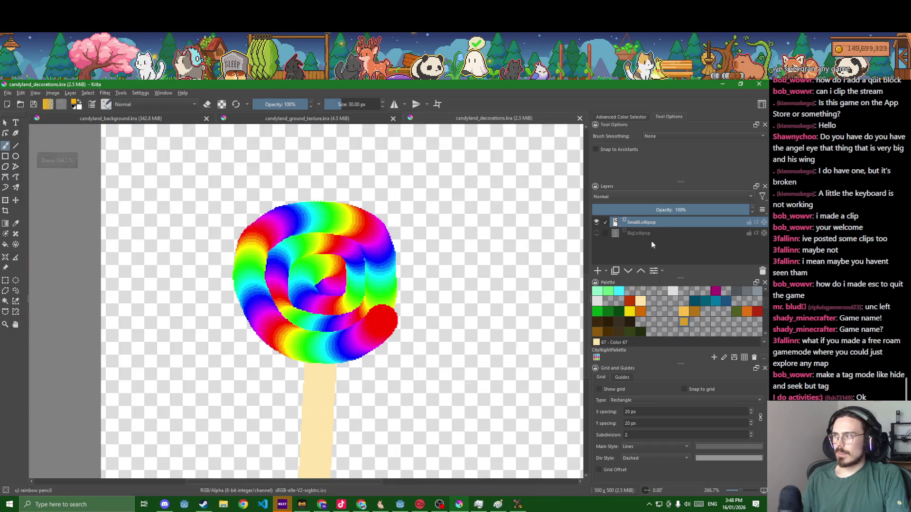
click(595, 232)
click(596, 222)
click(596, 232)
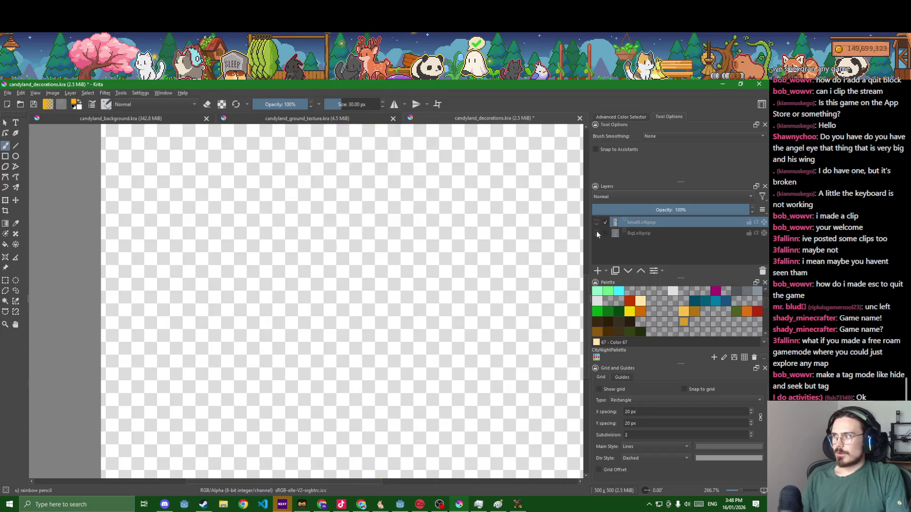
mouse_move(596, 232)
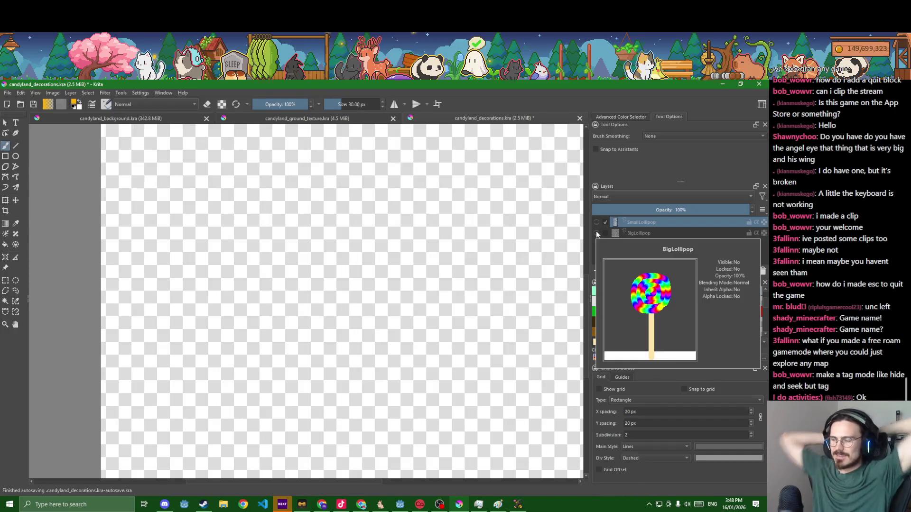
scroll(450, 264, down, 2)
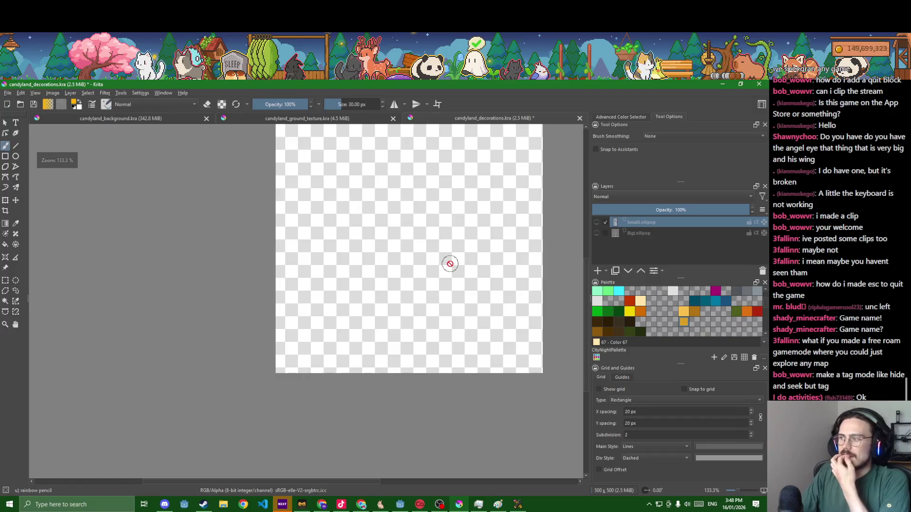
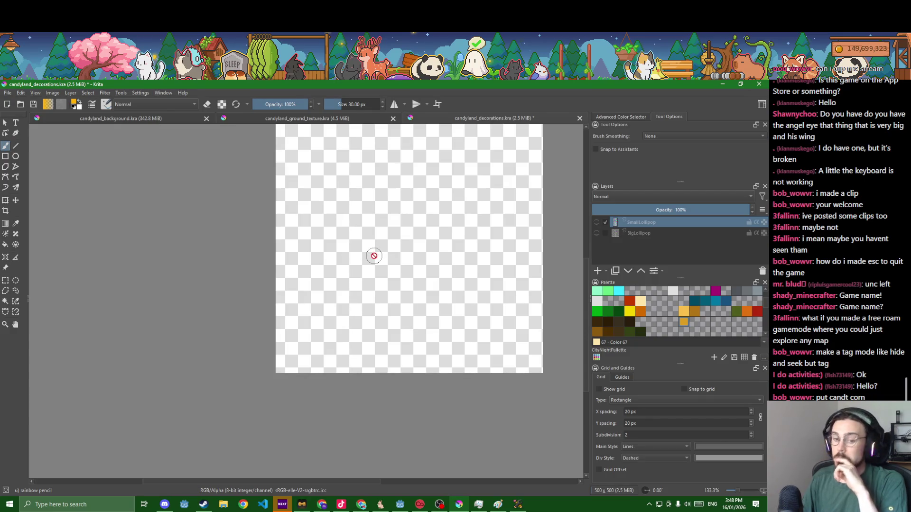
Set the painting colour to light pink (255, 219, 232)
drag(374, 256, 344, 272)
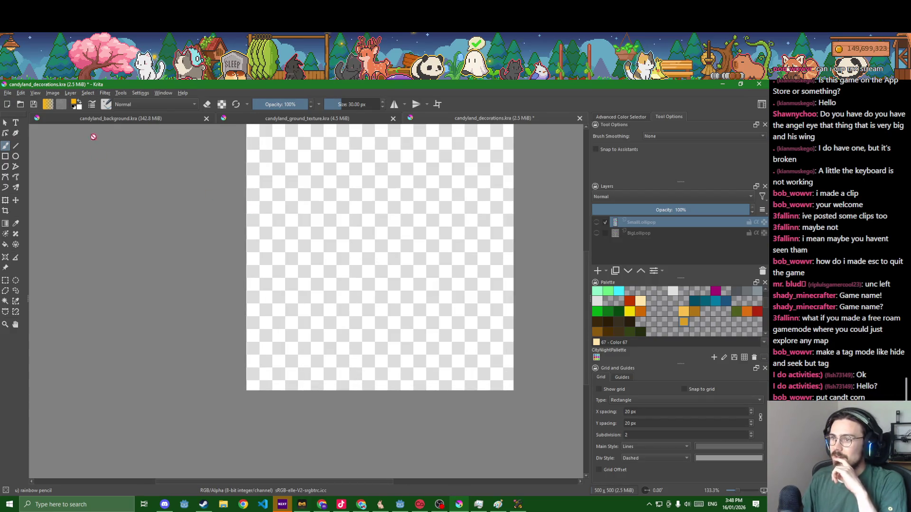
click(76, 106)
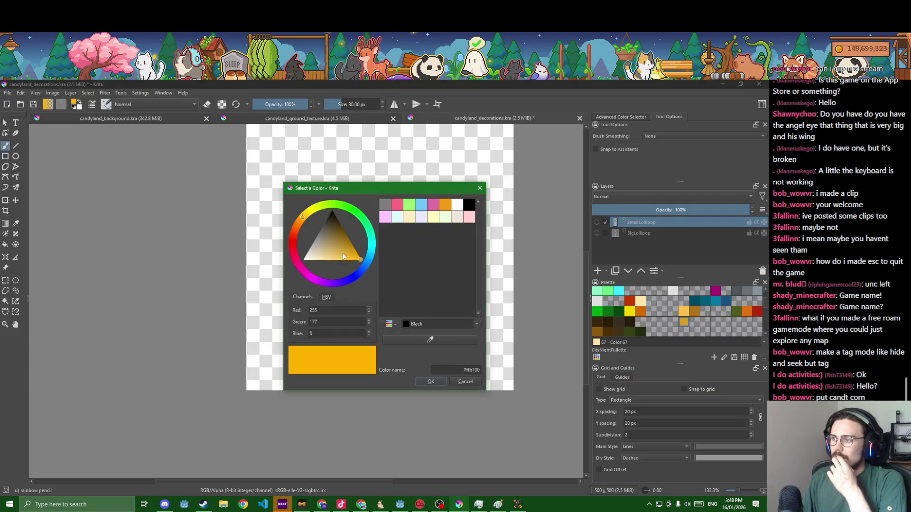
click(324, 260)
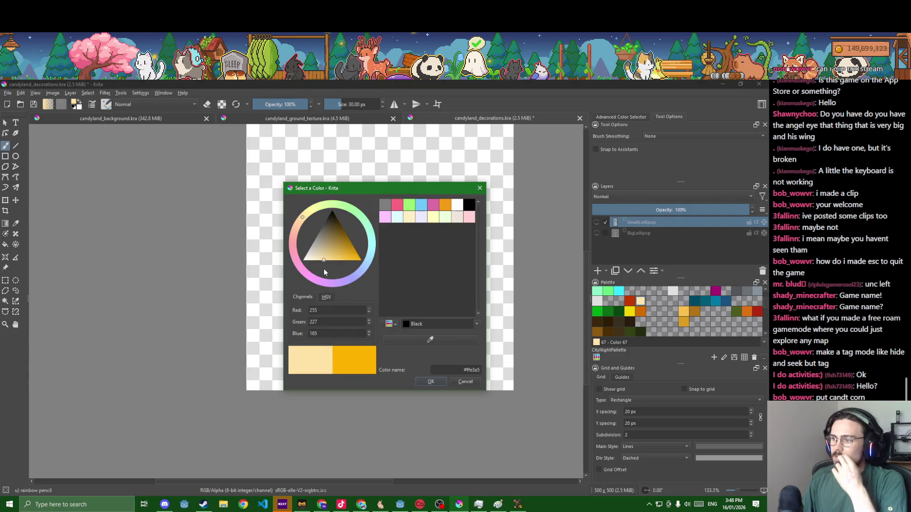
mouse_move(297, 223)
mouse_down()
mouse_move(290, 246)
mouse_move(313, 292)
mouse_up()
click(431, 381)
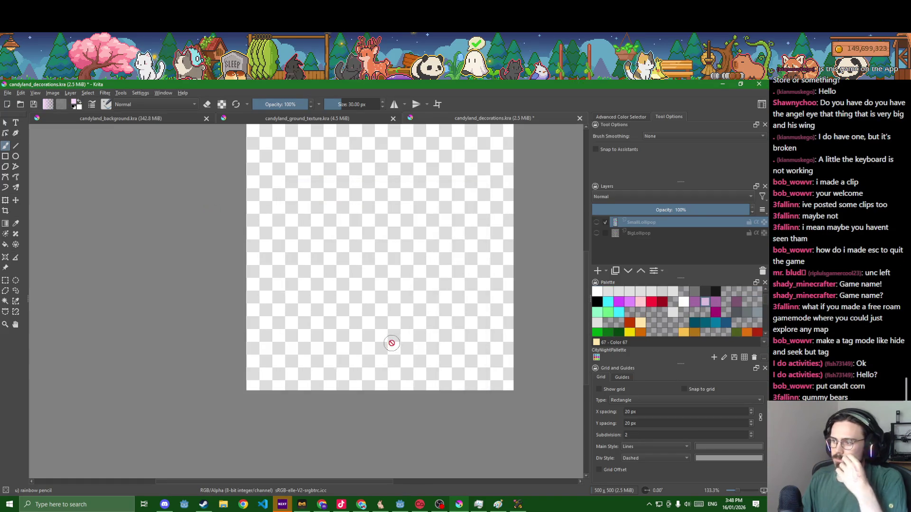
Add a new paint layer named CandyCane and fill it entirely with the pink
scroll(385, 338, down, 2)
click(598, 272)
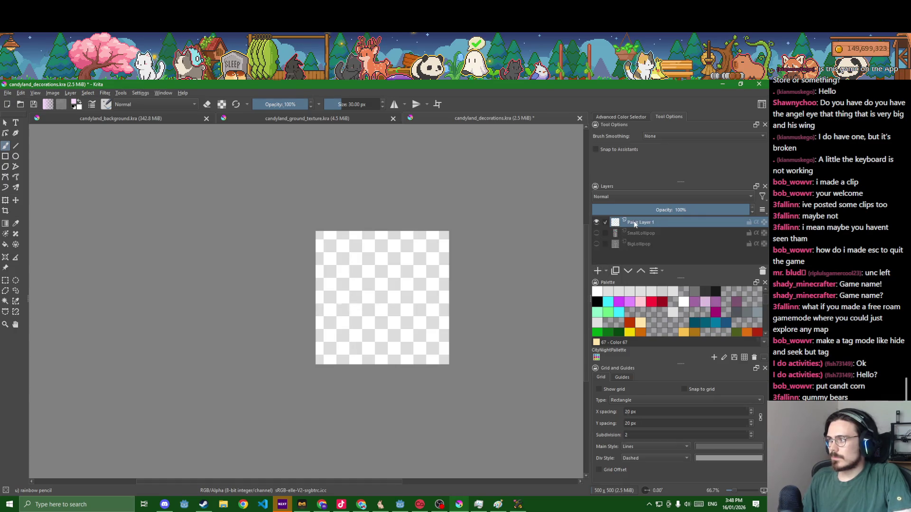
double_click(637, 222)
text(CandyCa)
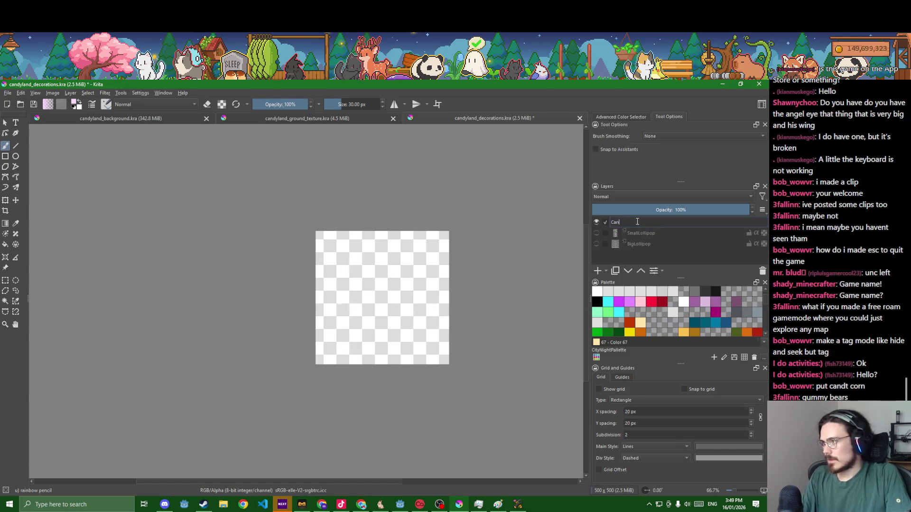
text(ne)
key(Return)
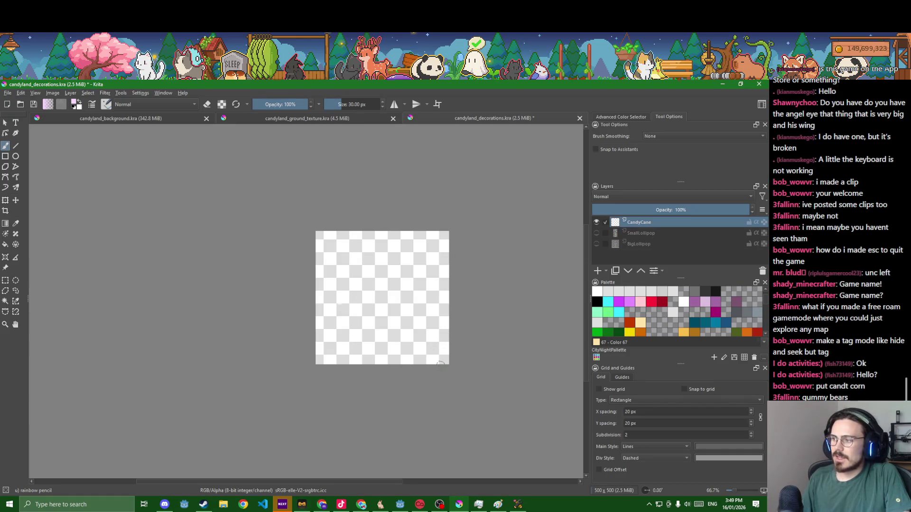
key(f)
click(380, 314)
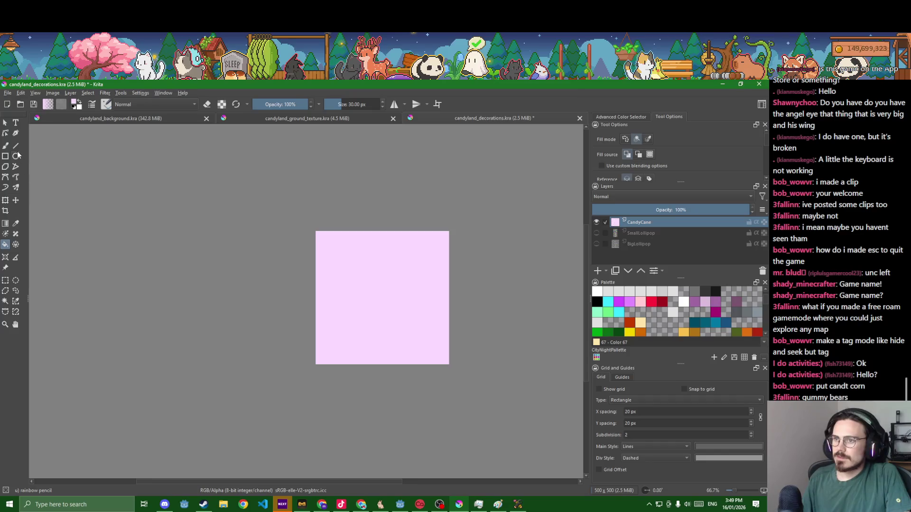
Draw parallel diagonal rainbow stripes with the Line tool in the lower-left corner
click(16, 145)
drag(311, 331, 382, 378)
drag(311, 308, 438, 388)
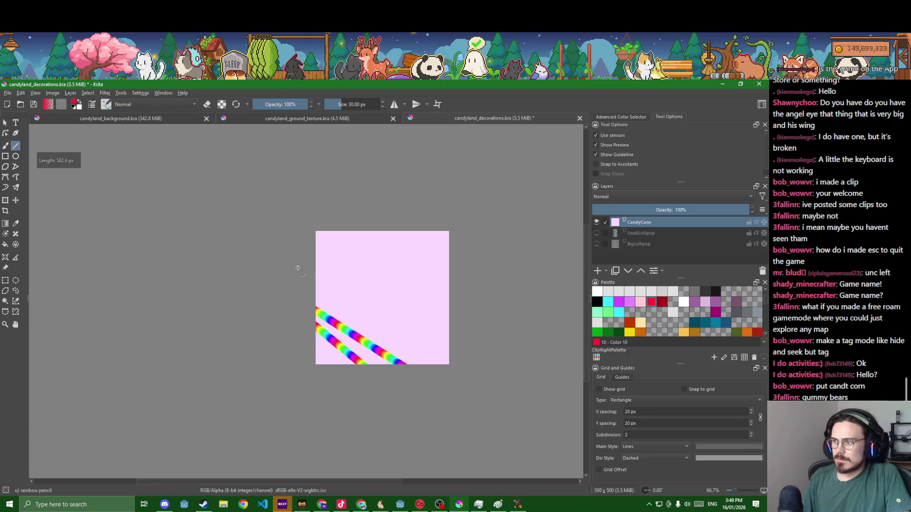
drag(298, 268, 446, 361)
key(ctrl+z)
key(ctrl+z)
key(ctrl+z)
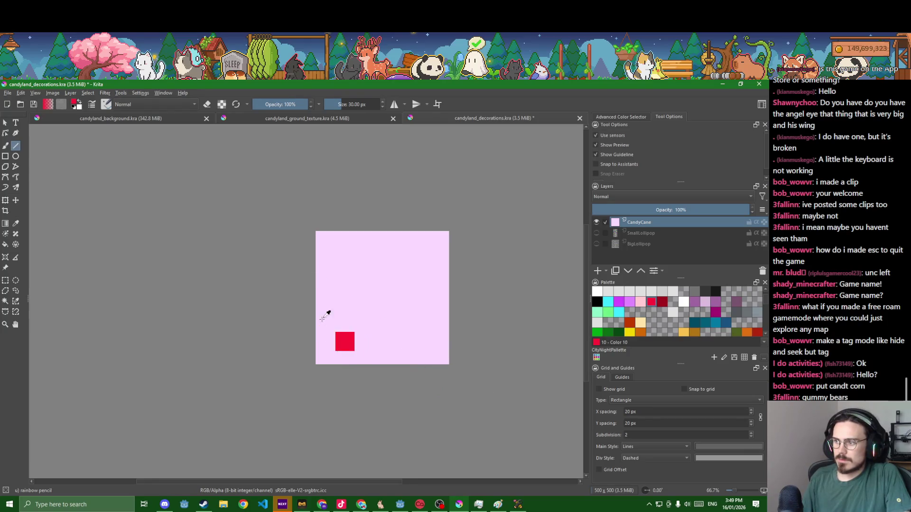
scroll(316, 349, up, 4)
drag(315, 350, 389, 417)
drag(299, 268, 451, 426)
Add more parallel rainbow stripes up to the canvas's top-left corner
scroll(456, 418, down, 1)
scroll(455, 408, down, 1)
drag(409, 345, 478, 407)
mouse_move(510, 455)
mouse_down()
mouse_move(511, 446)
mouse_move(371, 421)
mouse_up()
mouse_move(286, 313)
mouse_down()
mouse_move(398, 416)
mouse_move(397, 426)
mouse_up()
drag(269, 270, 410, 407)
drag(352, 313, 452, 414)
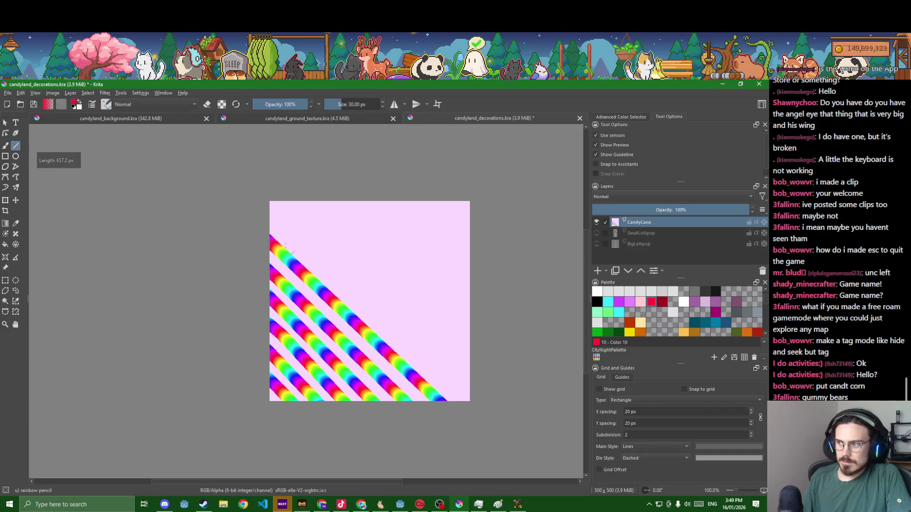
mouse_move(269, 205)
mouse_down()
mouse_move(466, 380)
mouse_move(484, 414)
mouse_up()
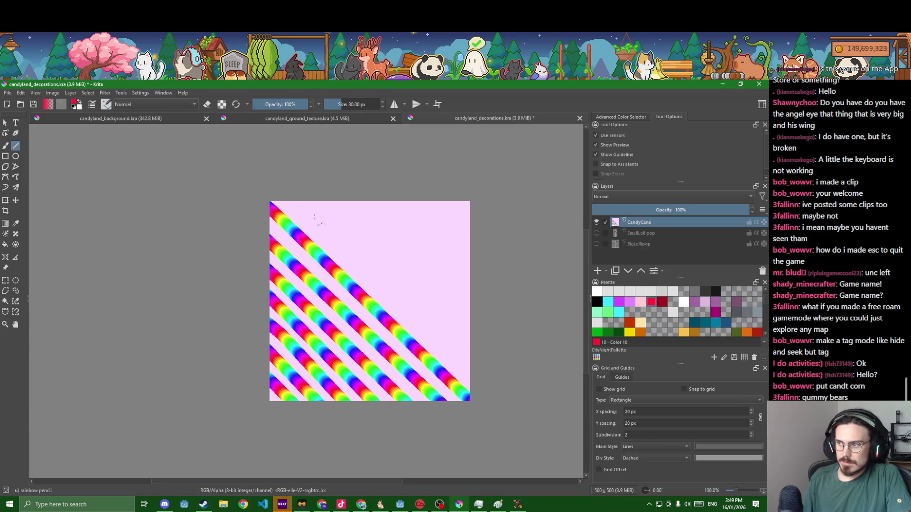
Finish the rainbow stripes across the top and top-right, then save the decorations file
drag(288, 195, 487, 387)
mouse_move(312, 183)
mouse_down()
mouse_move(433, 309)
mouse_move(494, 356)
mouse_move(465, 320)
mouse_move(499, 372)
mouse_up()
mouse_move(344, 190)
mouse_down()
mouse_move(407, 234)
mouse_move(482, 324)
mouse_up()
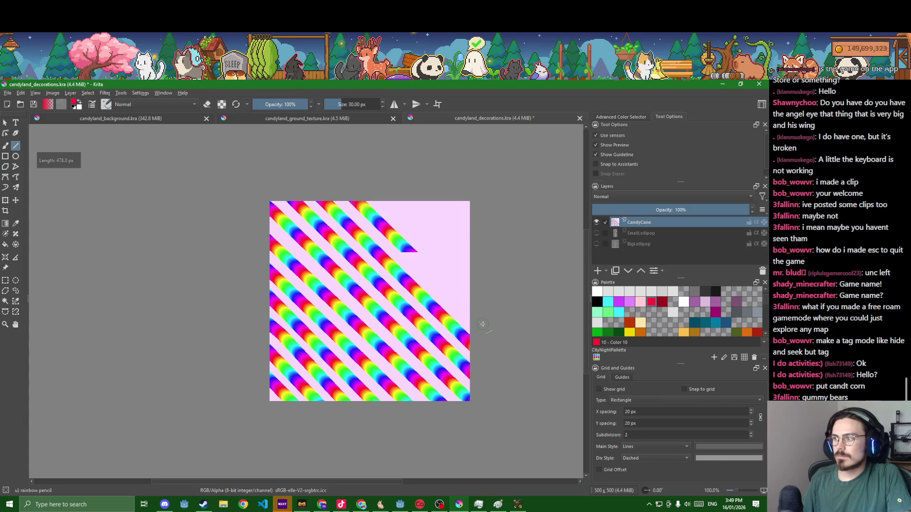
mouse_move(380, 198)
mouse_down()
mouse_move(456, 252)
mouse_move(499, 306)
mouse_up()
drag(419, 195, 421, 196)
drag(563, 313, 544, 330)
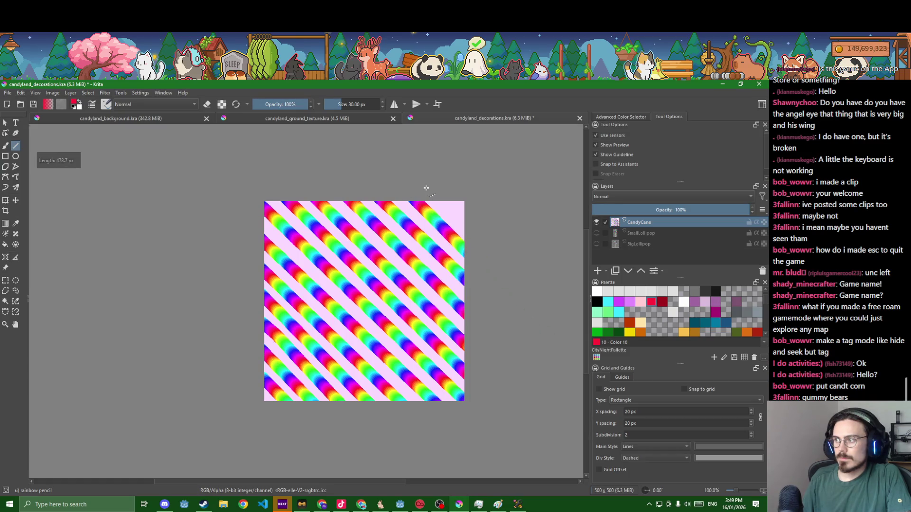
key(ctrl+s)
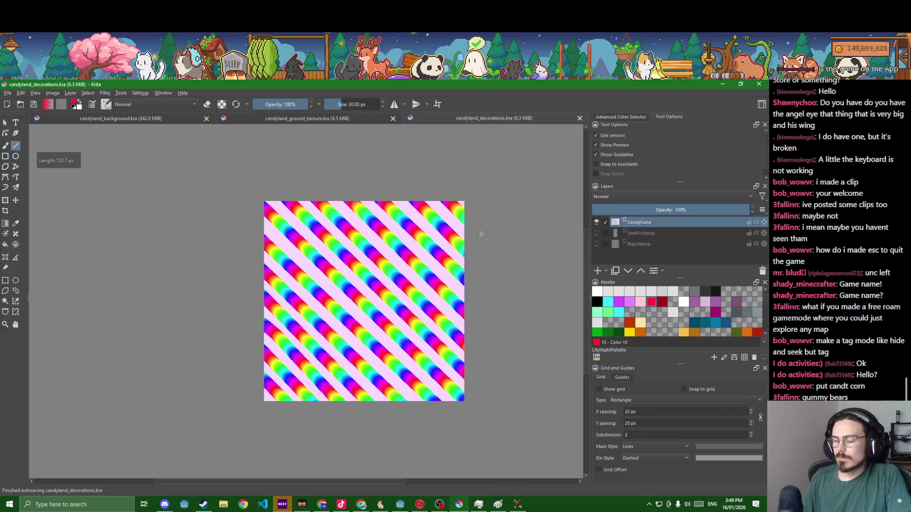
Rename the CandyCane layer to CandyTexture1
double_click(661, 222)
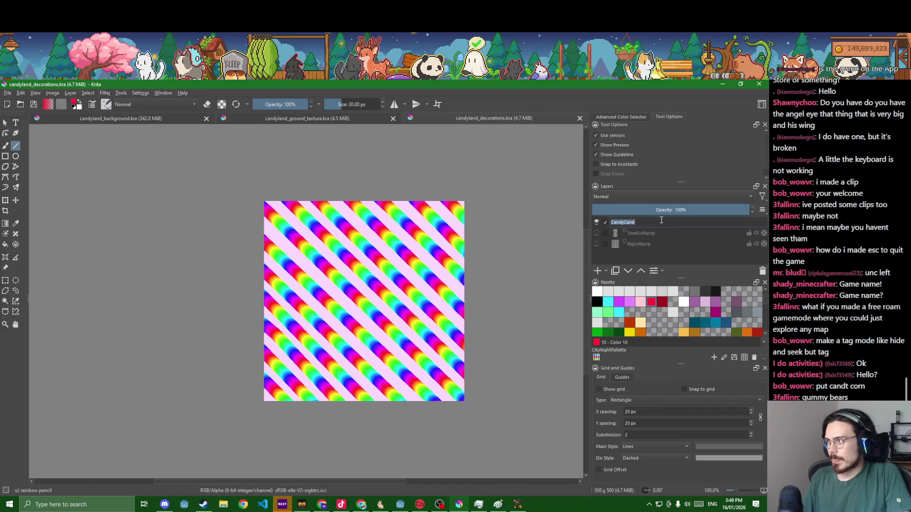
key(BackSpace)
key(BackSpace)
key(BackSpace)
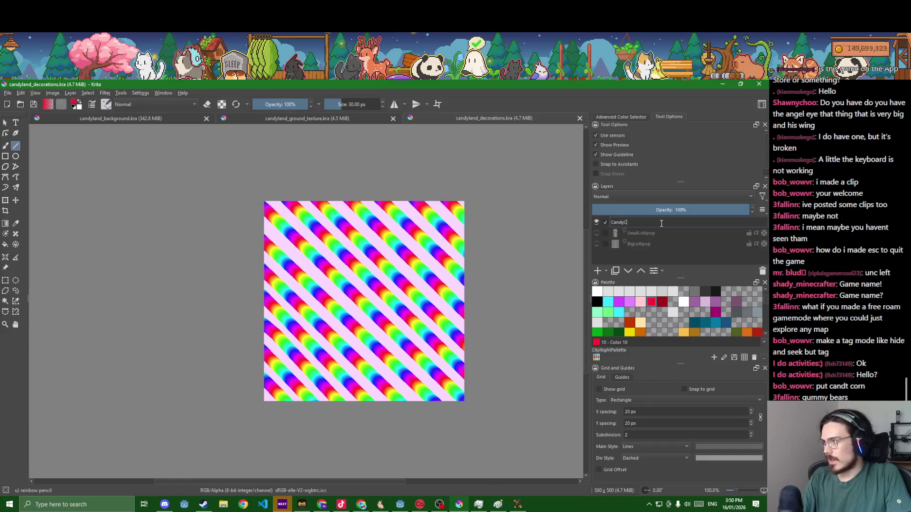
text(Texture1)
key(Return)
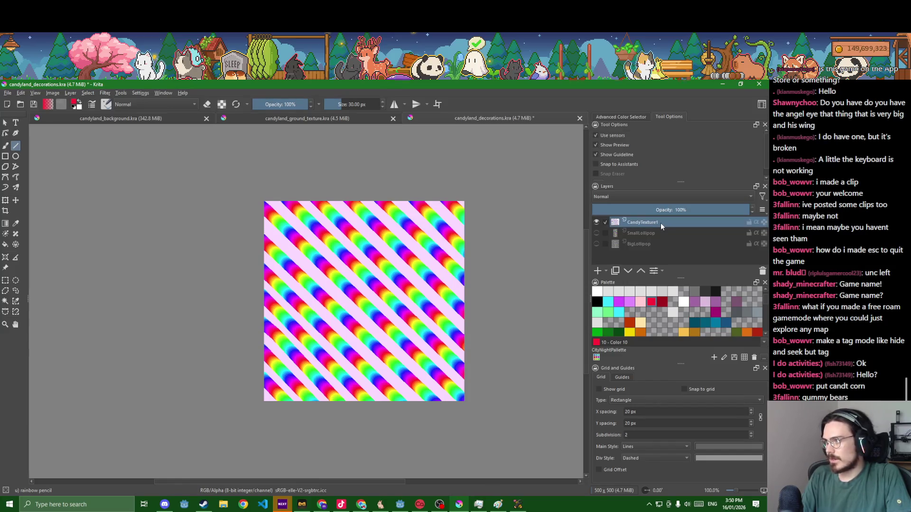
Add a new paint layer, hide CandyTexture1, and fill the new layer light yellow
click(599, 271)
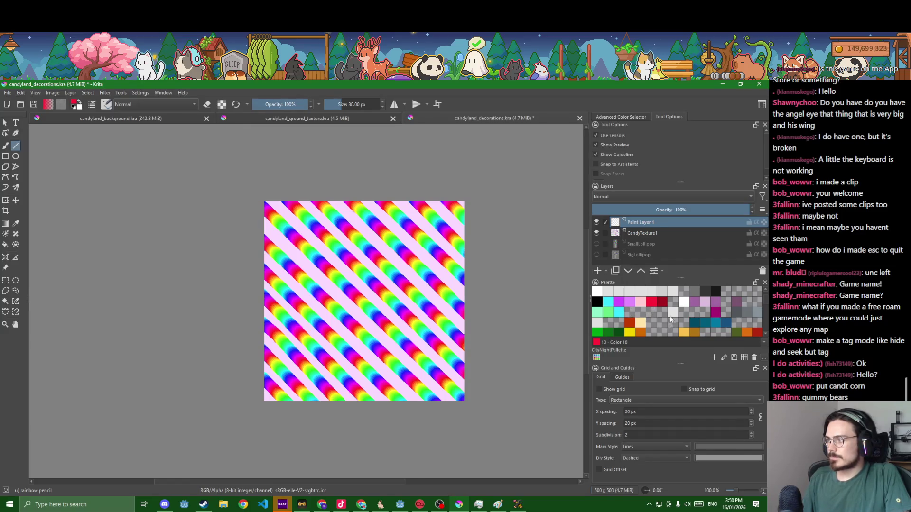
click(597, 233)
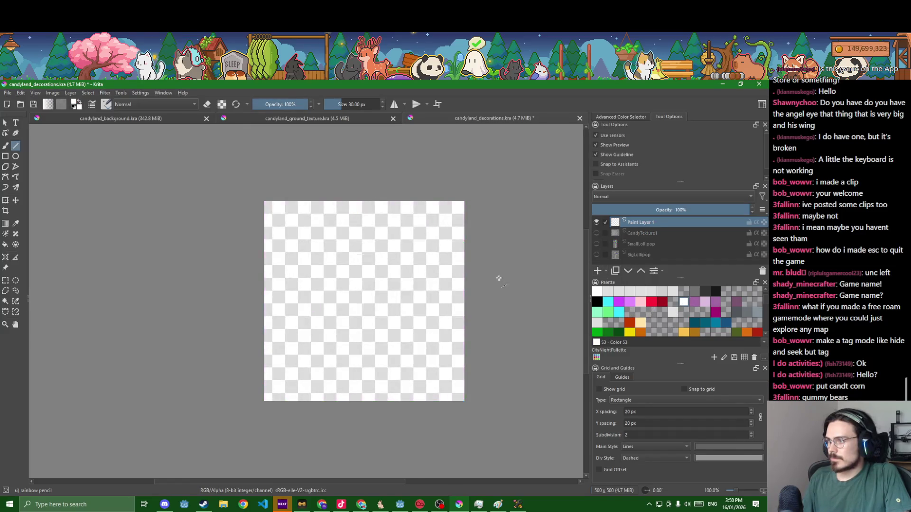
key(f)
click(433, 306)
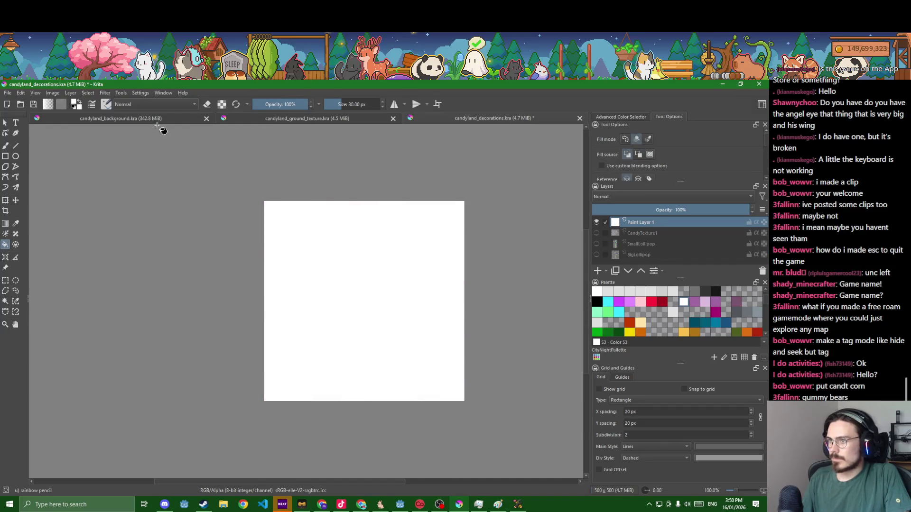
click(408, 306)
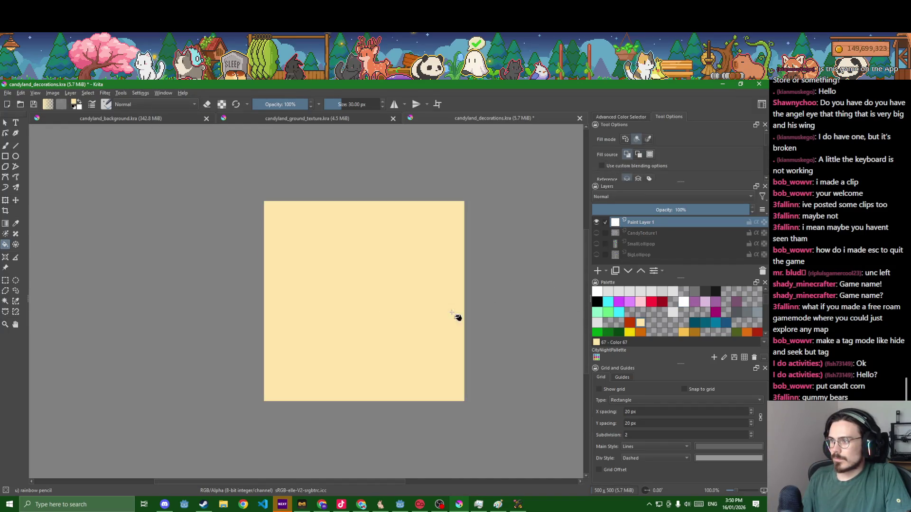
Choose red as the paint colour with the Pixel Art brush preset
click(651, 302)
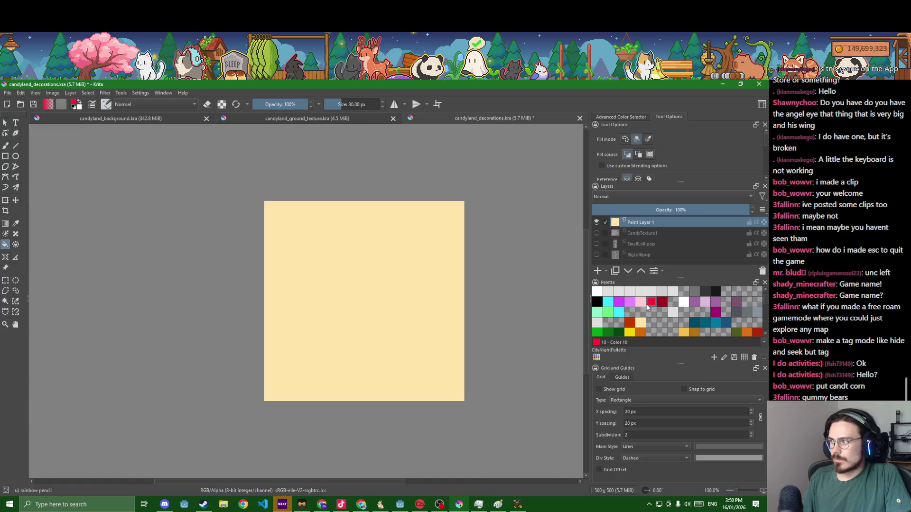
key(b)
click(106, 105)
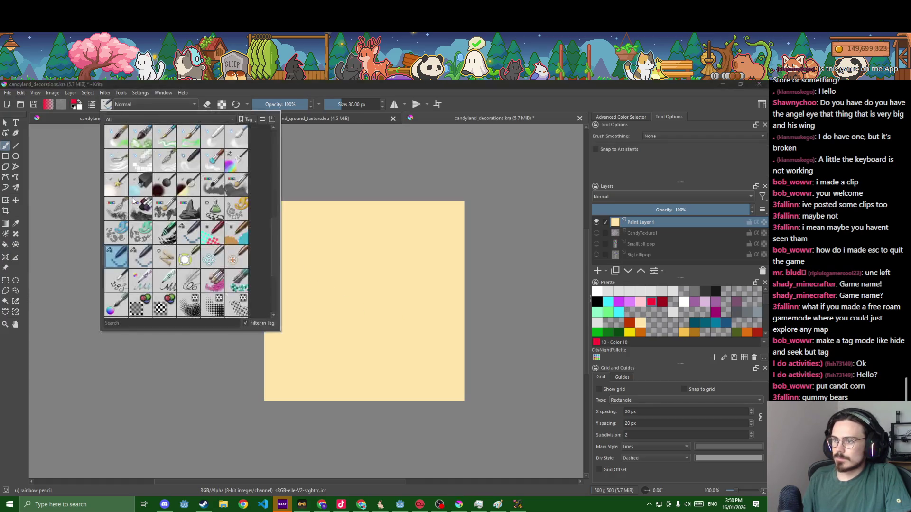
click(199, 239)
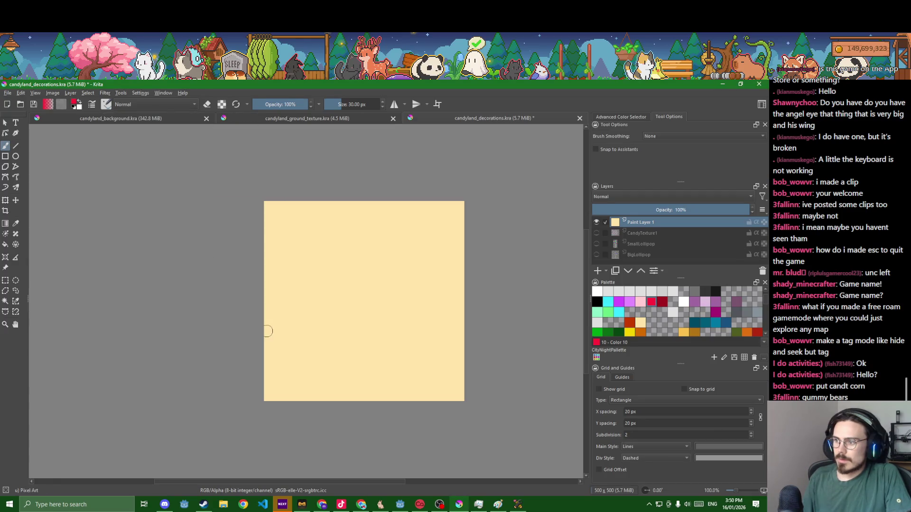
drag(264, 340, 322, 401)
key(ctrl+z)
Draw red diagonal stripes with the Line tool across the lower-left corner
click(15, 146)
mouse_move(254, 357)
mouse_down()
mouse_move(327, 433)
mouse_move(311, 399)
mouse_up()
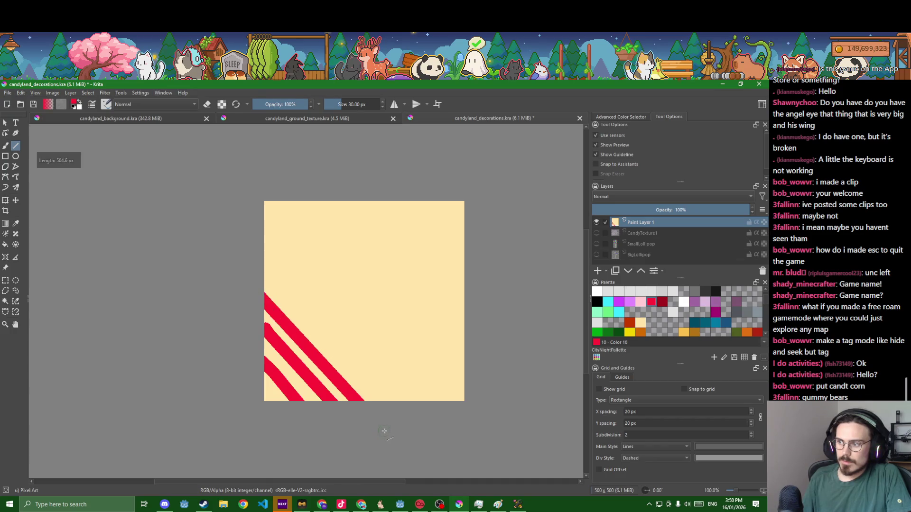
key(ctrl+z)
key(ctrl+z)
mouse_move(267, 362)
mouse_down()
mouse_move(266, 386)
mouse_move(270, 373)
mouse_up()
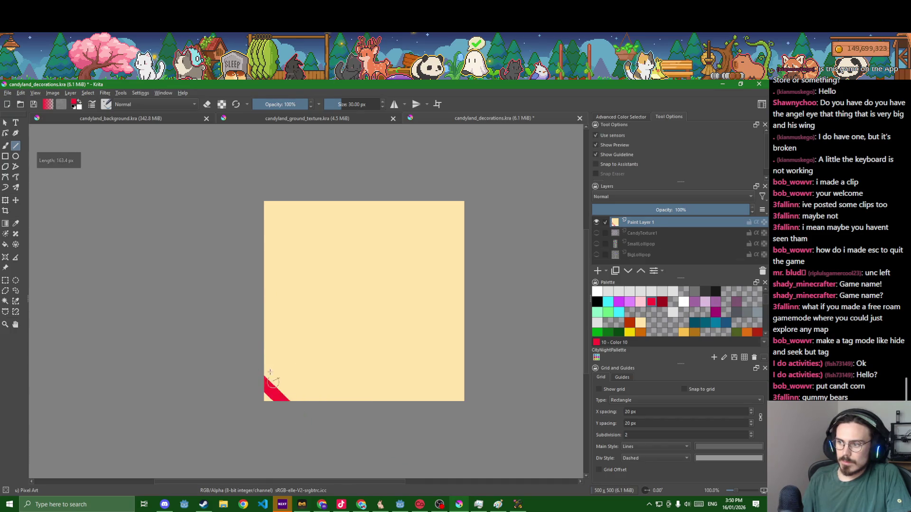
mouse_move(336, 420)
mouse_down()
mouse_move(341, 430)
mouse_move(383, 432)
mouse_up()
key(ctrl+z)
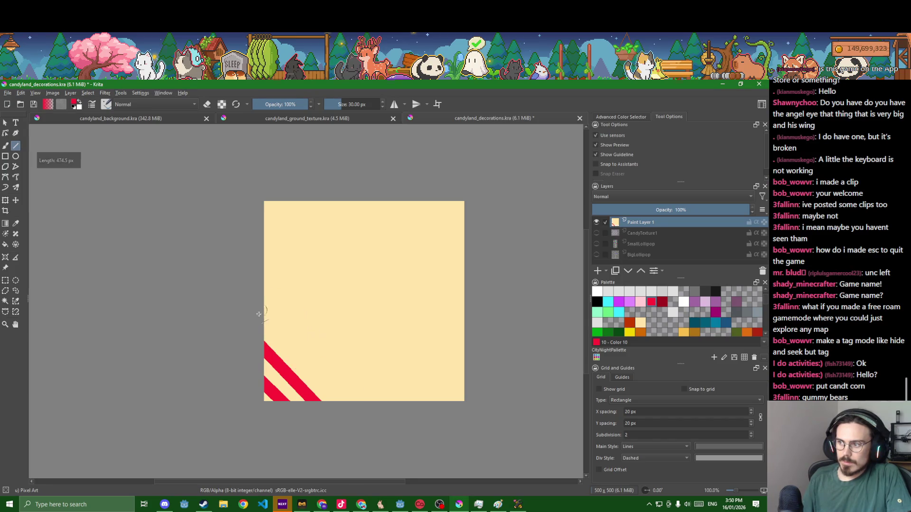
drag(319, 374, 370, 421)
drag(259, 280, 393, 418)
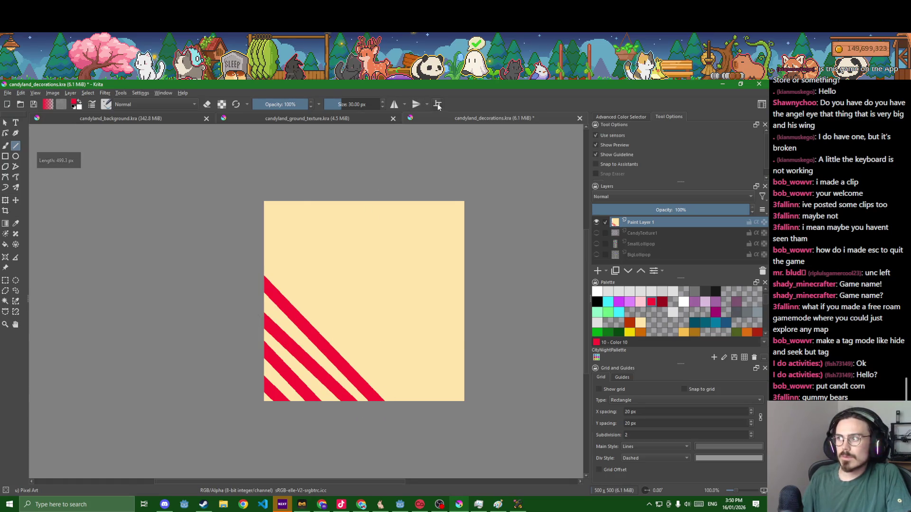
Enable wrap-around mode, undo the old strokes, and lay a first red diagonal stripe
click(438, 104)
drag(254, 243, 430, 417)
scroll(378, 368, down, 4)
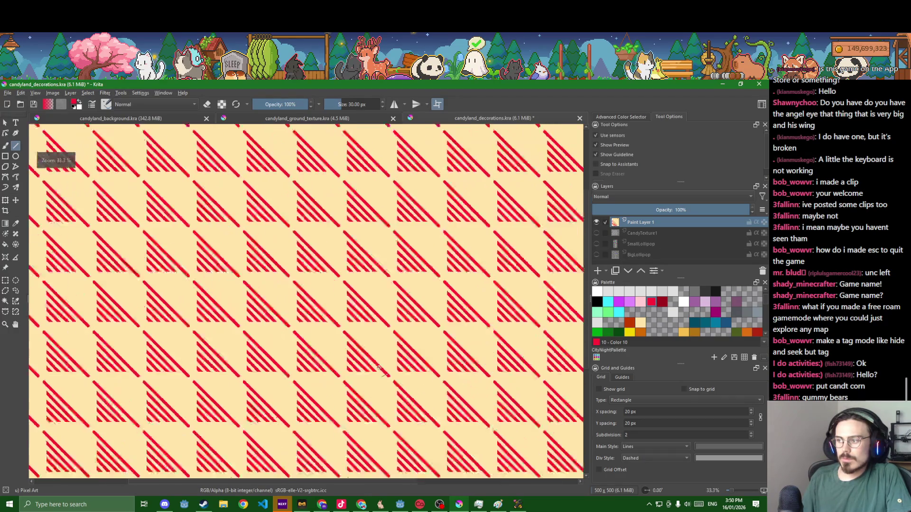
scroll(379, 368, up, 1)
key(ctrl+z)
key(ctrl+z)
key(ctrl+z)
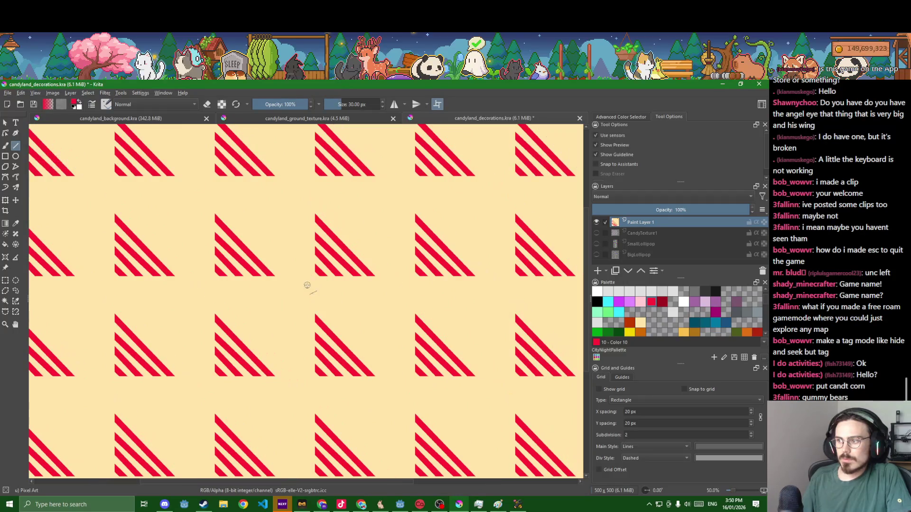
key(ctrl+z)
drag(280, 310, 450, 465)
key(ctrl+z)
drag(269, 301, 373, 407)
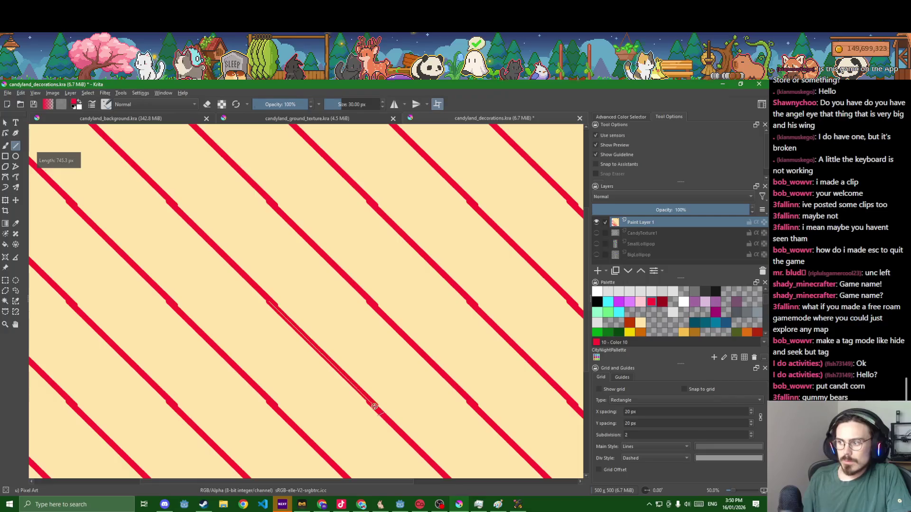
drag(374, 407, 374, 407)
Draw more parallel red diagonal stripes across the tile at 100% zoom
drag(278, 289, 398, 409)
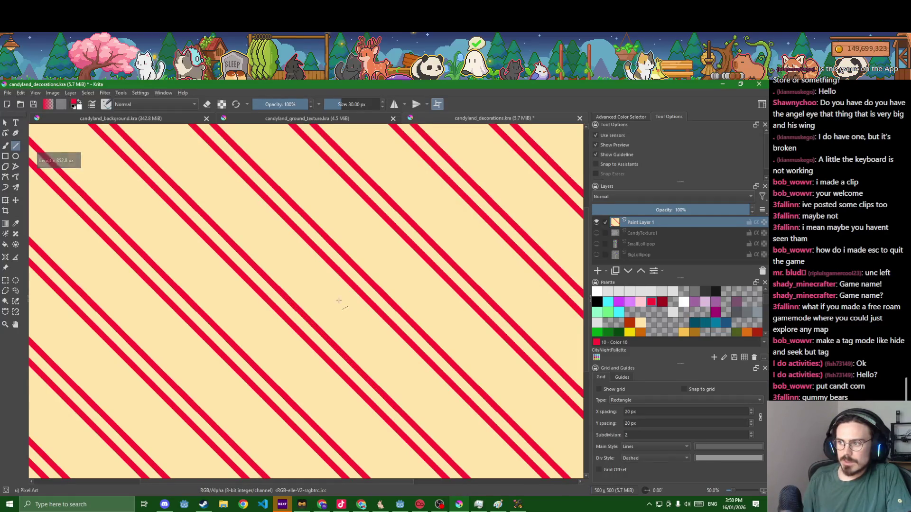
drag(287, 277, 414, 407)
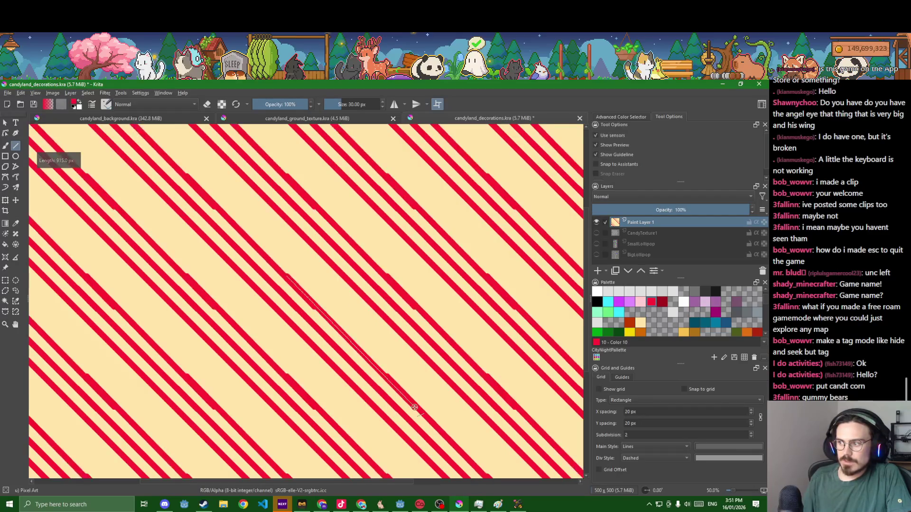
key(1)
mouse_move(249, 241)
mouse_down()
mouse_move(232, 226)
mouse_move(431, 426)
mouse_up()
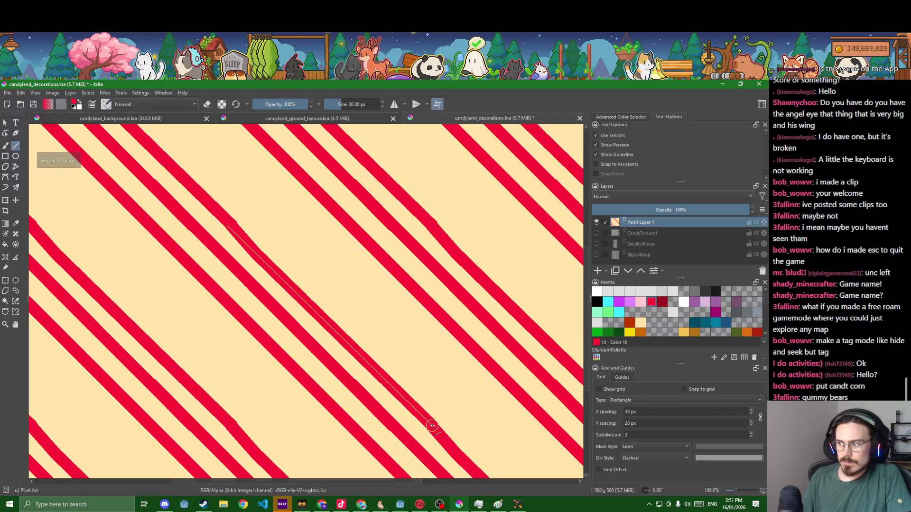
scroll(437, 424, down, 4)
scroll(459, 414, up, 4)
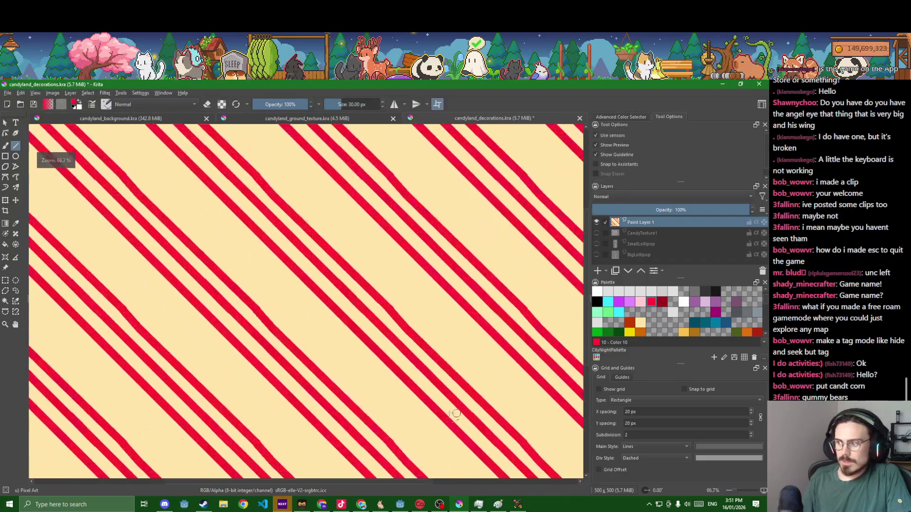
scroll(416, 411, down, 1)
scroll(376, 297, up, 3)
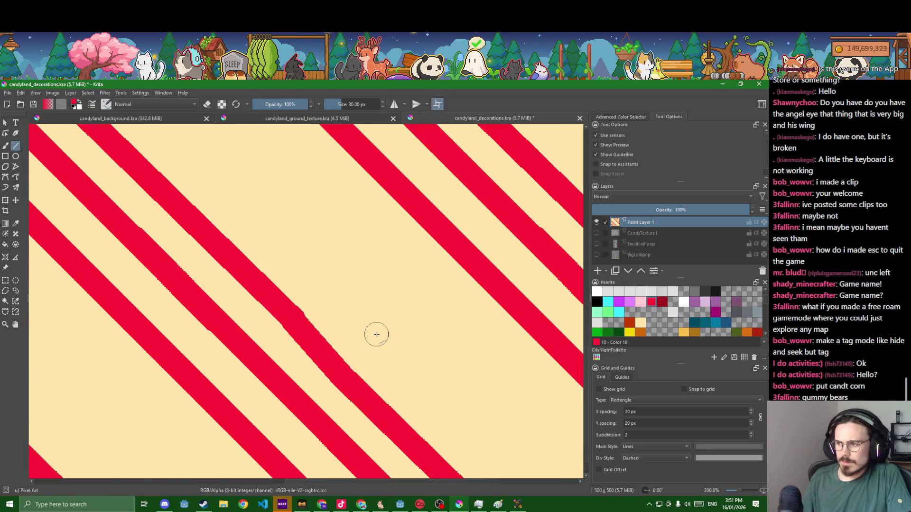
scroll(377, 335, down, 4)
scroll(445, 345, up, 1)
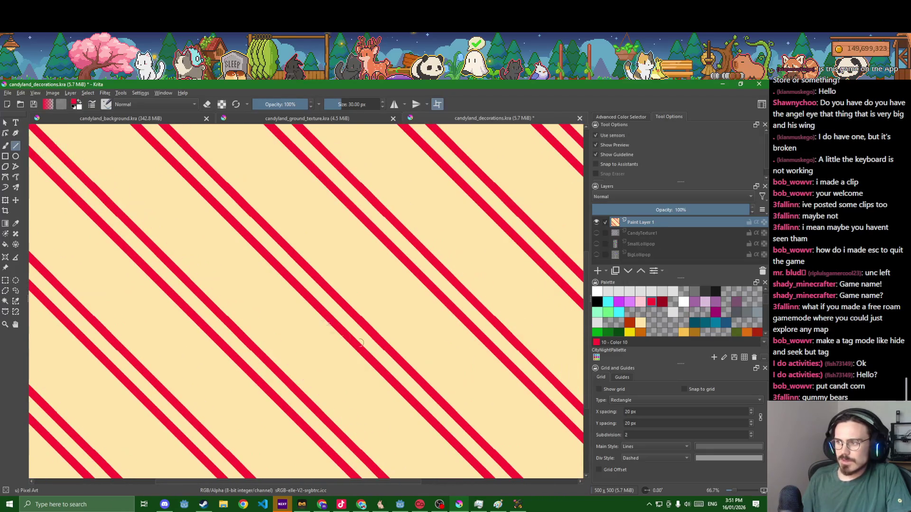
drag(232, 247, 415, 430)
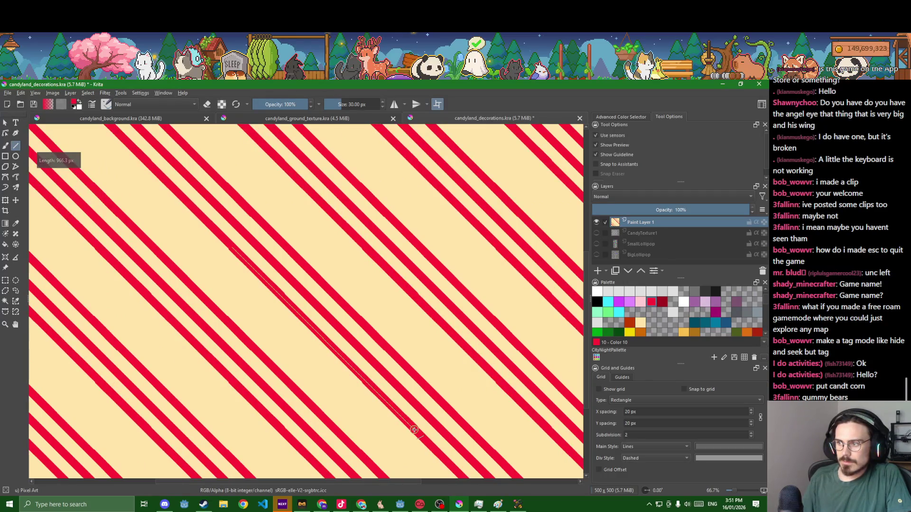
Redraw red stripes at even spacing to fill the gaps between existing ones
key(ctrl+z)
mouse_move(218, 249)
mouse_down()
mouse_move(374, 413)
mouse_move(226, 317)
mouse_up()
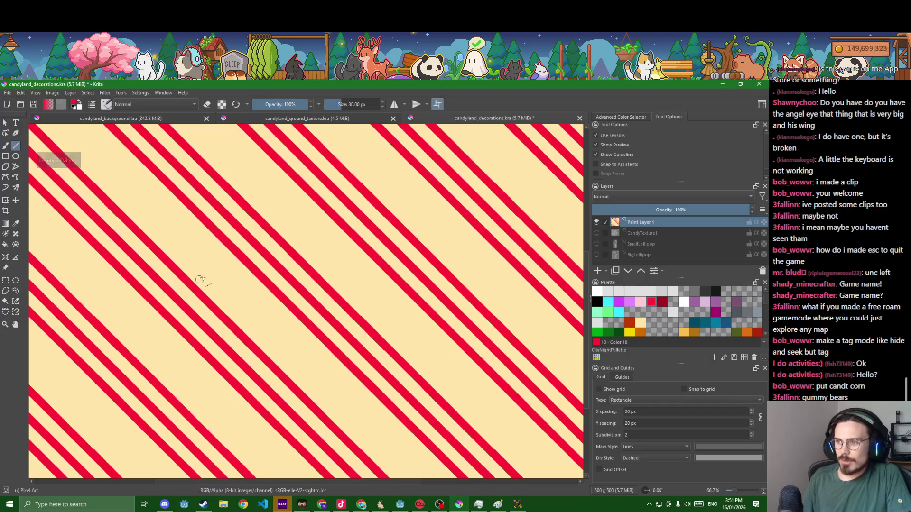
mouse_move(219, 249)
mouse_down()
mouse_move(346, 398)
mouse_move(360, 397)
mouse_up()
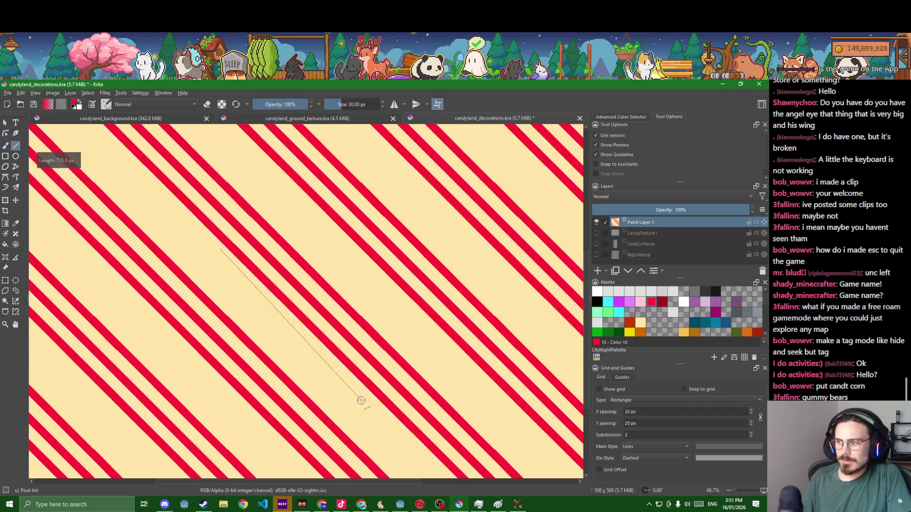
key(ctrl+z)
mouse_move(226, 262)
mouse_down()
mouse_move(329, 382)
mouse_move(373, 417)
mouse_move(378, 412)
mouse_up()
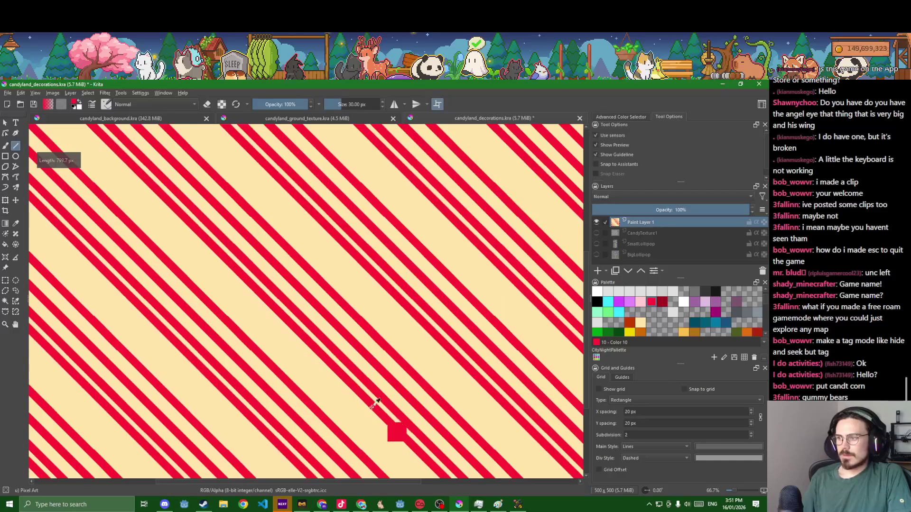
key(ctrl+z)
mouse_move(228, 266)
mouse_down()
mouse_move(319, 372)
mouse_move(362, 401)
mouse_up()
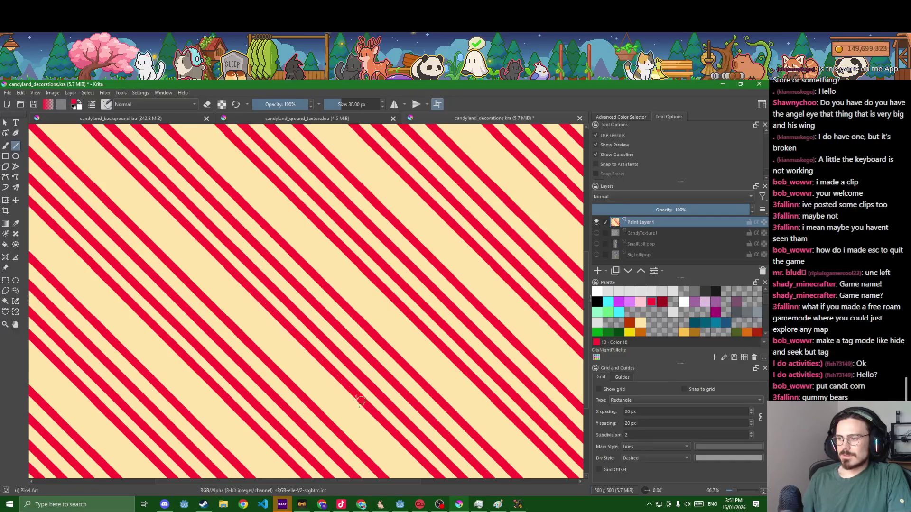
drag(212, 273, 364, 426)
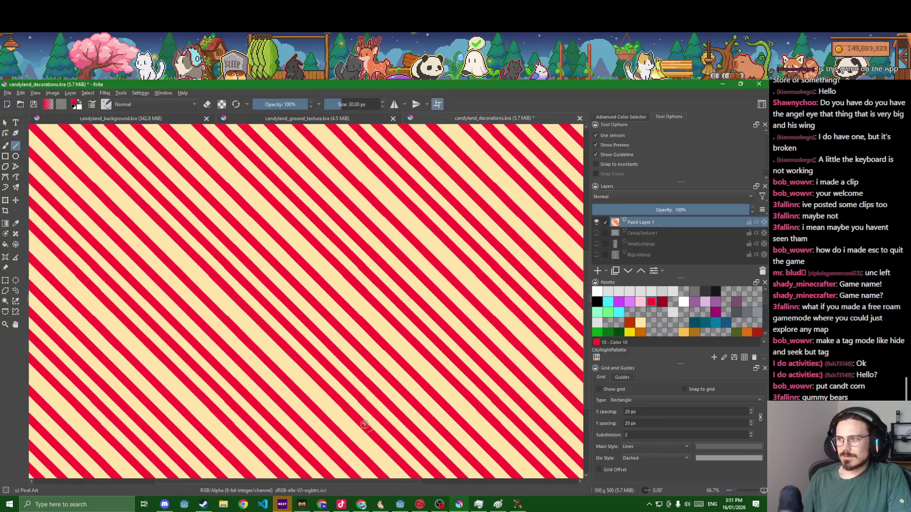
Draw the final red stripes in the remaining gaps and show CandyTexture1 again
scroll(378, 375, up, 1)
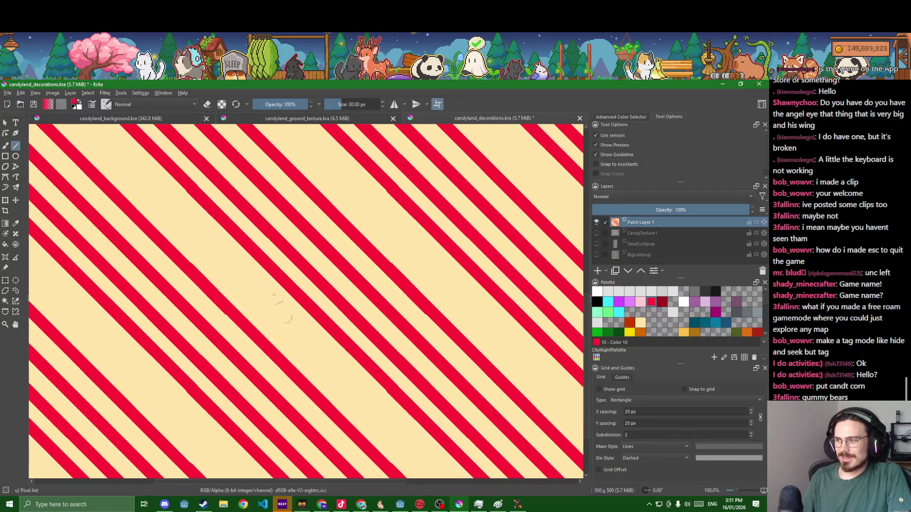
mouse_move(175, 200)
mouse_down()
mouse_move(376, 412)
mouse_move(398, 421)
mouse_up()
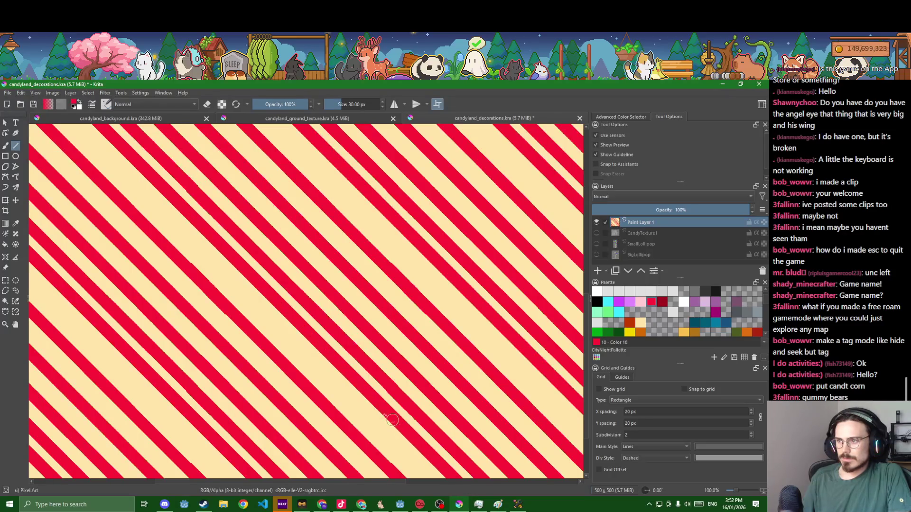
mouse_move(148, 196)
mouse_down()
mouse_move(335, 397)
mouse_move(383, 433)
mouse_up()
scroll(384, 433, down, 1)
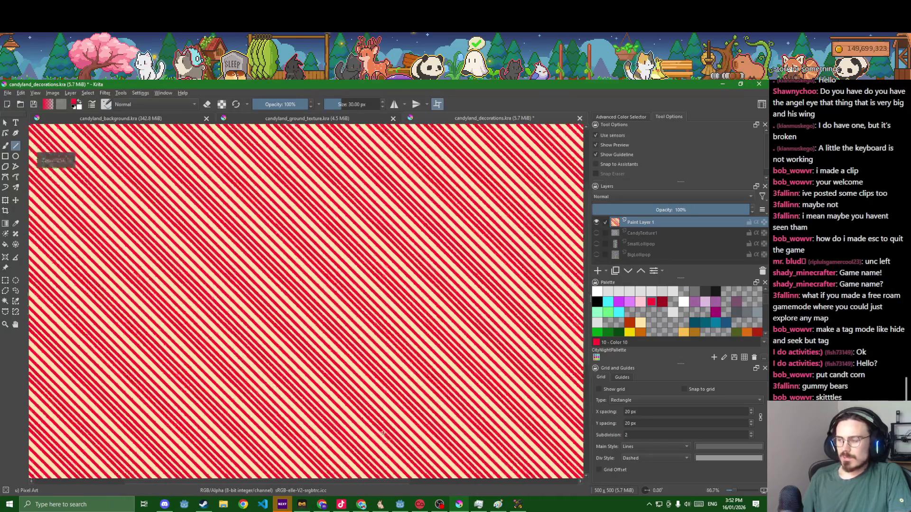
scroll(382, 383, up, 2)
scroll(382, 382, down, 5)
click(597, 233)
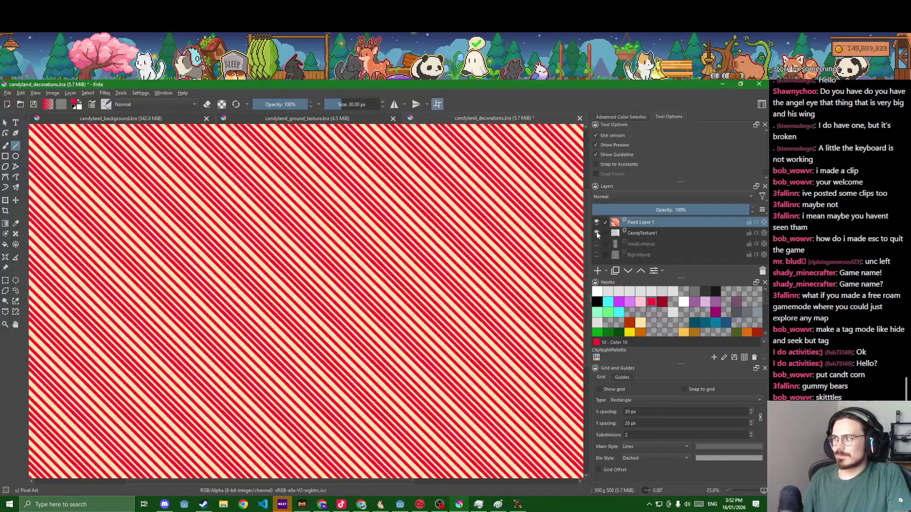
Hide Paint Layer 1, zoom over the rainbow CandyTexture1 tiles, turn off eraser mode, then hide CandyTexture1
click(596, 222)
scroll(484, 305, up, 3)
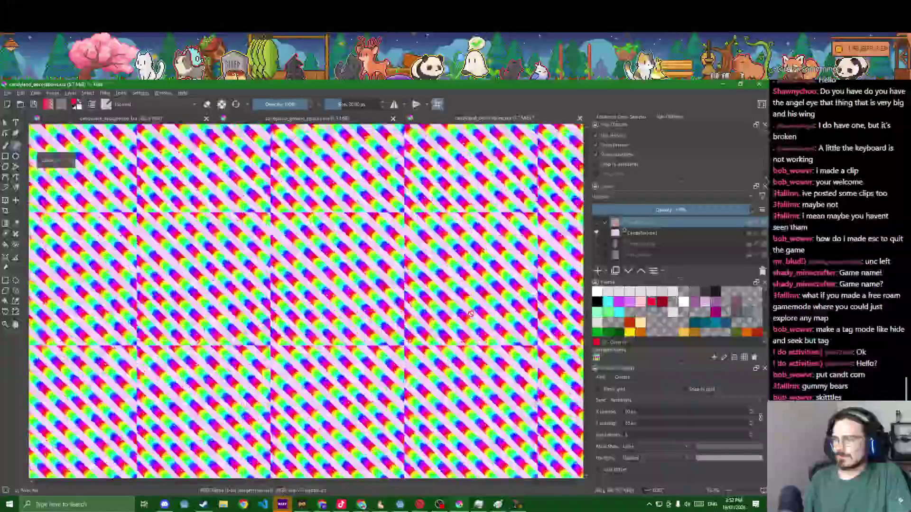
scroll(413, 321, up, 3)
scroll(413, 322, down, 4)
scroll(412, 323, up, 1)
scroll(413, 326, up, 6)
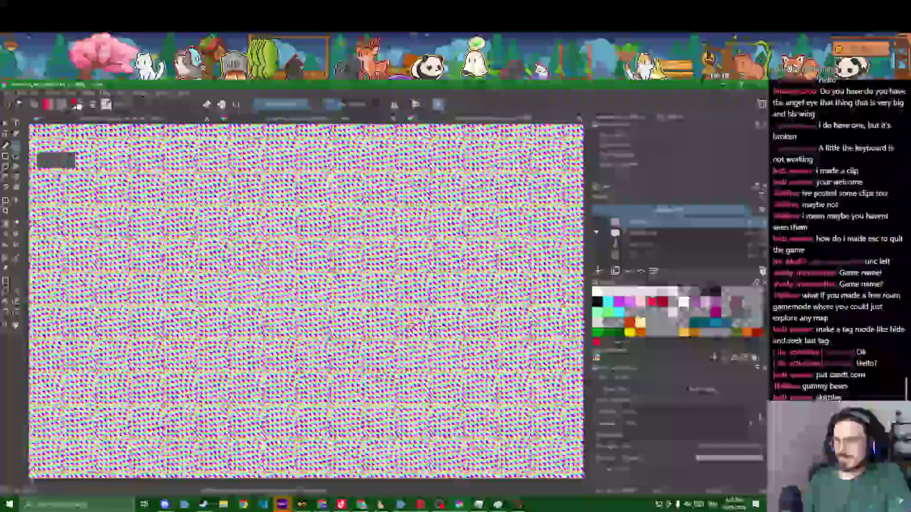
scroll(412, 326, down, 5)
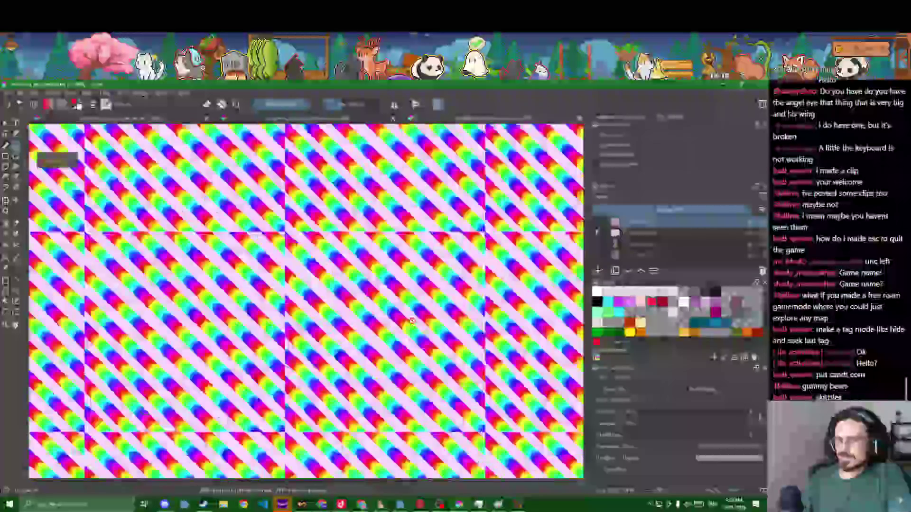
scroll(413, 327, up, 3)
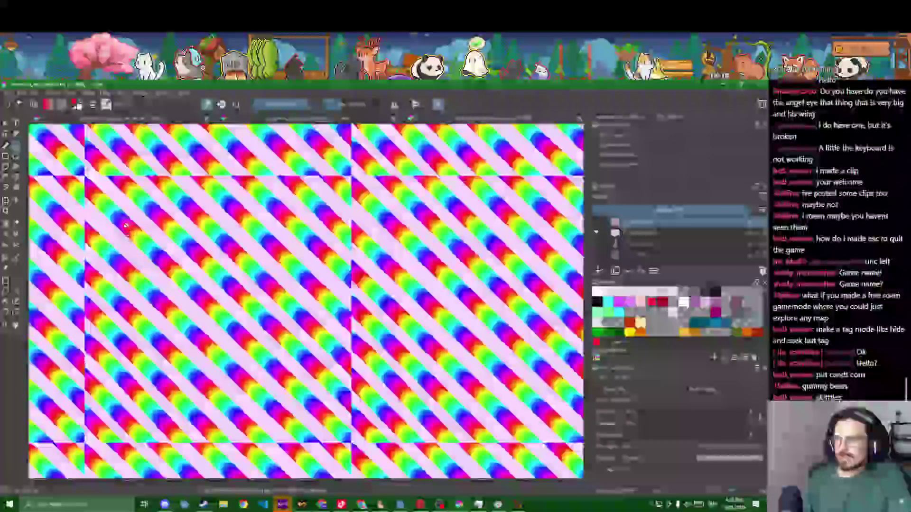
key(e)
scroll(309, 281, down, 3)
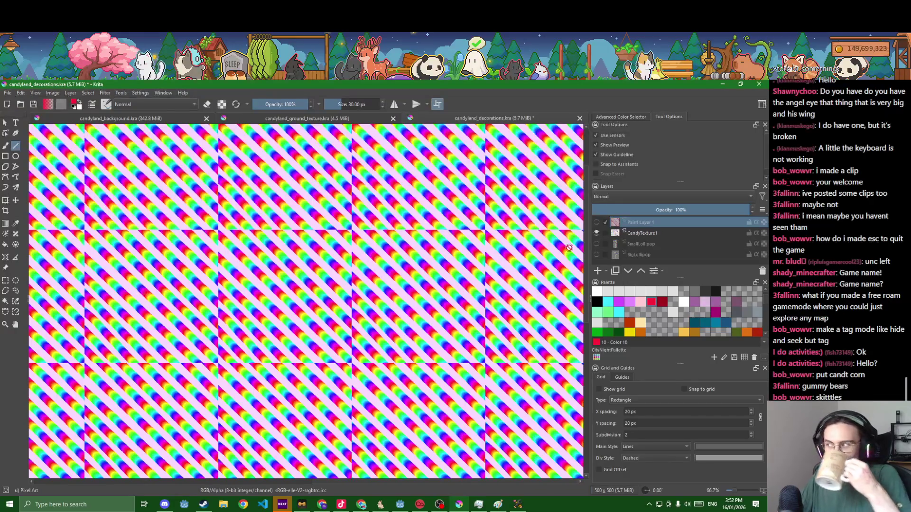
click(596, 233)
Add a new empty paint layer on top, keeping Paint Layer 1 and CandyTexture1 hidden
click(596, 223)
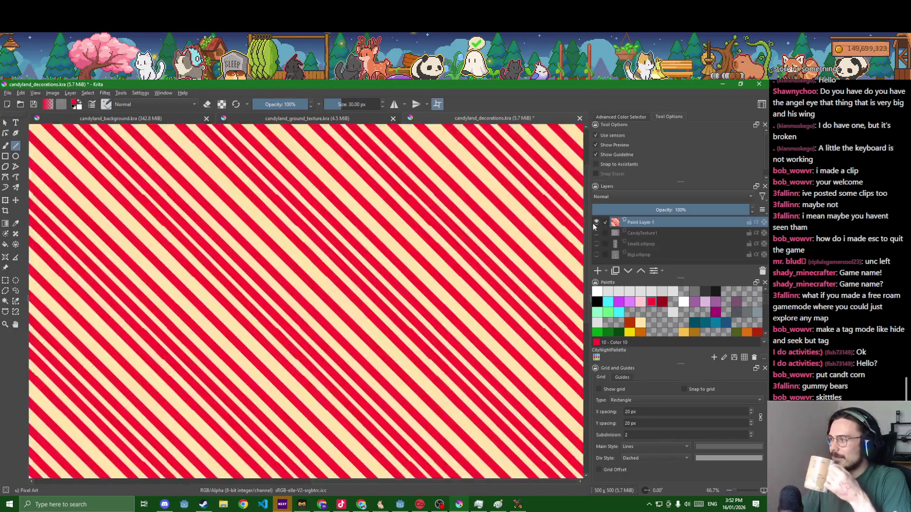
click(596, 222)
scroll(337, 307, down, 4)
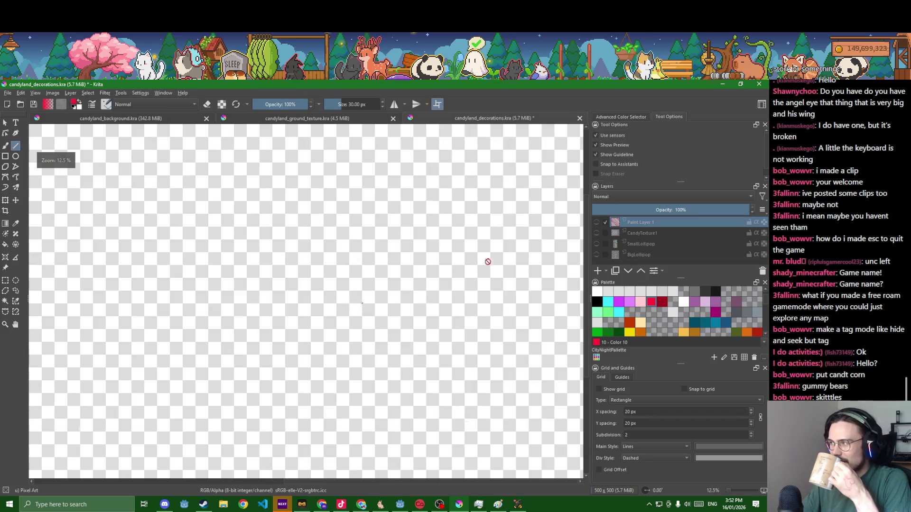
click(599, 273)
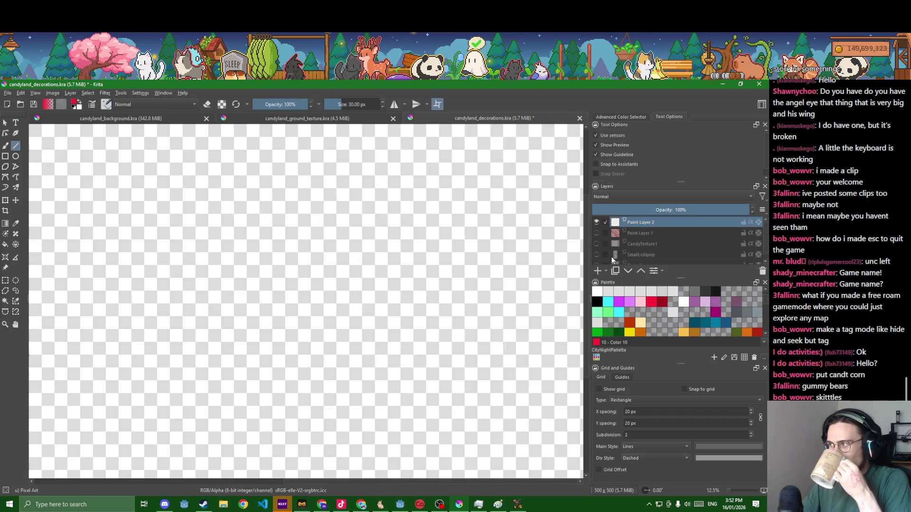
click(596, 234)
click(596, 234)
click(597, 244)
click(597, 244)
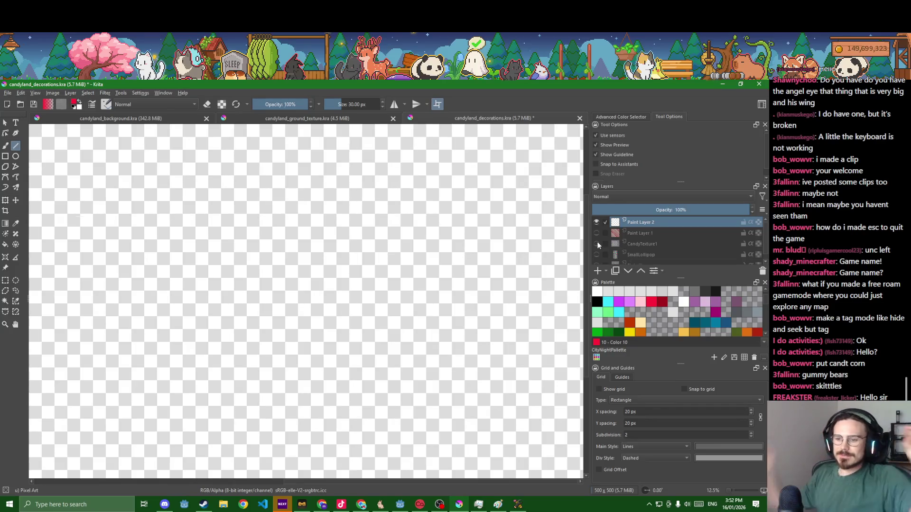
key(alt+Tab)
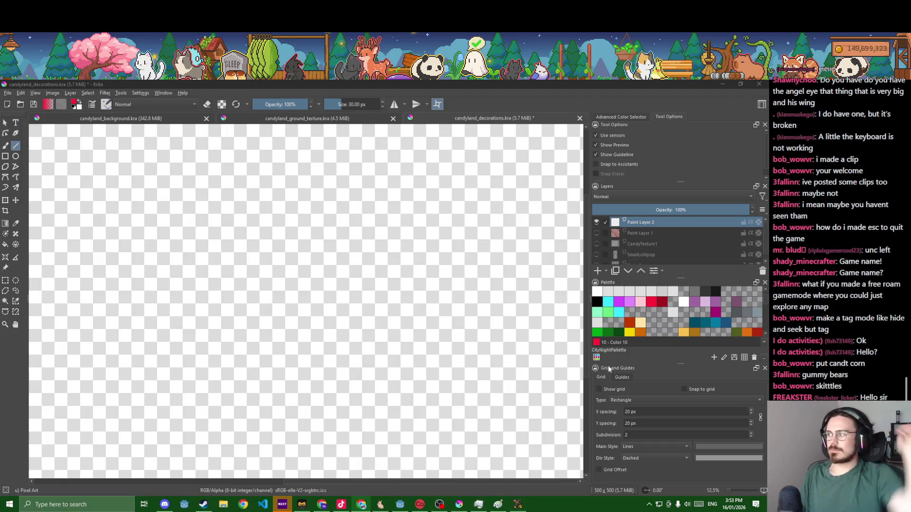
Rename Paint Layer 1 to CandyTexture2, select Paint Layer 2, and pick light grey
double_click(652, 232)
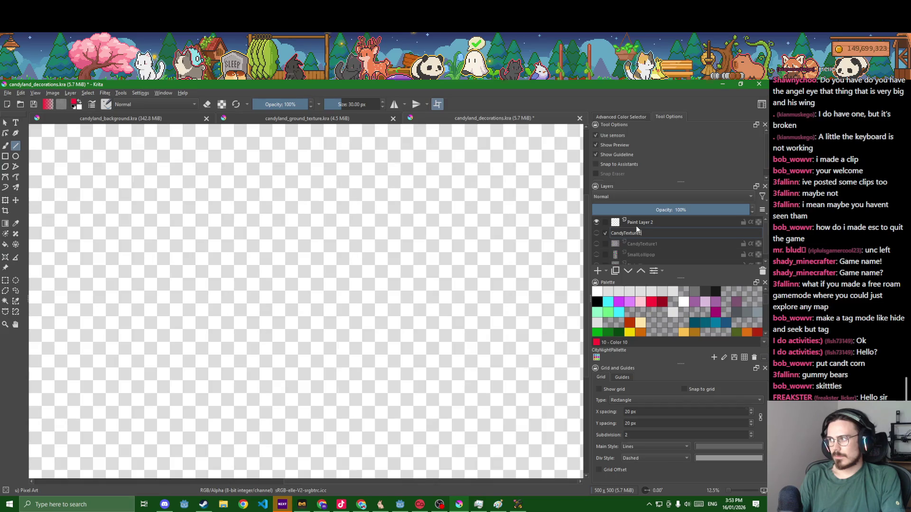
text(2)
key(Return)
click(639, 221)
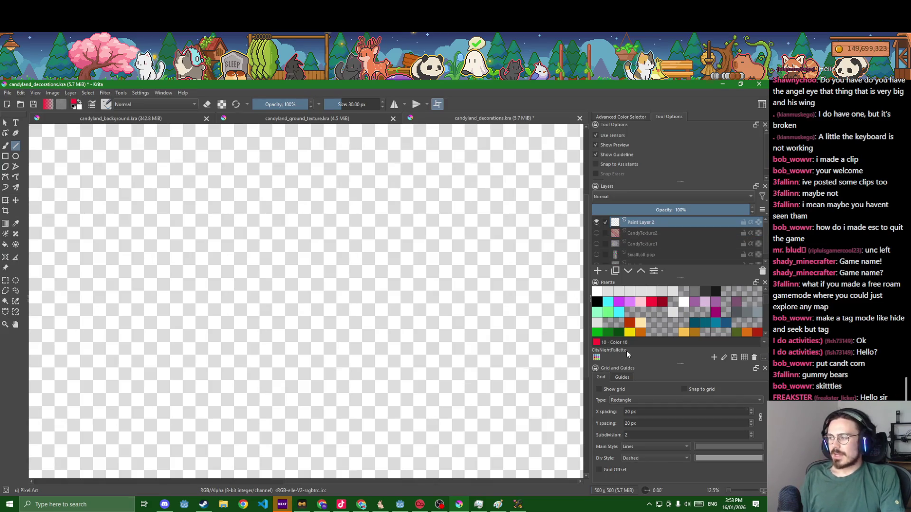
click(673, 292)
Fill Paint Layer 2 solid white and centre the canvas in view
key(f)
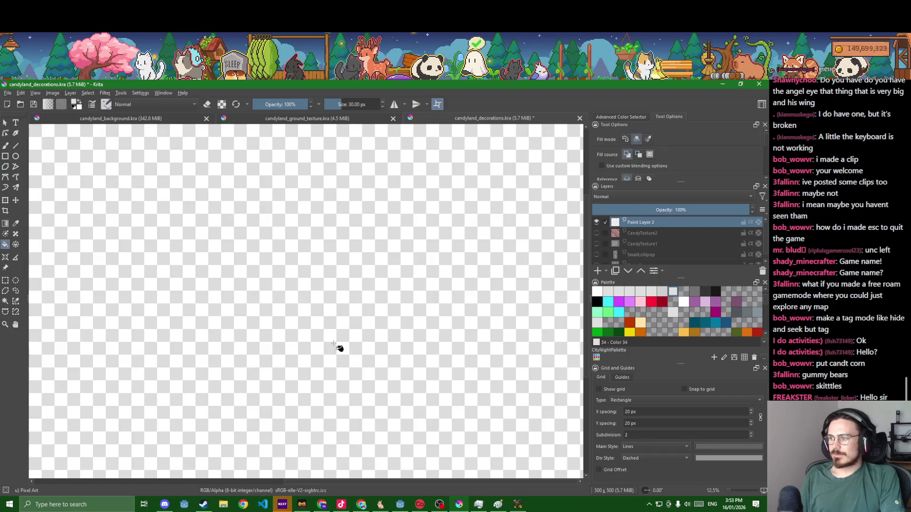
click(339, 348)
click(683, 302)
click(444, 347)
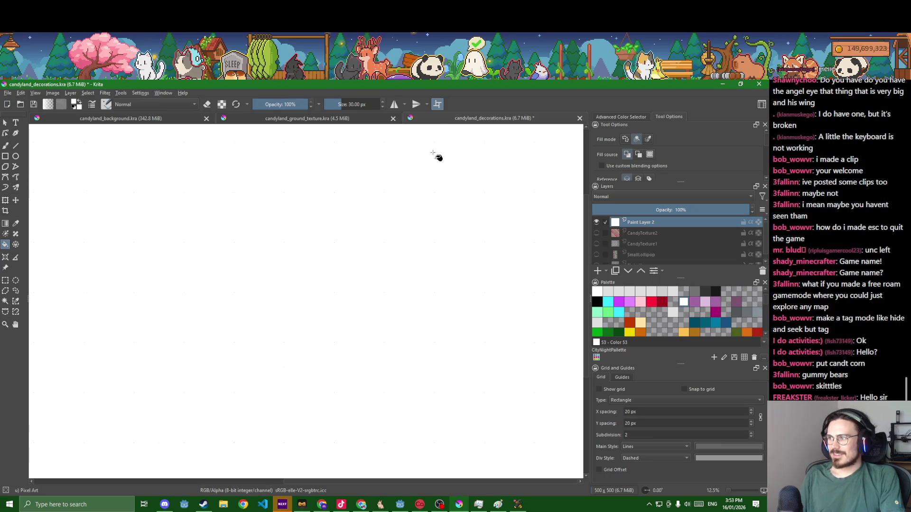
click(437, 105)
drag(117, 369, 260, 365)
scroll(261, 366, up, 3)
drag(439, 383, 527, 396)
click(440, 105)
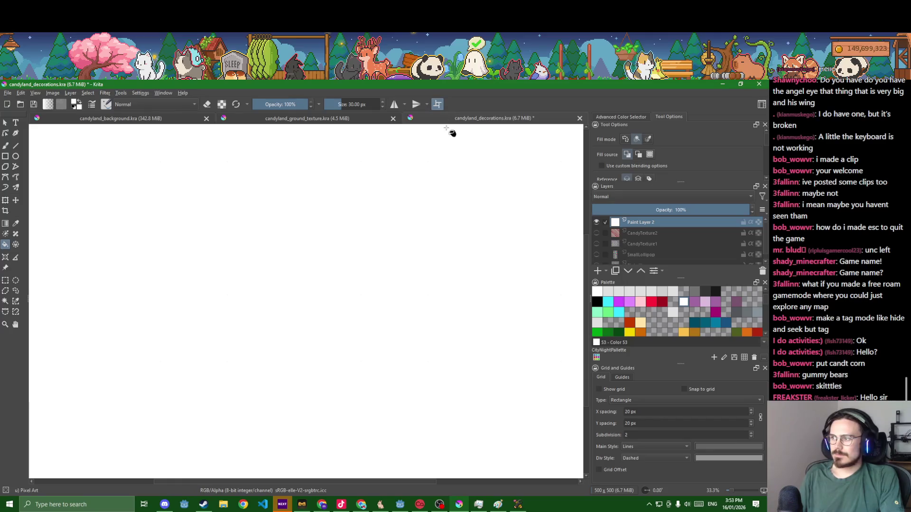
click(440, 104)
scroll(431, 266, up, 4)
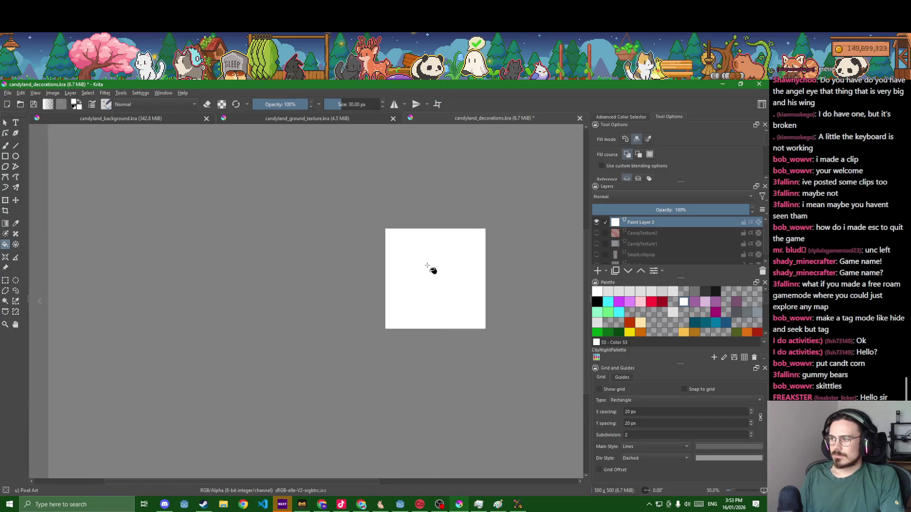
drag(444, 278, 369, 265)
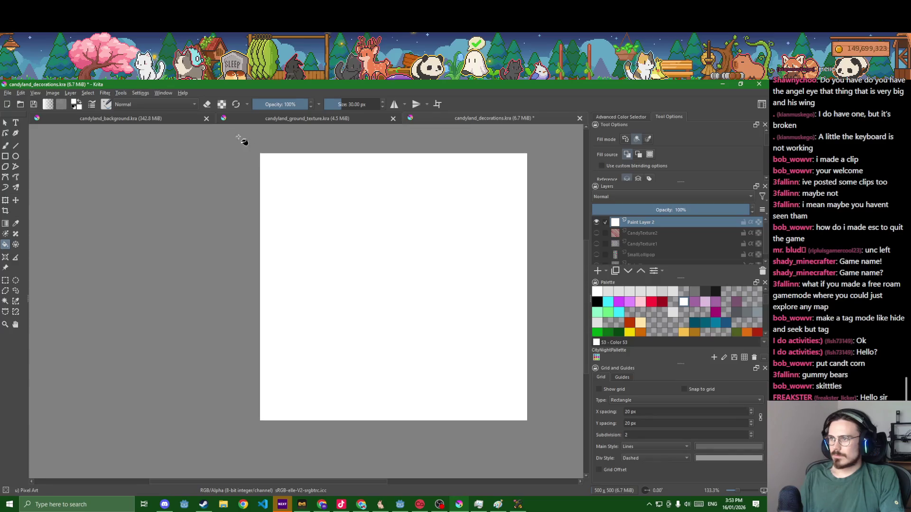
Set the paint colour to blue #4d96ff, choose the Line tool, and enable wrap-around mode
click(75, 104)
click(331, 259)
click(365, 272)
drag(335, 260, 343, 259)
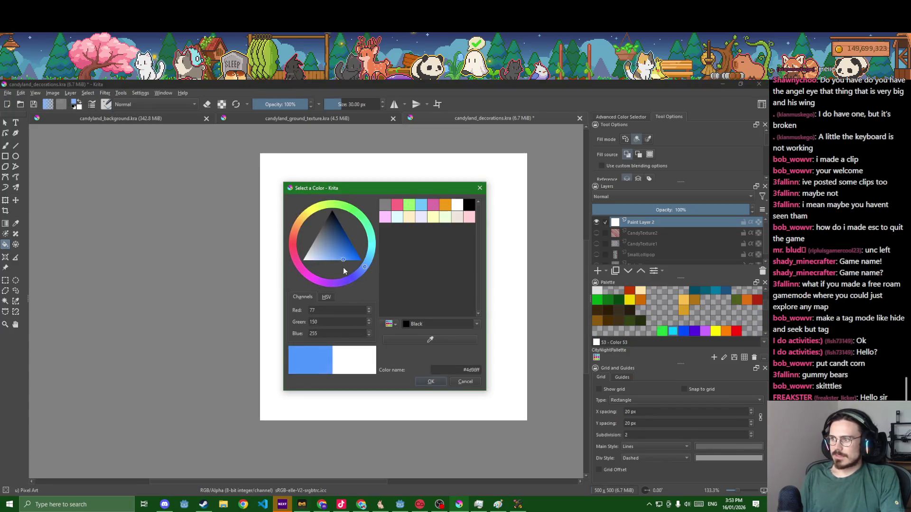
click(429, 382)
key(b)
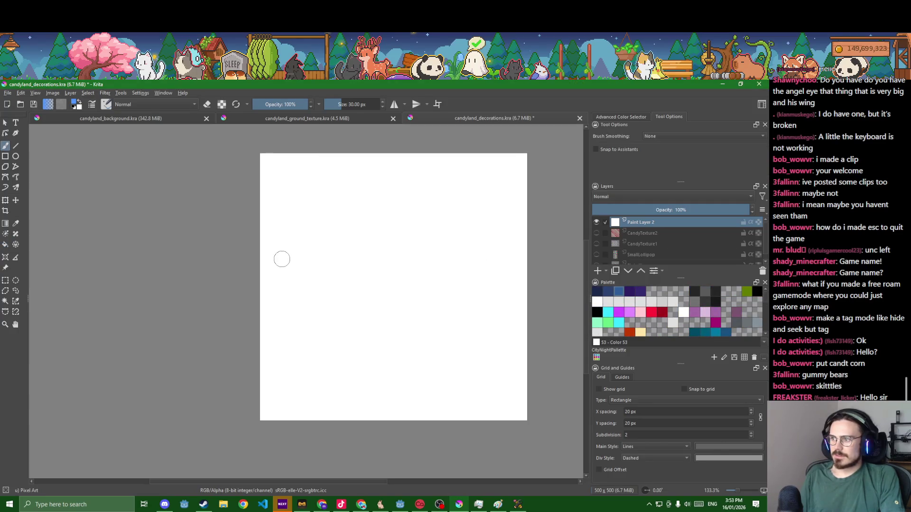
click(18, 147)
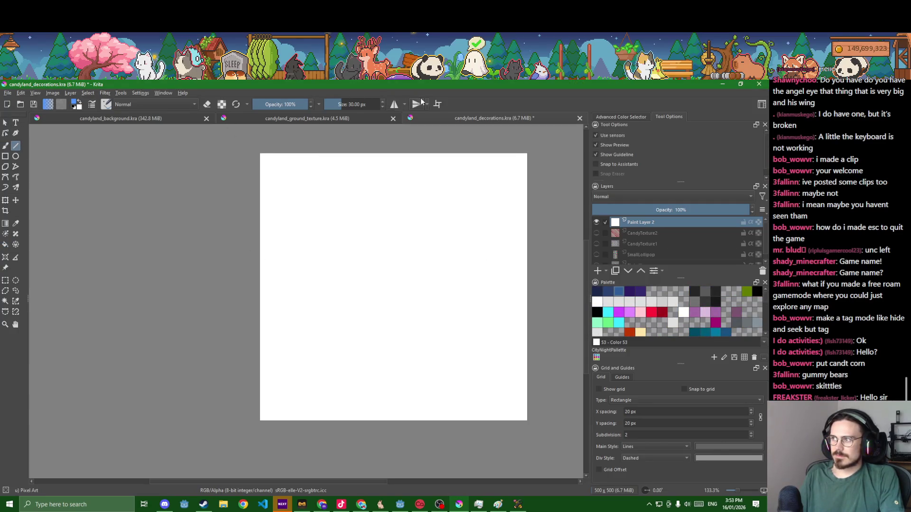
click(438, 104)
Draw the first blue diagonal stripes across the tile, undoing the poorly spaced ones
mouse_move(237, 205)
mouse_down()
mouse_move(489, 478)
mouse_move(476, 471)
mouse_move(470, 367)
mouse_up()
scroll(427, 342, down, 6)
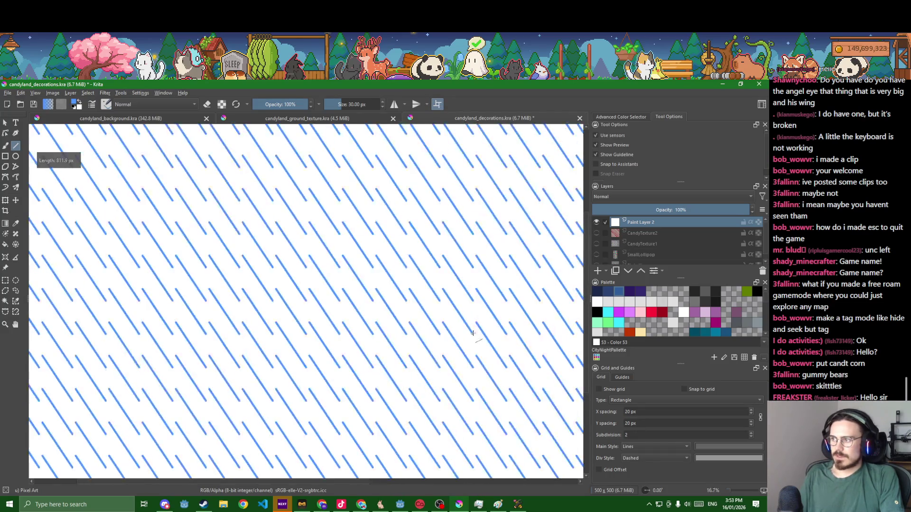
scroll(399, 327, up, 4)
key(ctrl+z)
mouse_move(337, 260)
mouse_down()
mouse_move(420, 368)
mouse_move(432, 364)
mouse_up()
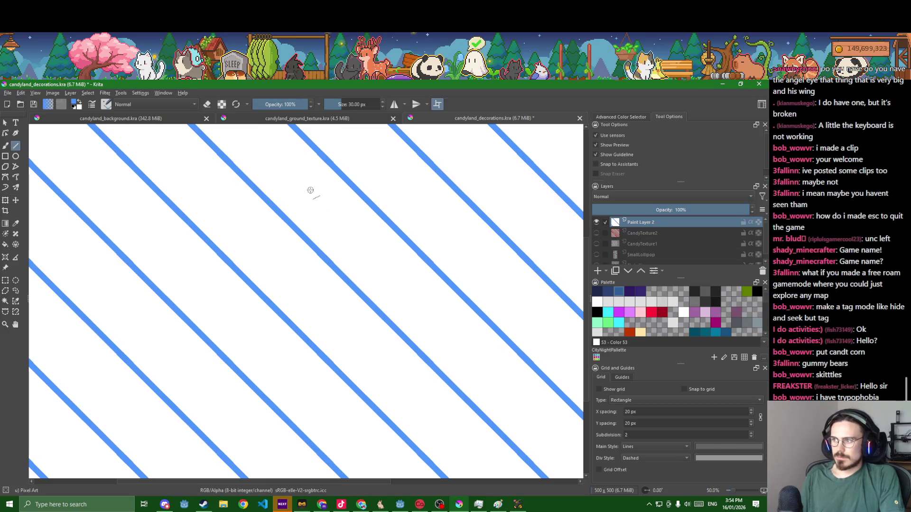
drag(309, 189, 457, 340)
scroll(457, 339, up, 2)
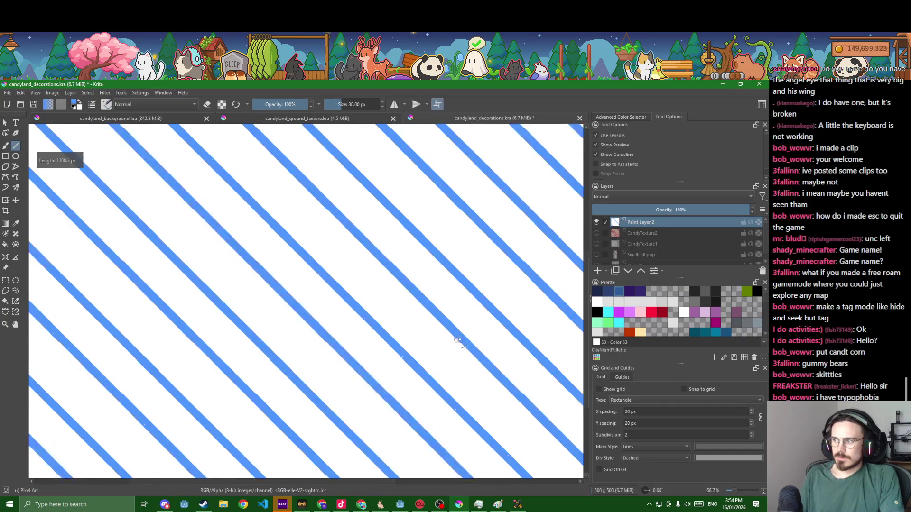
key(ctrl+z)
key(ctrl+z)
key(ctrl+z)
Draw a better-spaced blue diagonal stripe and undo a misplaced red stripe
mouse_move(187, 135)
mouse_down()
mouse_move(433, 342)
mouse_move(459, 407)
mouse_up()
ctrl+scroll(459, 407, down, 3)
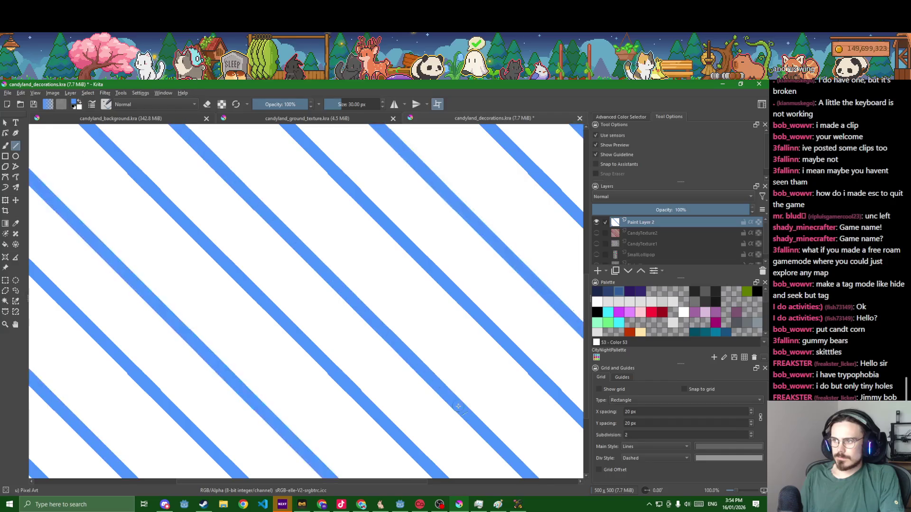
ctrl+scroll(459, 410, up, 4)
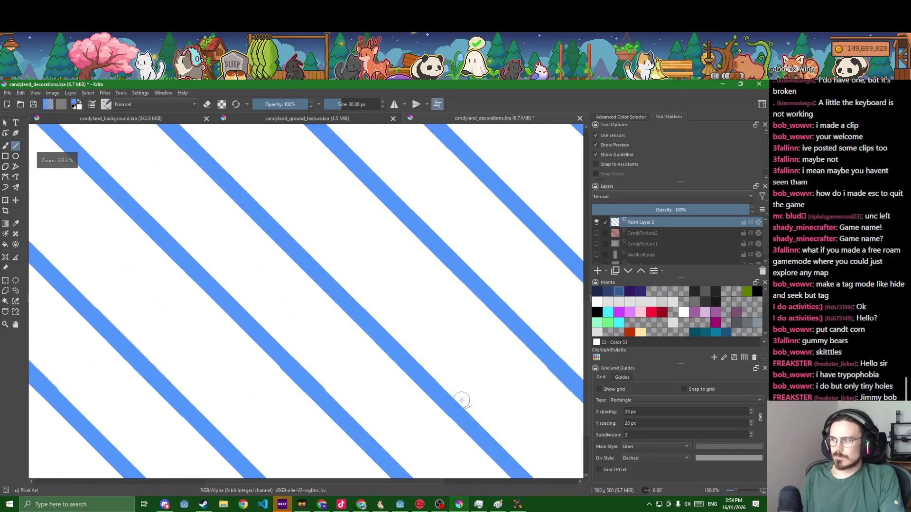
mouse_move(241, 142)
mouse_down()
mouse_move(500, 381)
mouse_move(507, 410)
mouse_up()
ctrl+scroll(507, 410, down, 3)
key(ctrl+z)
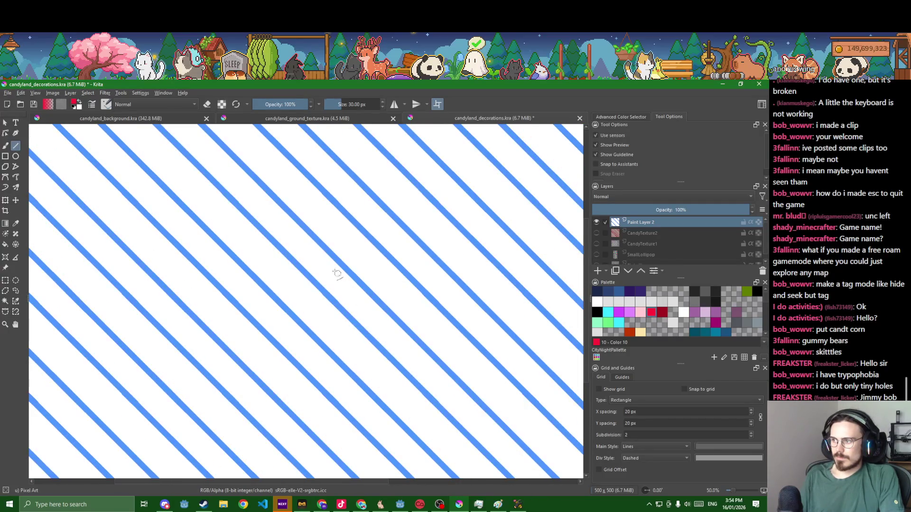
Draw two red diagonal stripes in the gaps between the blue stripes
drag(242, 188, 461, 407)
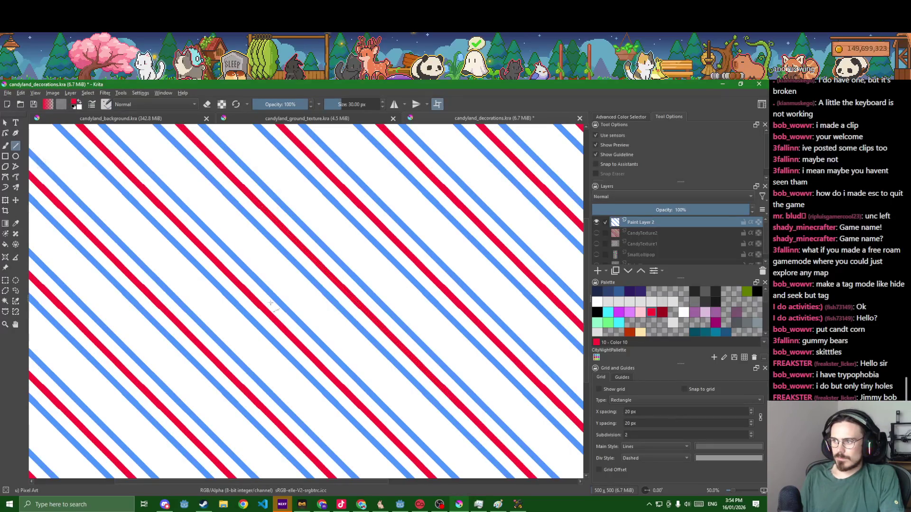
drag(180, 172, 430, 422)
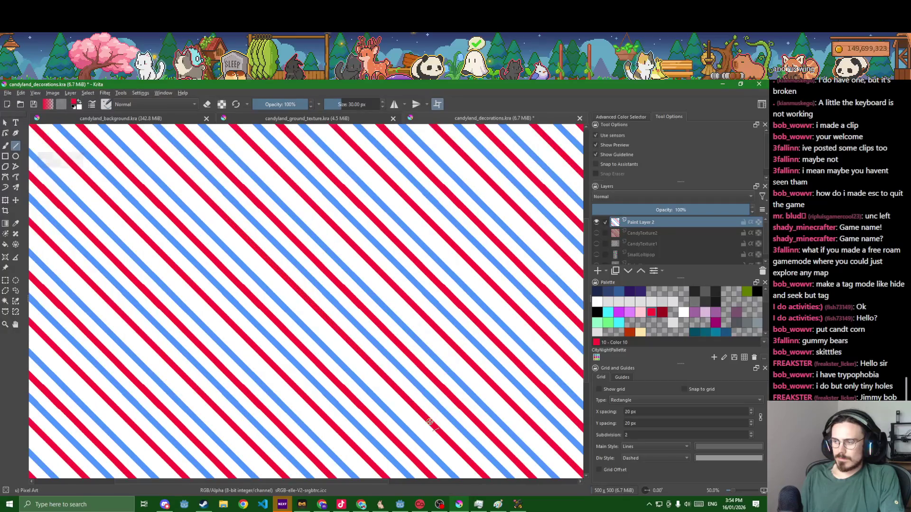
scroll(431, 420, down, 4)
scroll(431, 420, up, 5)
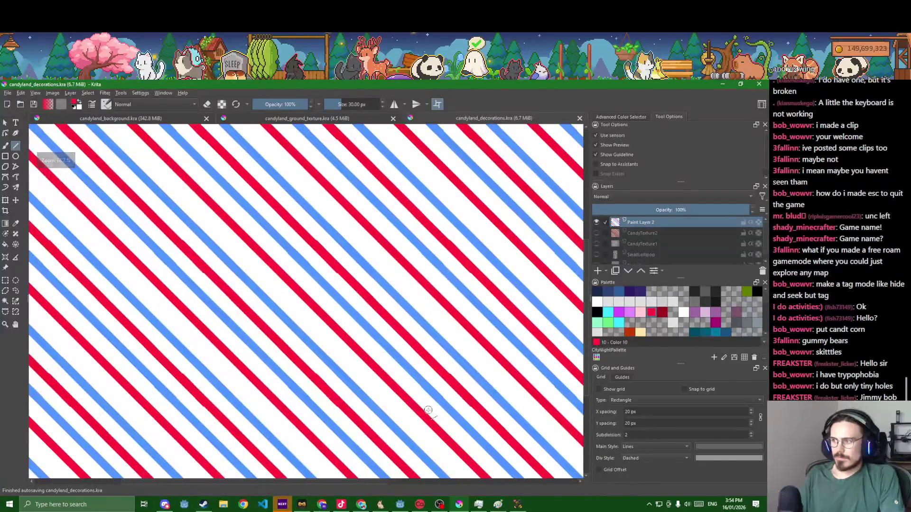
Rename Paint Layer 2 to CandyTexture3, save the file, and show CandyTexture2 again
double_click(658, 222)
text(CandyTextur)
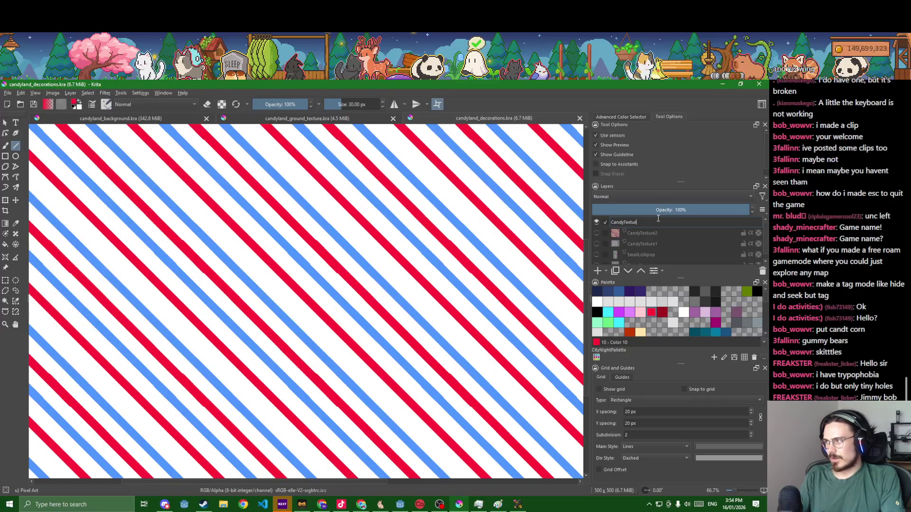
text(e3)
key(Return)
key(ctrl+s)
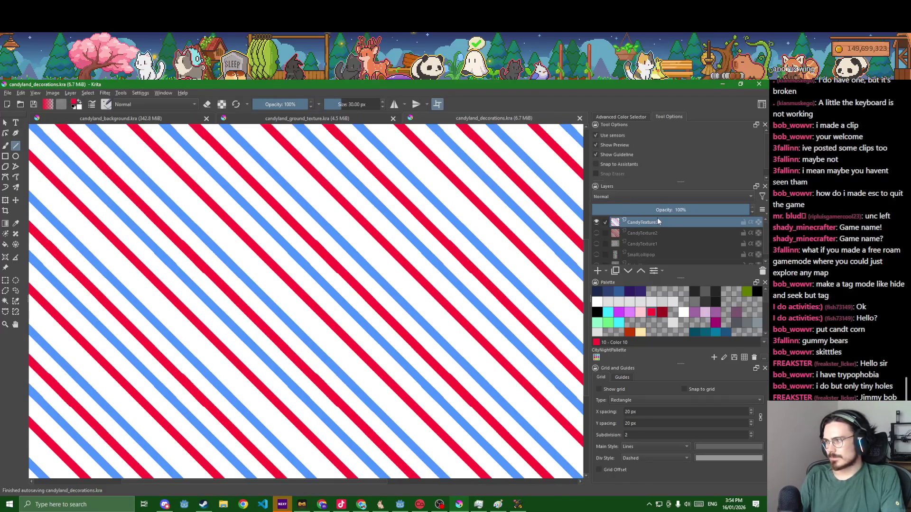
scroll(452, 387, down, 5)
scroll(453, 387, up, 5)
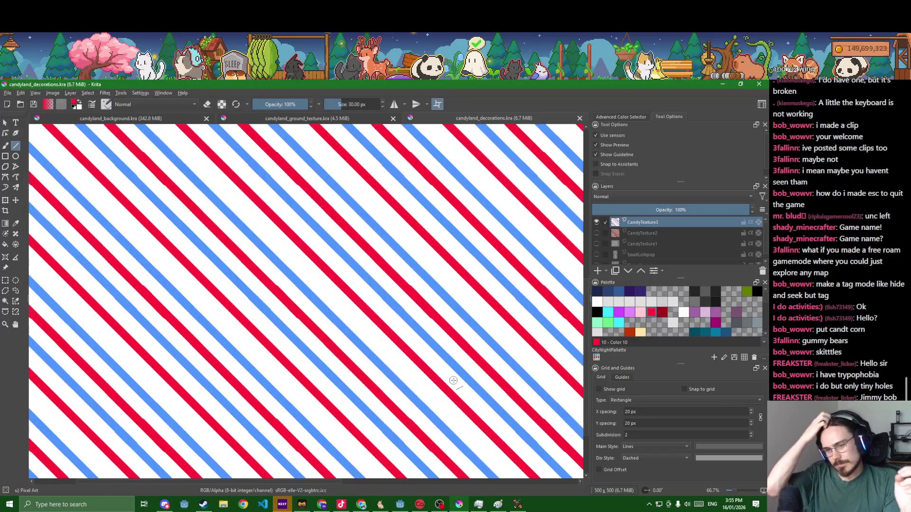
click(597, 233)
Hide the CandyTexture and lollipop layers and turn off wrap-around tiling
click(596, 244)
click(597, 254)
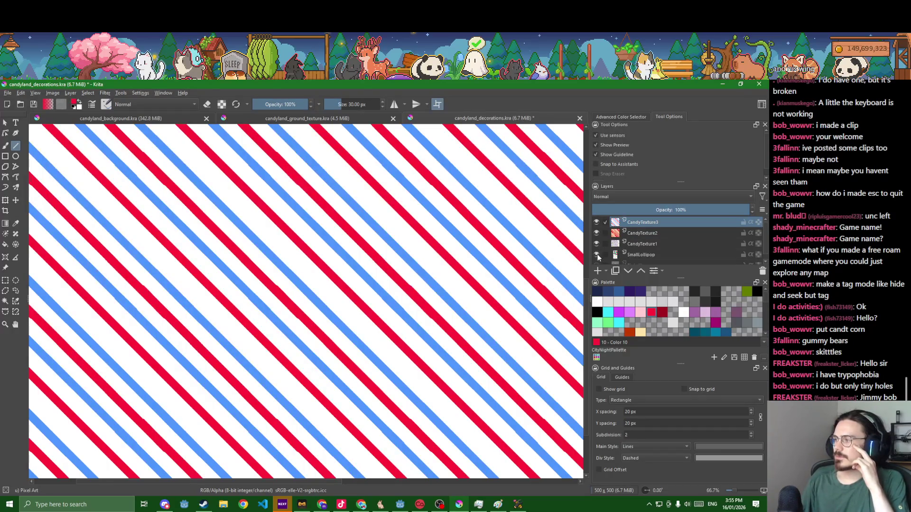
click(637, 254)
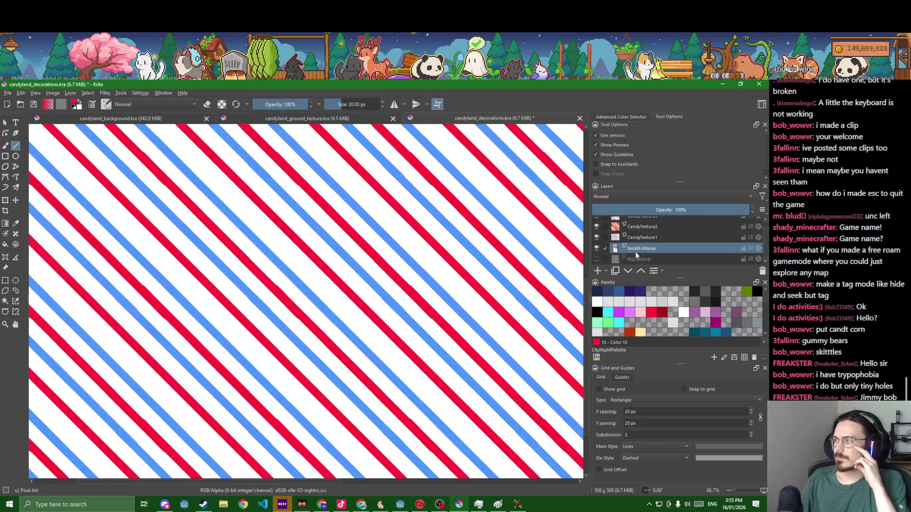
click(596, 238)
click(596, 227)
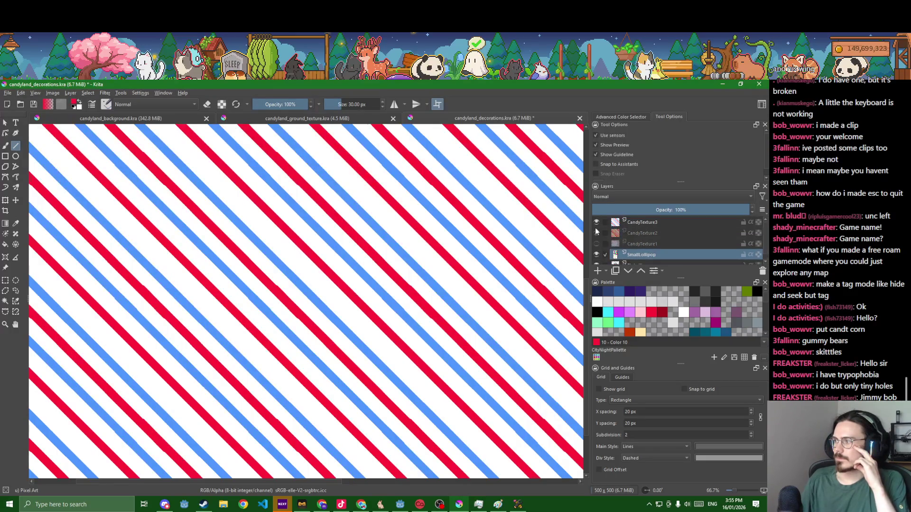
scroll(518, 274, down, 2)
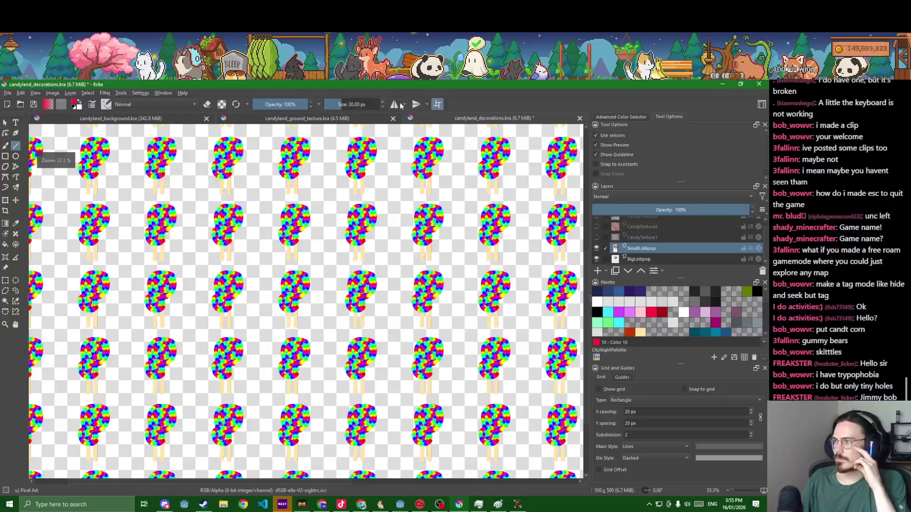
click(438, 103)
click(596, 248)
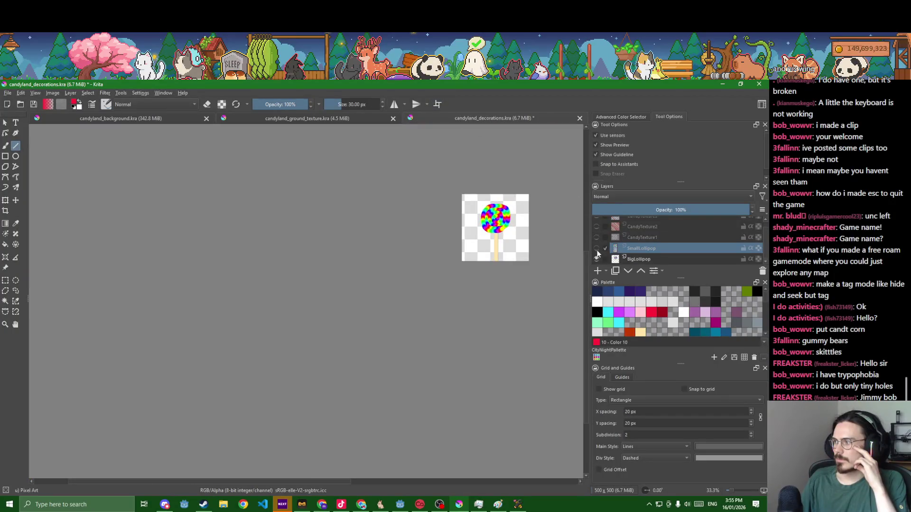
click(596, 259)
scroll(610, 255, up, 1)
Add a new layer above CandyTexture3 and name it CandyKorn
click(631, 223)
click(598, 271)
double_click(641, 222)
text(CandyK)
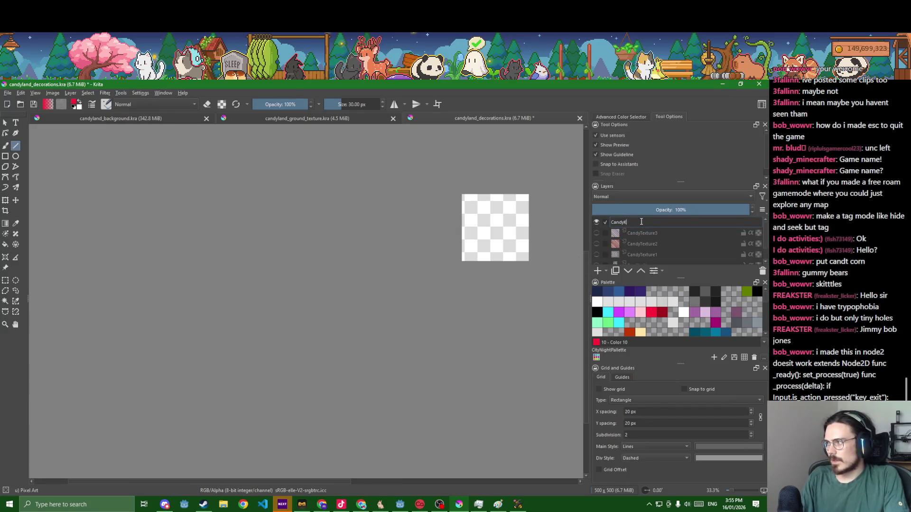
text(orn)
key(Return)
scroll(526, 234, up, 4)
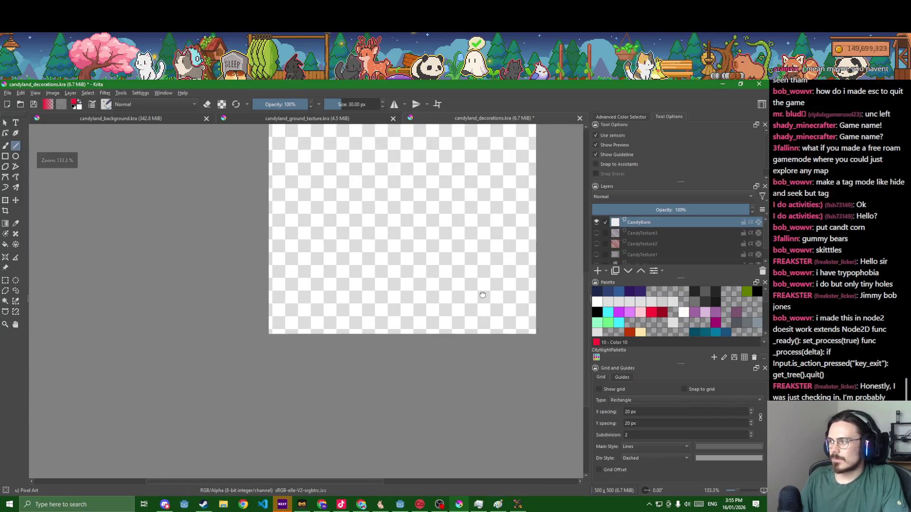
scroll(670, 323, down, 2)
scroll(670, 323, up, 3)
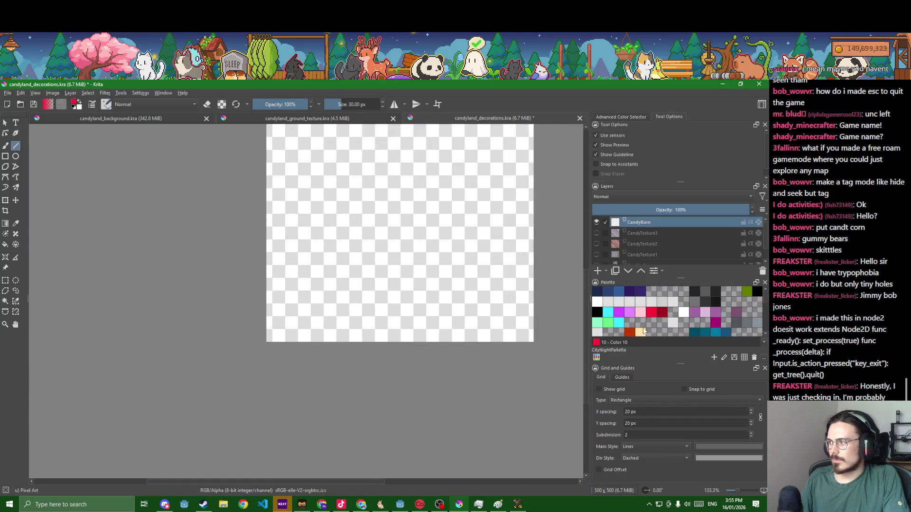
Thicken the triangle outline in orange and fill its interior solid orange
scroll(643, 329, down, 3)
click(644, 315)
key(b)
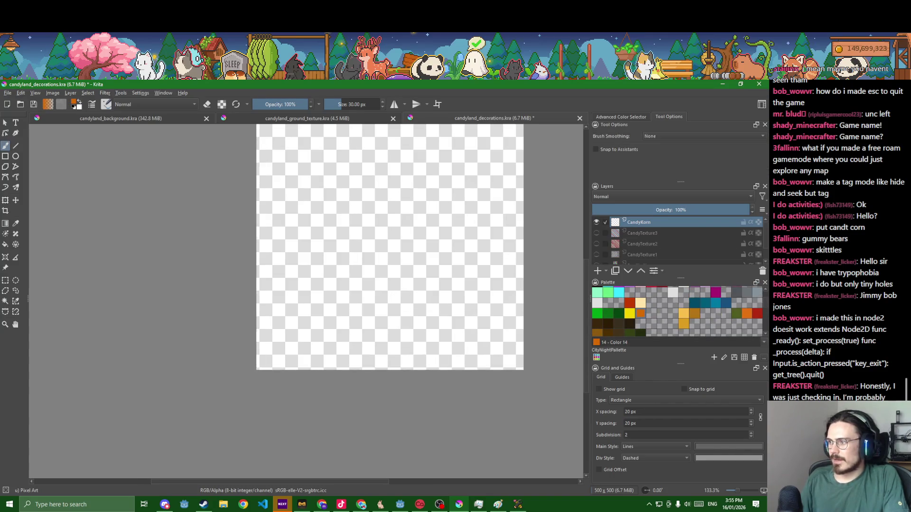
mouse_move(361, 329)
mouse_down()
mouse_move(389, 205)
mouse_move(408, 226)
mouse_move(417, 317)
mouse_move(415, 327)
mouse_move(358, 326)
mouse_up()
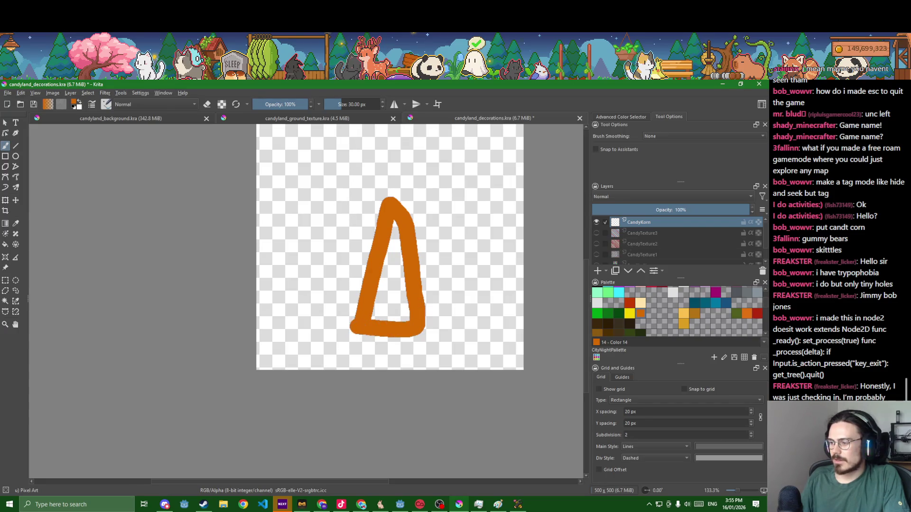
click(362, 504)
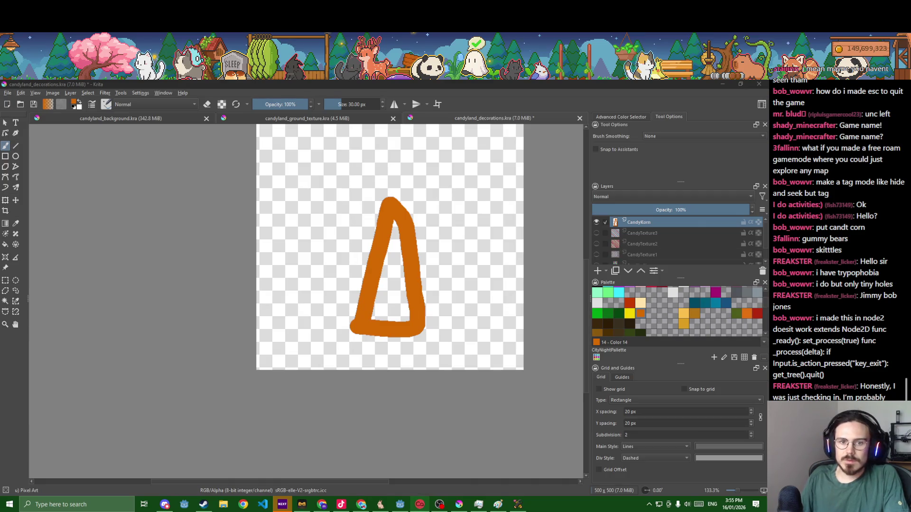
drag(279, 361, 287, 404)
mouse_move(354, 397)
mouse_down()
mouse_move(384, 280)
mouse_move(401, 260)
mouse_move(416, 268)
mouse_move(427, 314)
mouse_move(436, 380)
mouse_move(429, 390)
mouse_up()
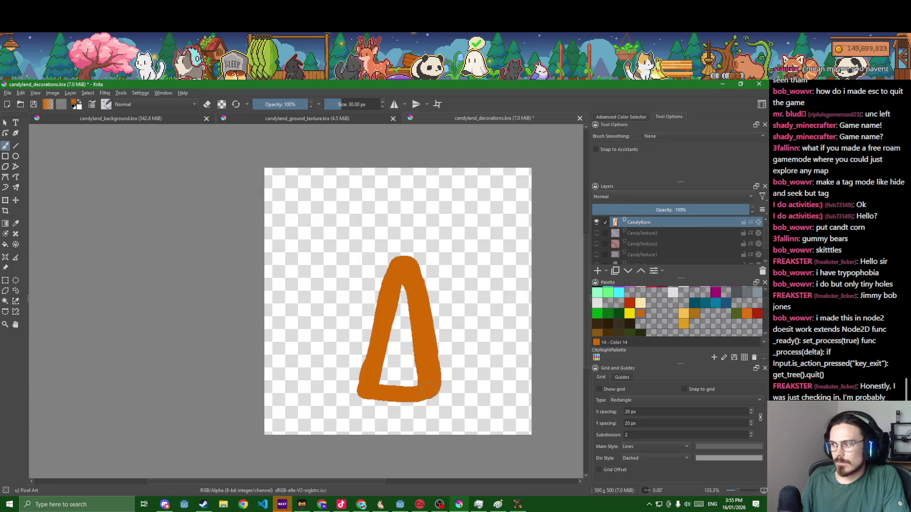
key(f)
click(403, 359)
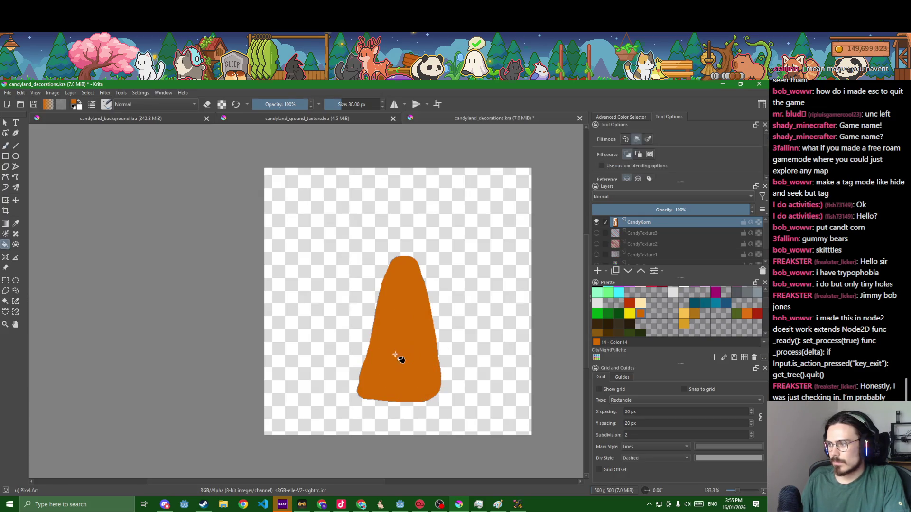
Try two cream strokes across the candy, undoing both
click(630, 302)
key(b)
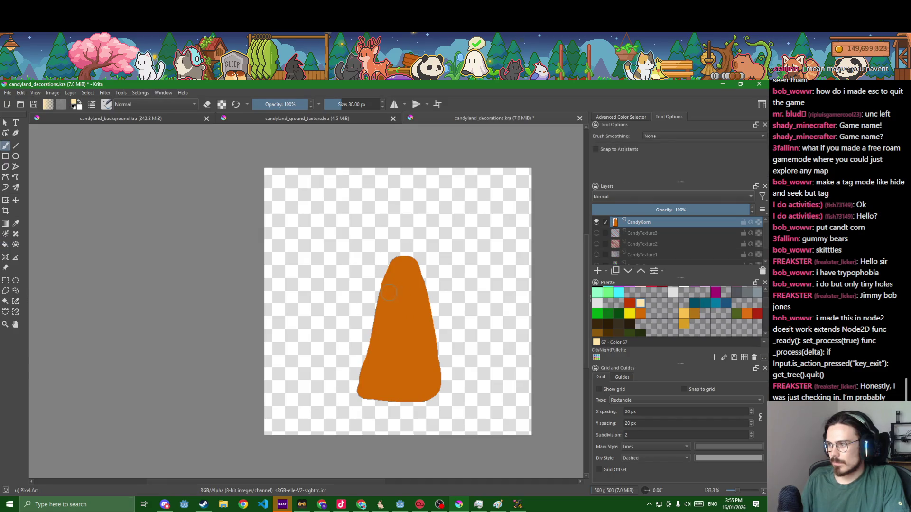
mouse_move(385, 300)
mouse_down()
mouse_move(401, 260)
mouse_move(413, 262)
mouse_up()
key(ctrl+z)
scroll(400, 286, up, 4)
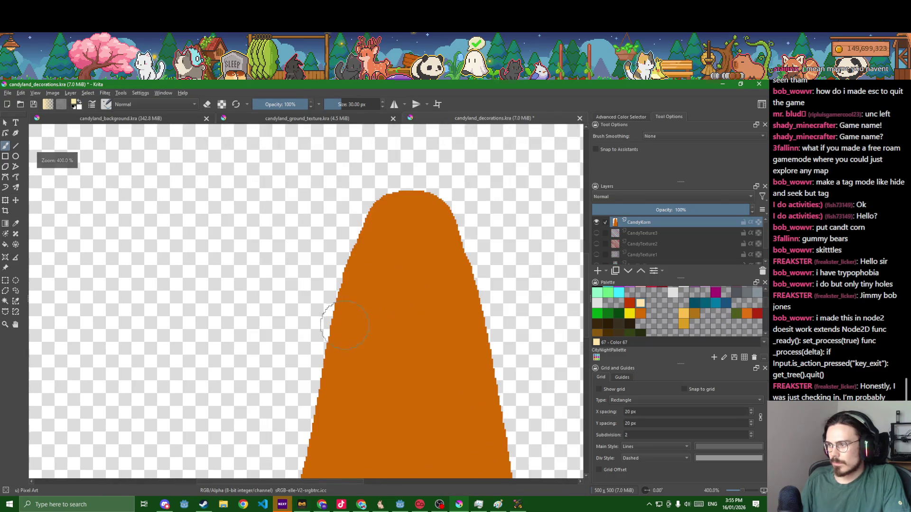
mouse_move(352, 335)
mouse_down()
mouse_move(470, 338)
mouse_move(458, 337)
mouse_up()
key(ctrl+z)
Set the brush to 10 px, draw a thin cream line, and fill the tip cream
click(356, 105)
text(10)
key(Return)
drag(331, 372, 492, 365)
key(f)
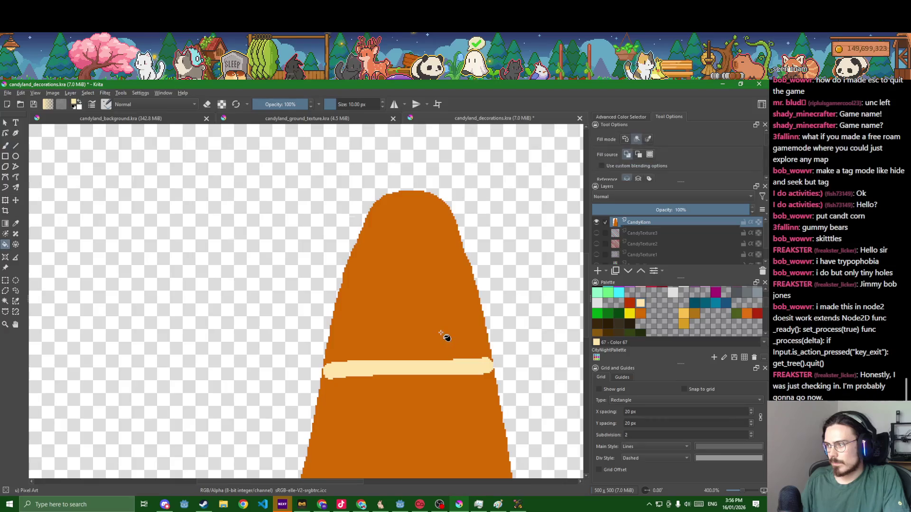
click(446, 337)
scroll(445, 339, down, 5)
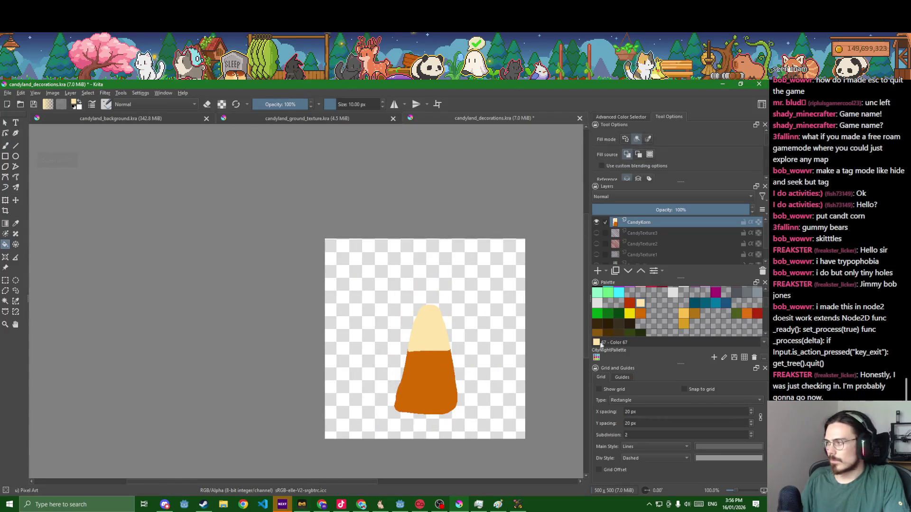
Brush a yellow line across the lower part and fill the candy's base yellow
click(629, 313)
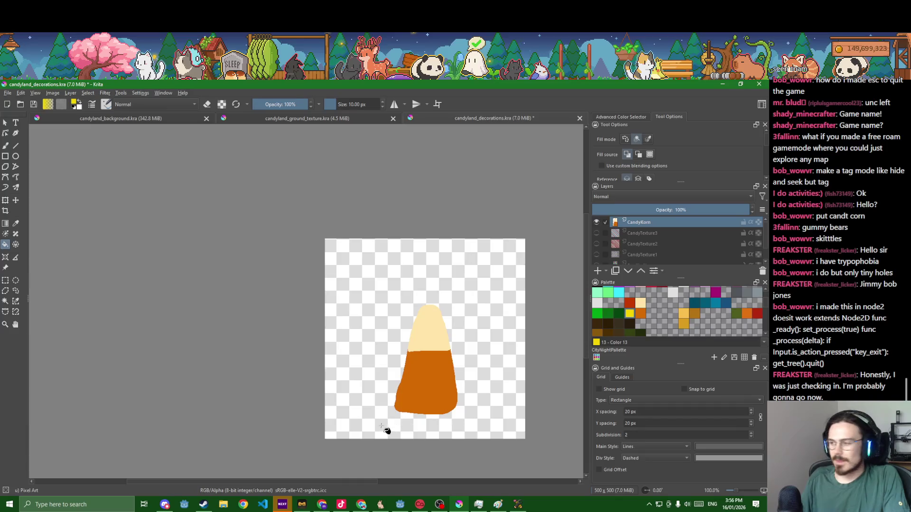
scroll(402, 411, up, 3)
key(b)
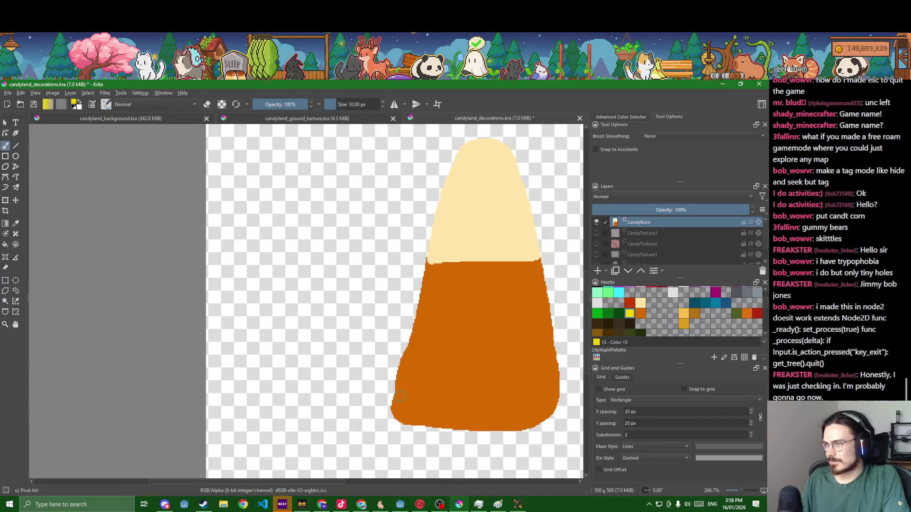
drag(400, 393, 561, 396)
click(400, 394)
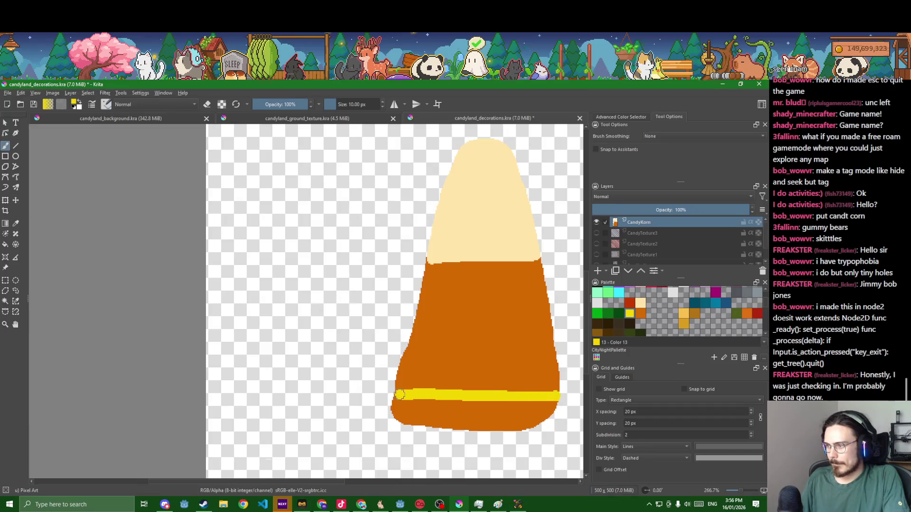
key(f)
click(418, 415)
scroll(417, 415, up, 4)
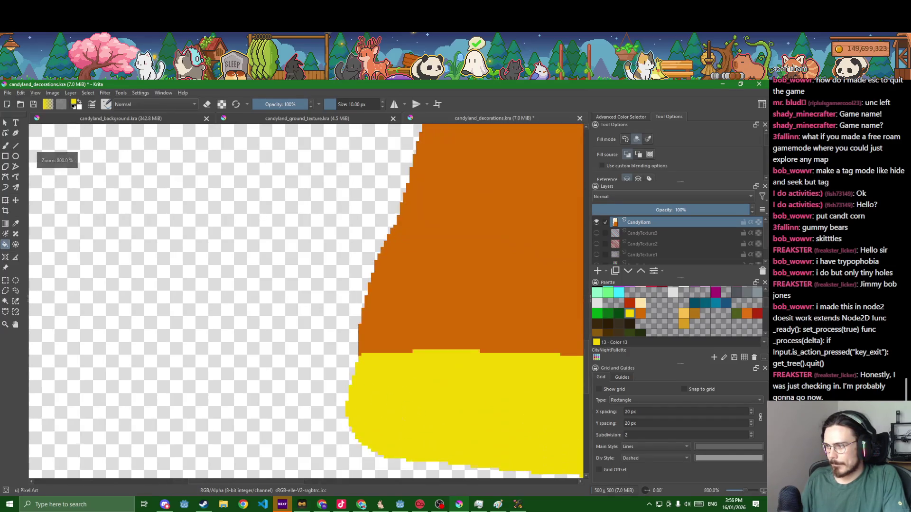
key(b)
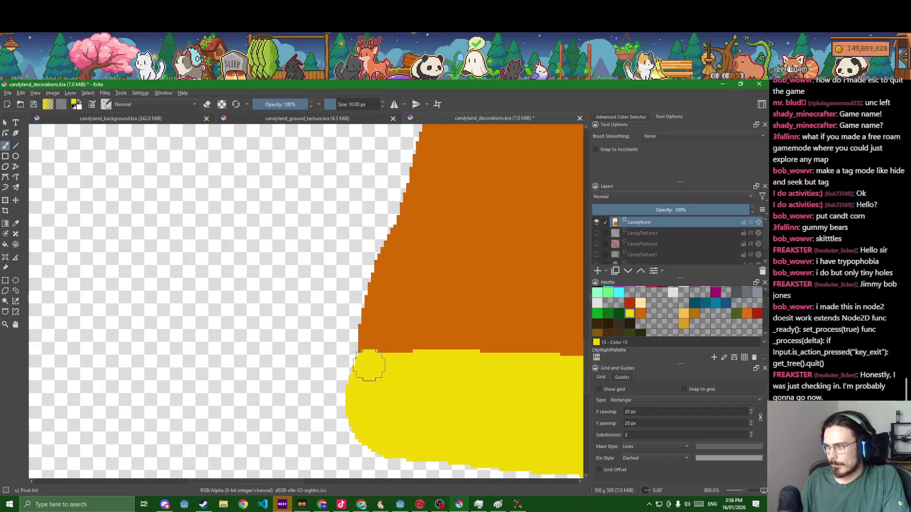
scroll(412, 417, down, 3)
scroll(412, 417, down, 2)
Save the decorations file, erase stray pixels on the left edge, and zoom out
key(ctrl+s)
scroll(429, 416, up, 3)
key(e)
mouse_move(356, 308)
mouse_down()
mouse_move(336, 370)
mouse_move(357, 310)
mouse_up()
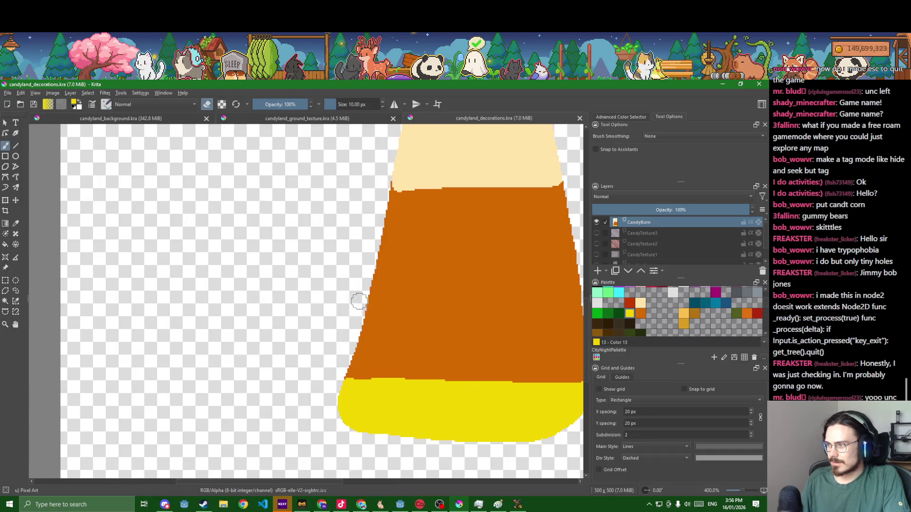
scroll(343, 344, down, 4)
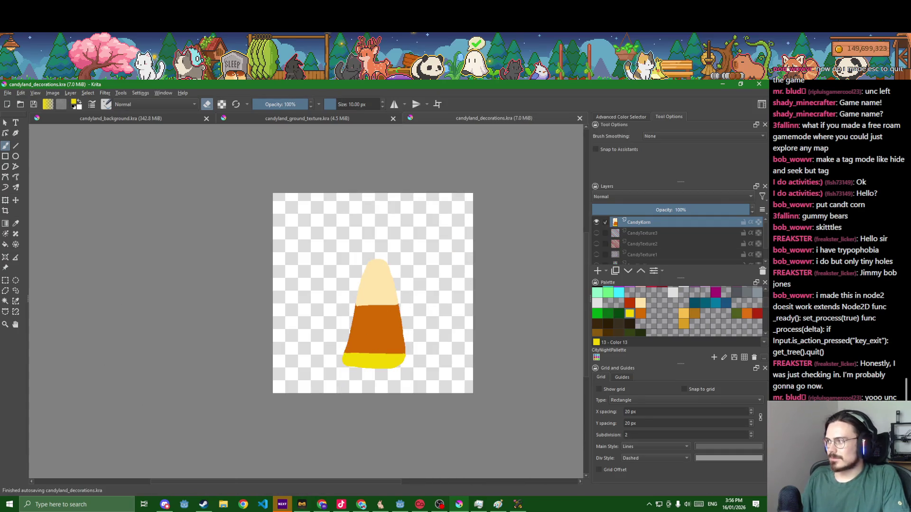
key(minus)
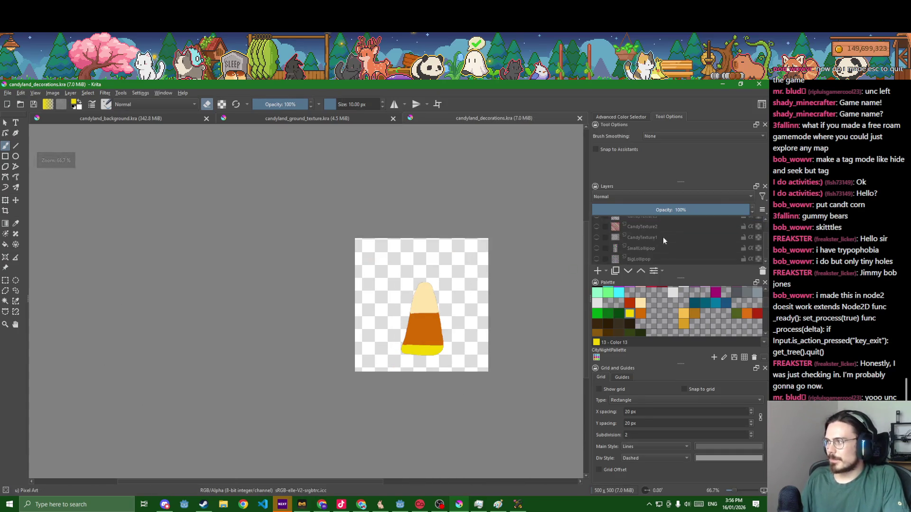
Add a new paint layer, hide CandyKorn, and reset the view to actual size
click(600, 268)
key(x)
key(e)
click(596, 232)
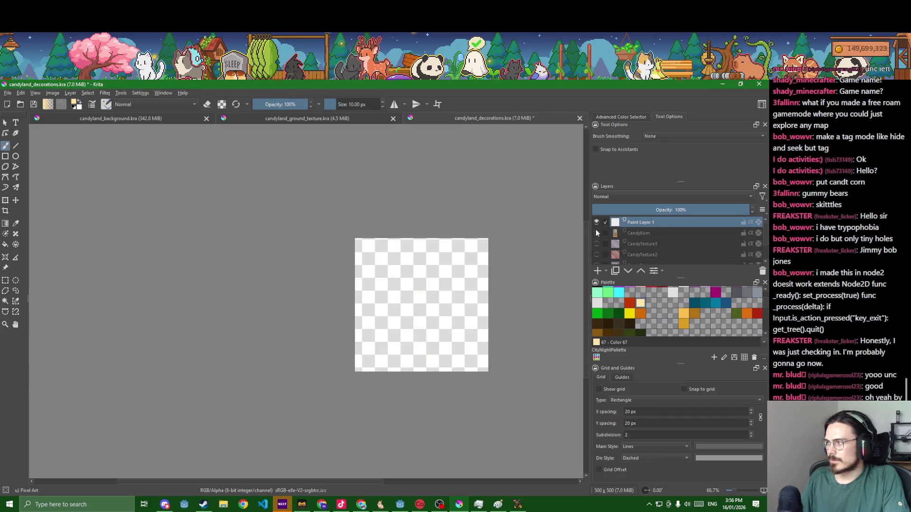
key(1)
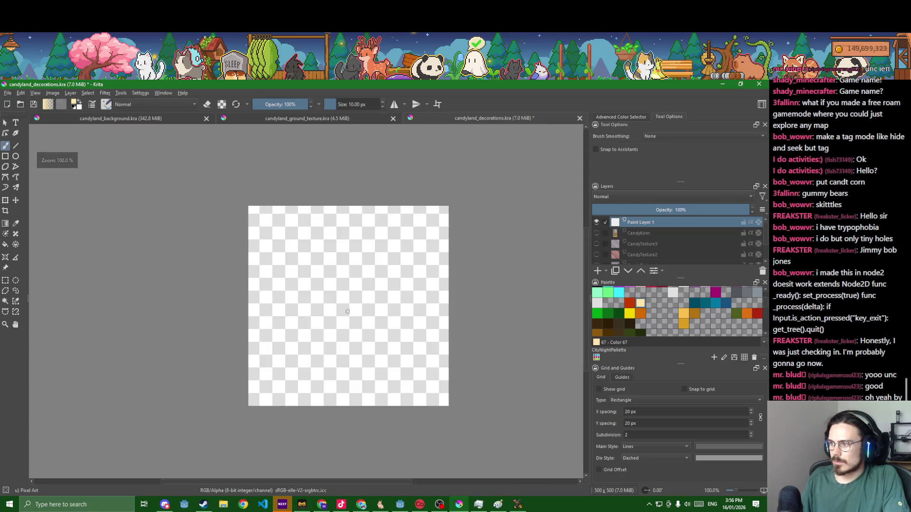
drag(348, 311, 393, 309)
key(ctrl+z)
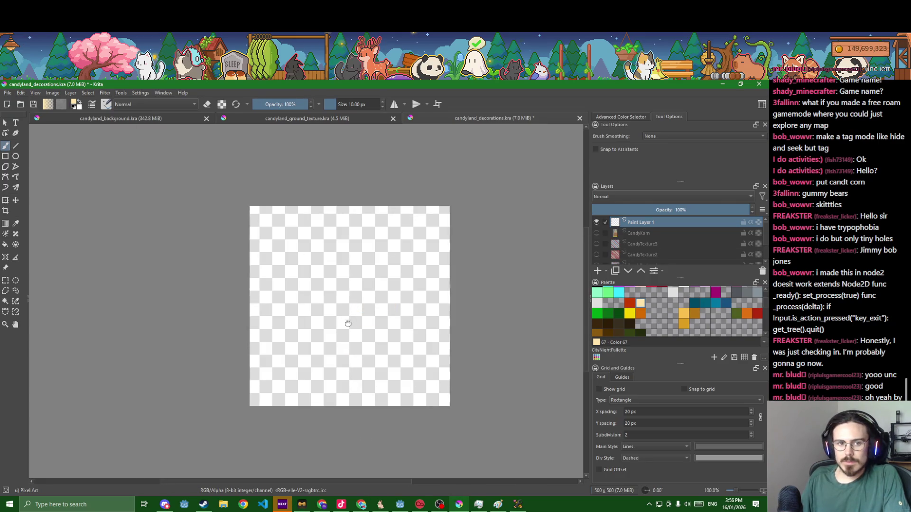
drag(334, 327, 354, 322)
Draw a new candy corn outline in orange and fill it solid orange
click(640, 314)
mouse_move(338, 366)
mouse_down()
mouse_move(353, 318)
mouse_move(372, 334)
mouse_up()
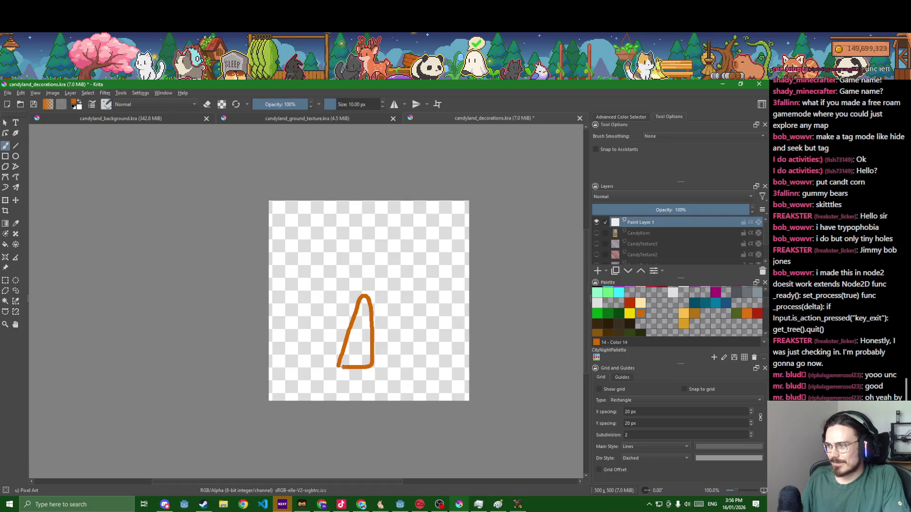
scroll(339, 367, up, 7)
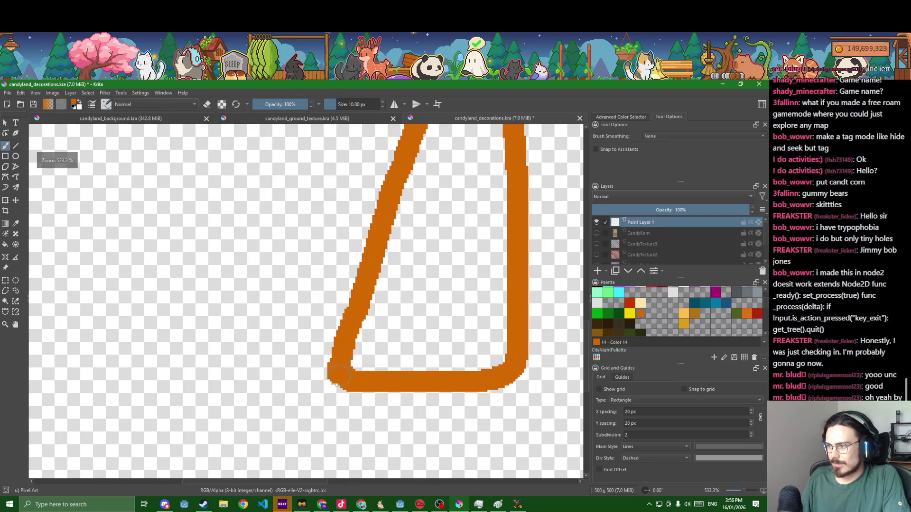
scroll(340, 381, down, 1)
key(f)
click(399, 331)
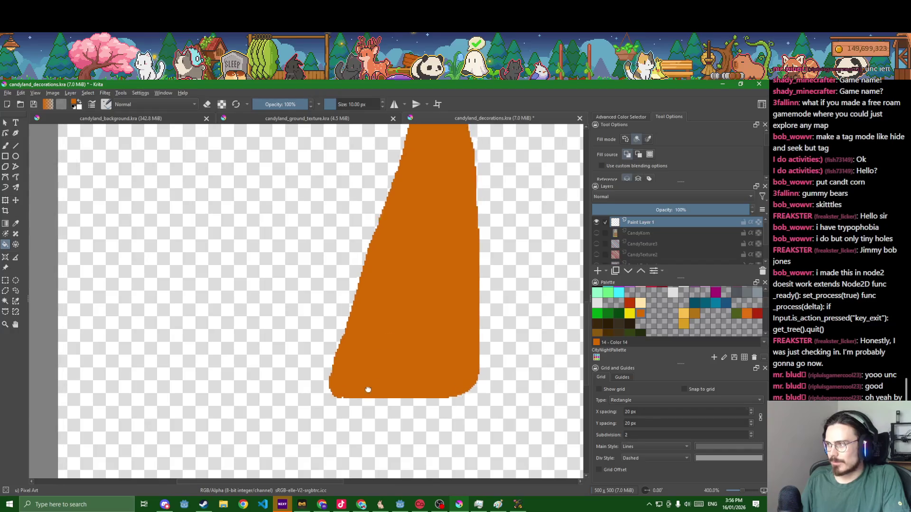
Paint a cream band across the upper part of the new shape
click(641, 303)
scroll(325, 304, up, 1)
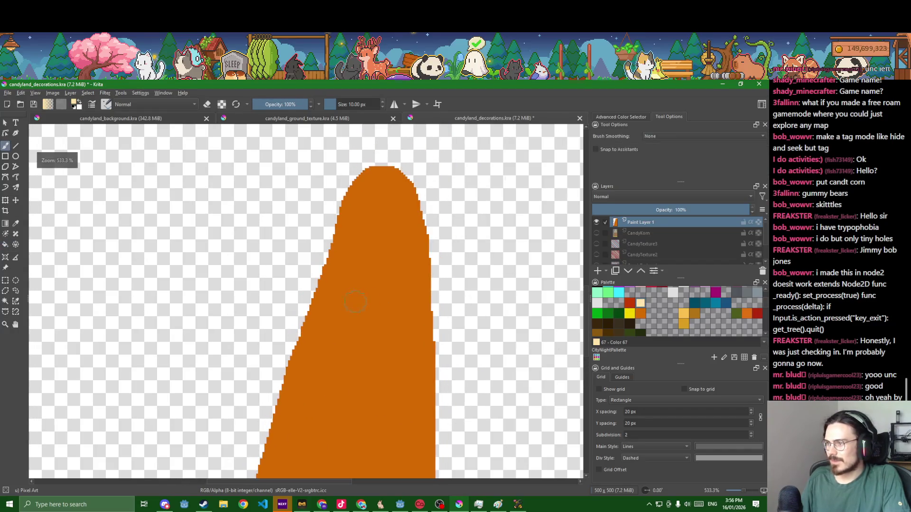
key(b)
mouse_move(325, 304)
mouse_down()
mouse_move(430, 309)
mouse_move(413, 309)
mouse_up()
Fill the tip cream, then draw a yellow line and fill the base yellow
key(f)
click(387, 259)
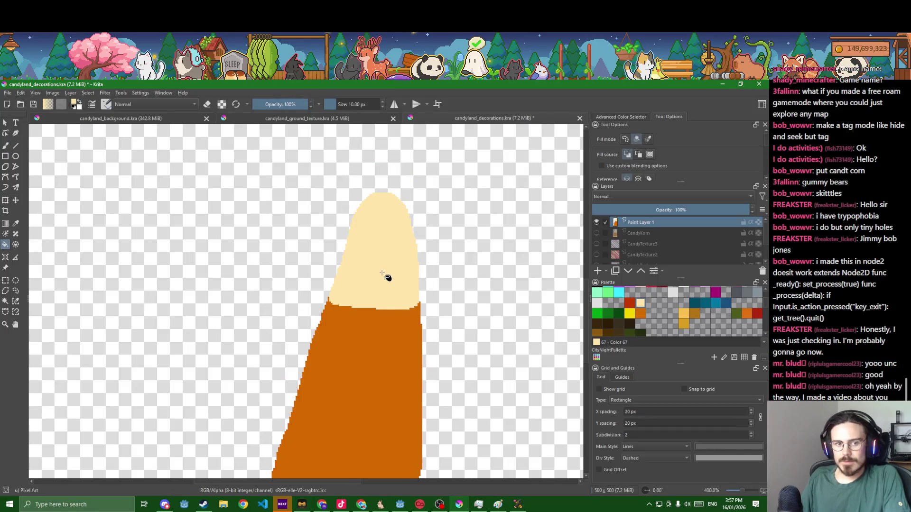
scroll(387, 278, down, 1)
click(629, 313)
drag(477, 378, 484, 342)
key(b)
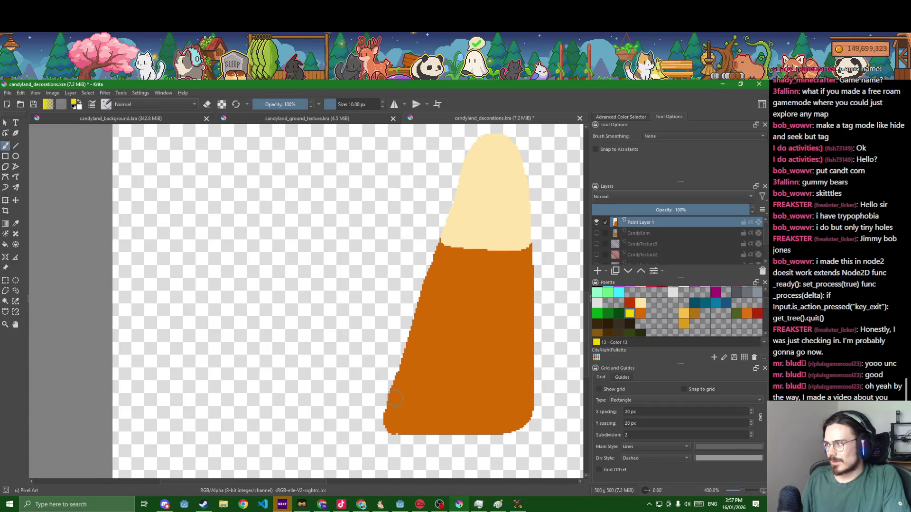
drag(398, 394, 527, 401)
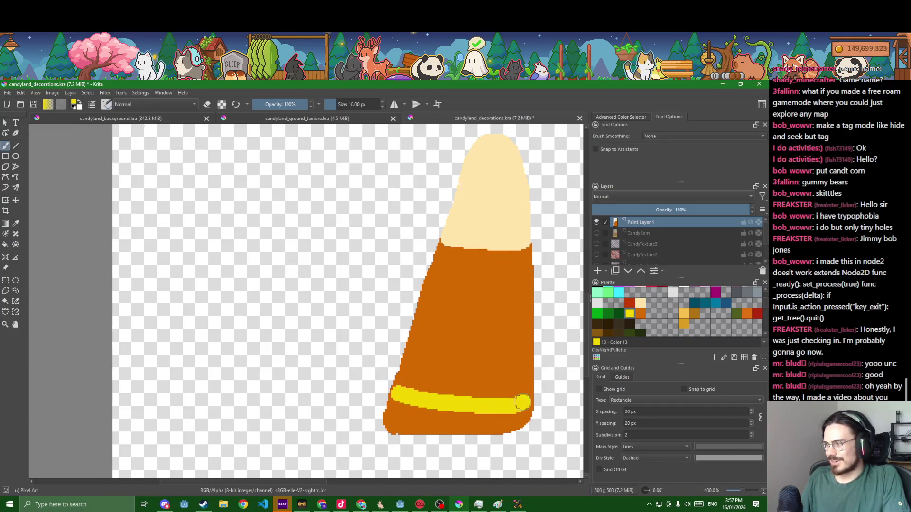
mouse_move(392, 389)
mouse_down()
mouse_move(515, 393)
mouse_move(404, 385)
mouse_up()
key(ctrl+z)
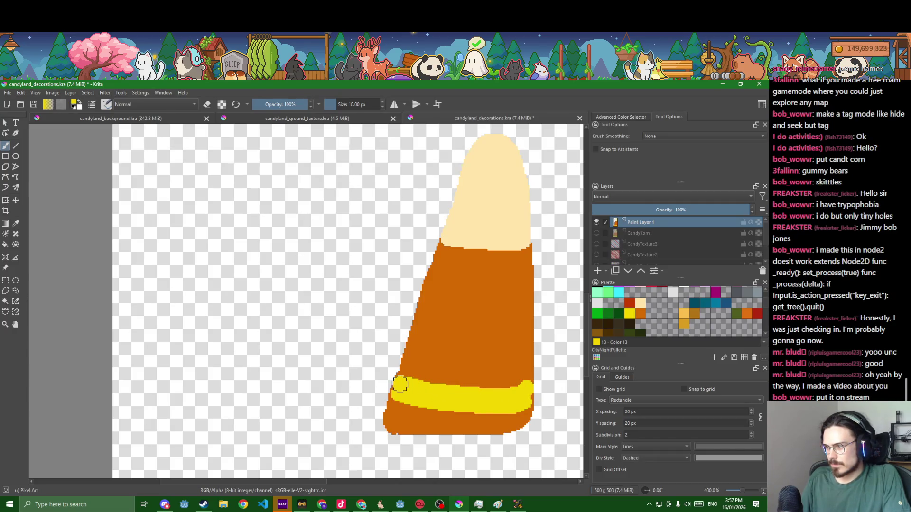
key(f)
click(400, 414)
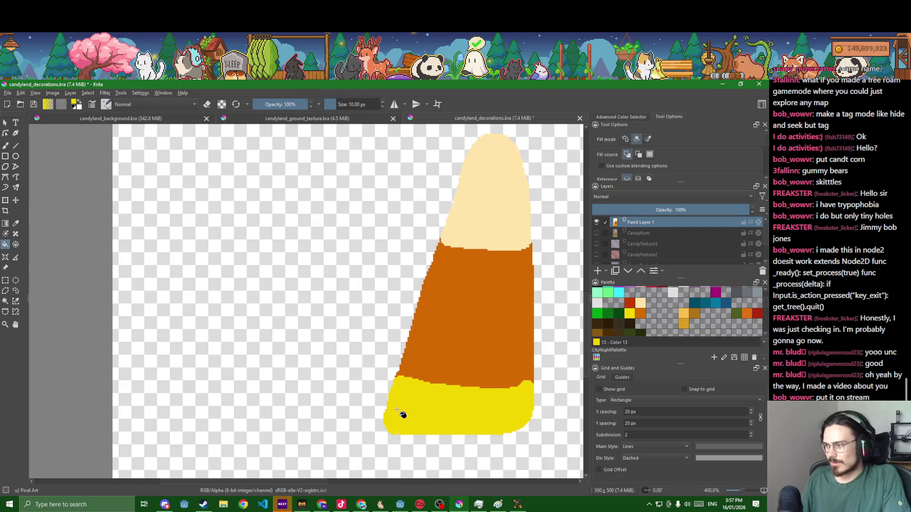
Paint orange over the bump where the yellow band meets the middle
scroll(483, 412, down, 1)
scroll(483, 412, up, 3)
scroll(413, 384, up, 1)
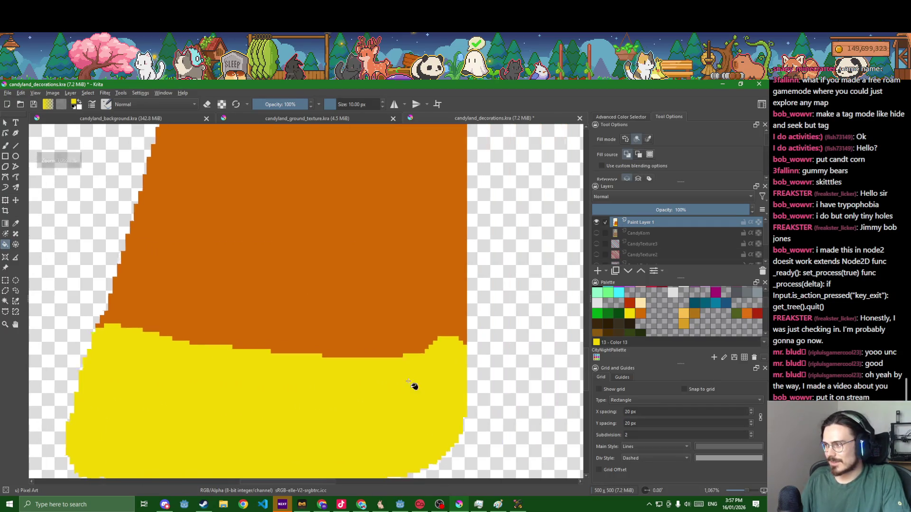
click(641, 314)
key(b)
mouse_move(451, 344)
mouse_down()
mouse_move(445, 329)
mouse_move(424, 329)
mouse_up()
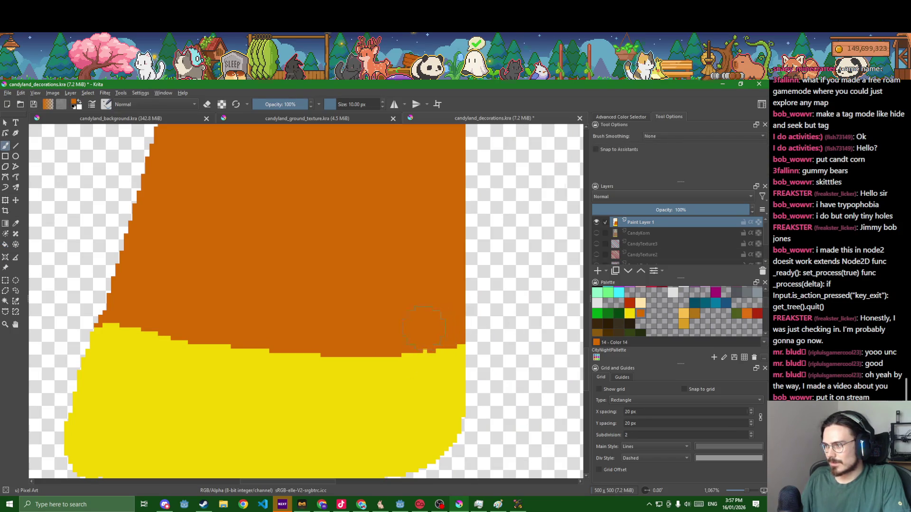
scroll(424, 331, down, 5)
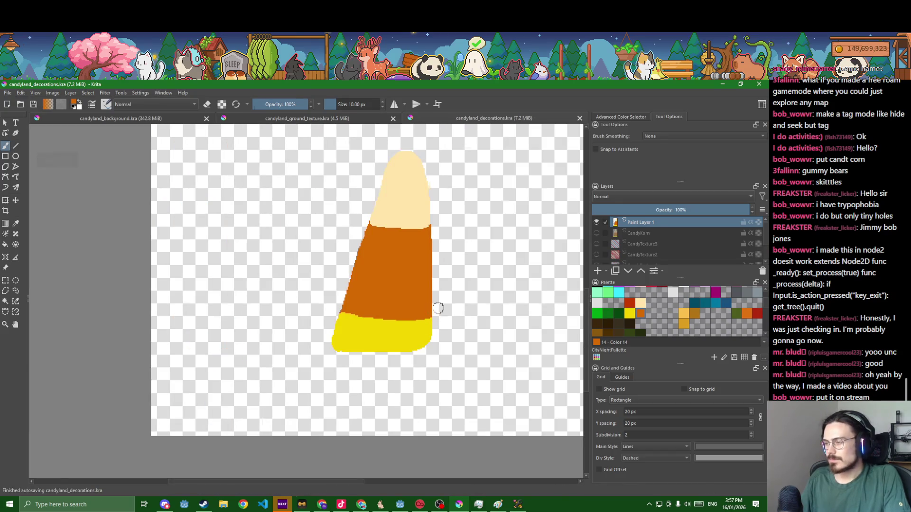
Rename Paint Layer 1 to CandyKorn2 and hide it
double_click(668, 223)
text(CandyKorn)
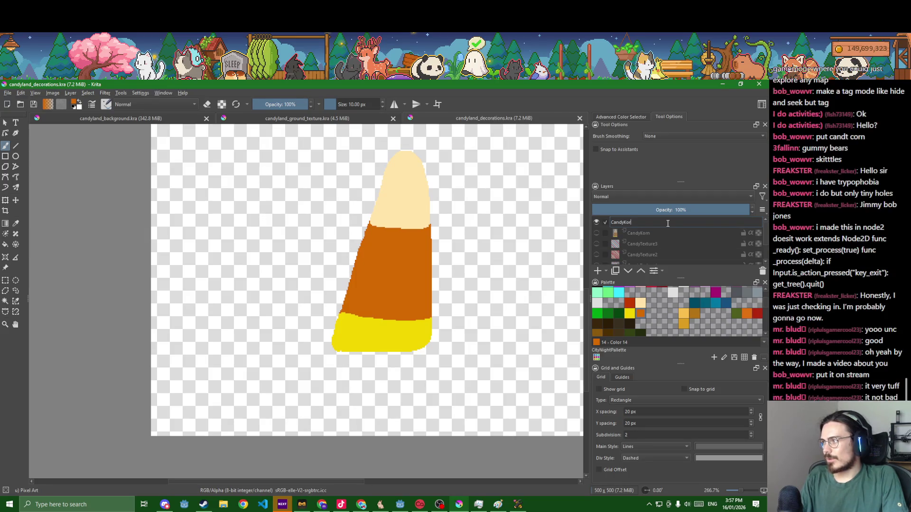
text(2)
key(Return)
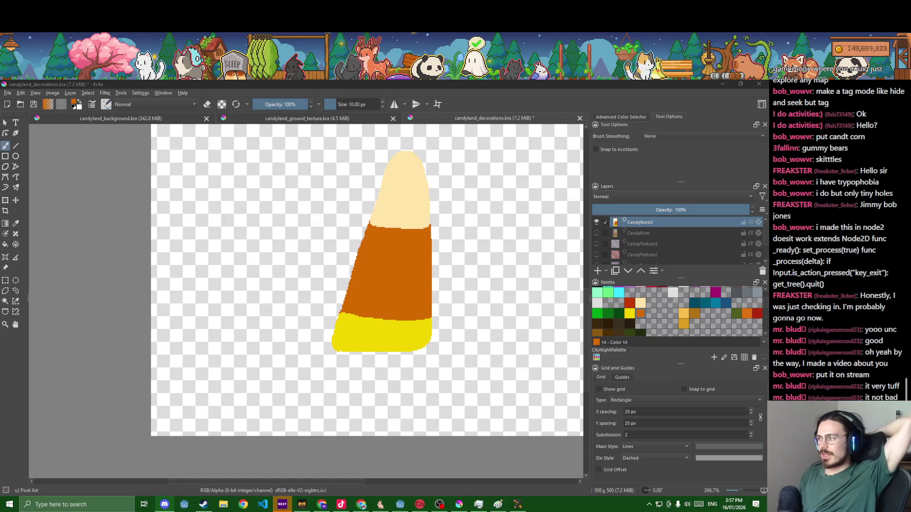
click(596, 223)
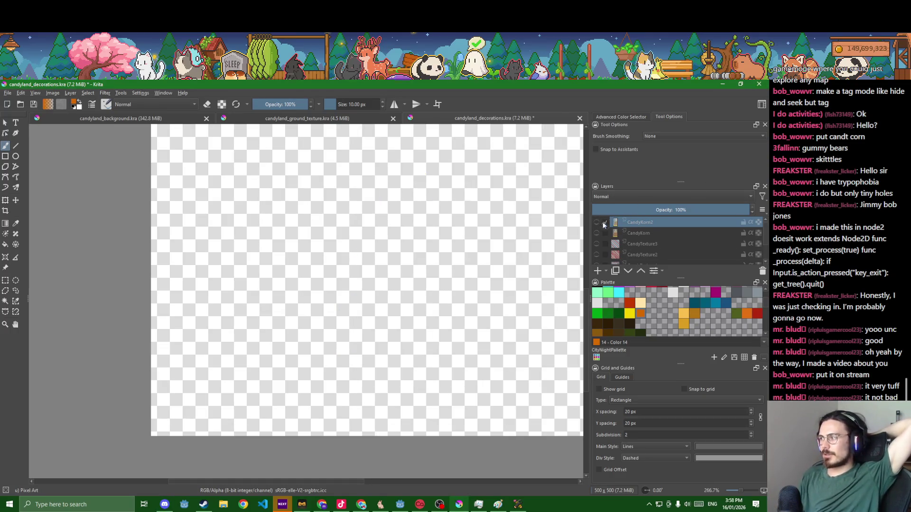
Centre the whole square decorations canvas in view, then switch away from Krita
scroll(630, 236, down, 2)
scroll(630, 236, up, 2)
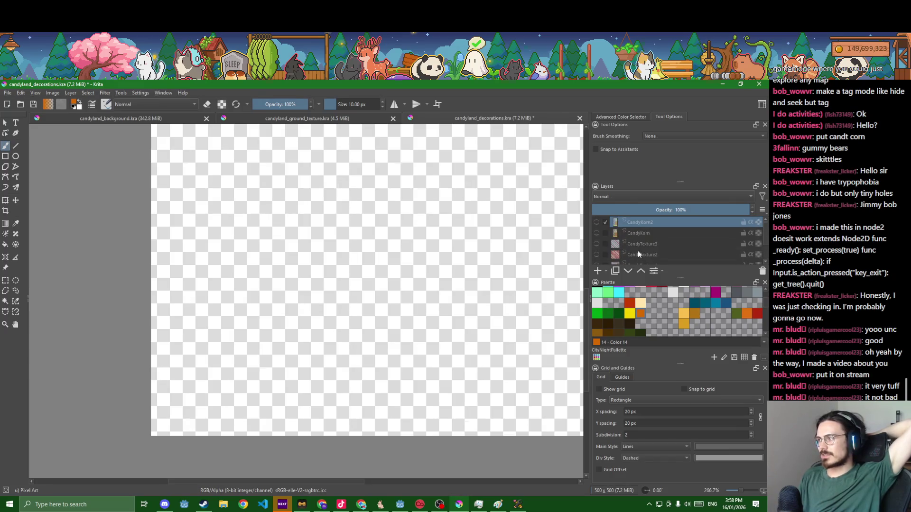
scroll(388, 250, down, 4)
drag(388, 250, 397, 393)
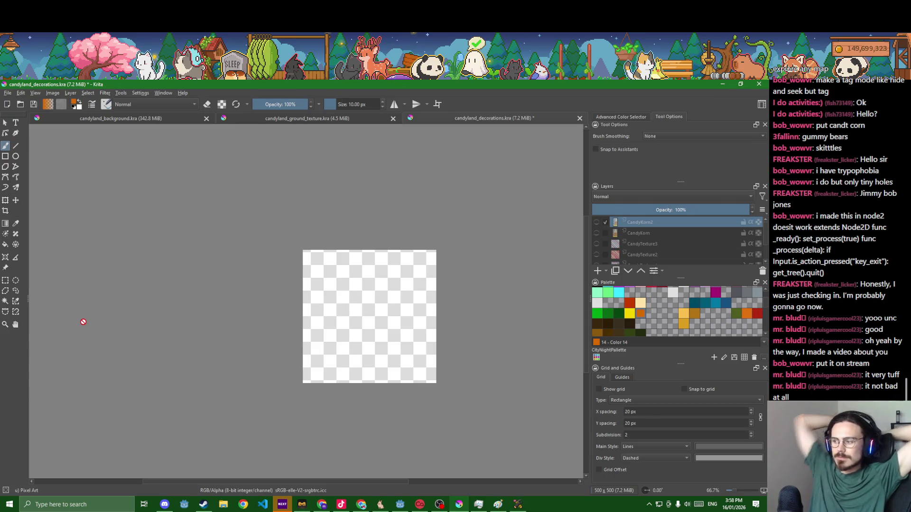
click(518, 505)
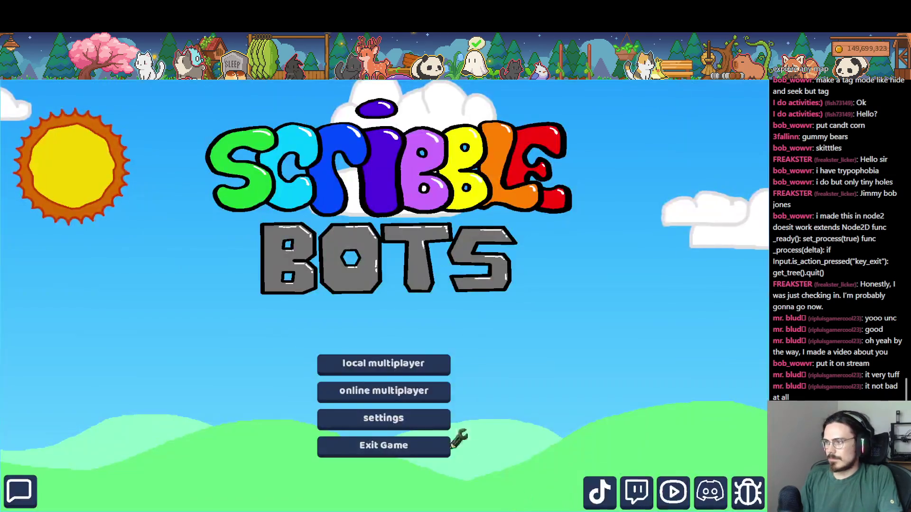
key(alt+Tab)
key(alt+Tab)
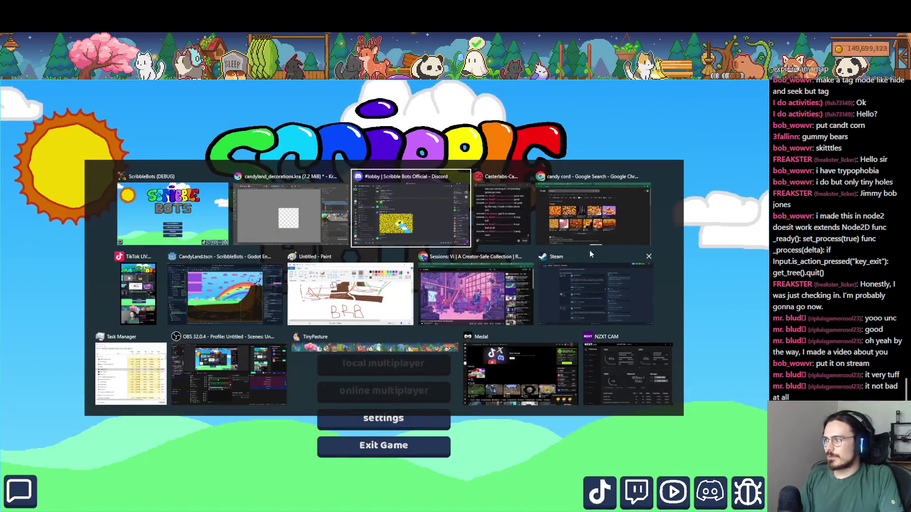
click(231, 308)
scroll(230, 308, down, 2)
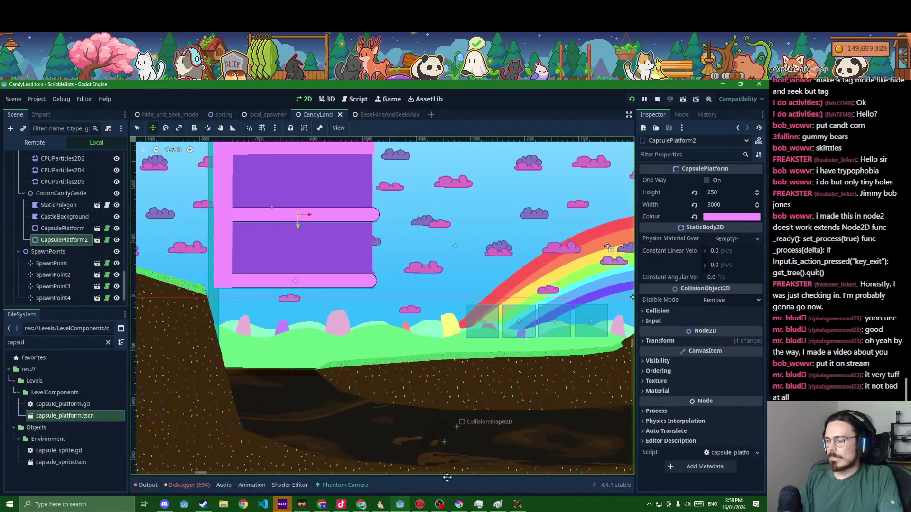
click(459, 505)
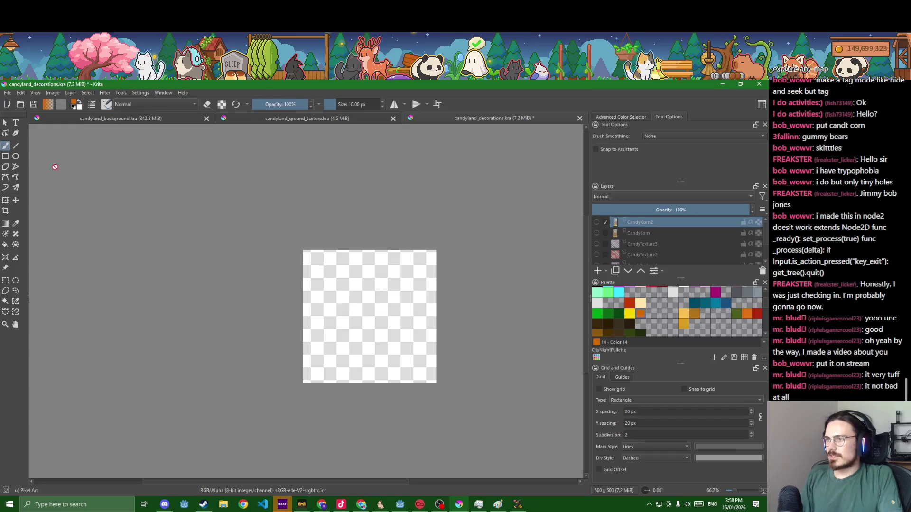
Show both candy corn layers plus the SmallLollipop and BigLollipop layers, then save the file
drag(599, 224, 596, 254)
scroll(599, 263, down, 1)
click(599, 246)
click(598, 258)
key(ctrl+s)
Start the Export Layers script for candyland_decorations with PNG as the image format
click(105, 93)
mouse_move(138, 102)
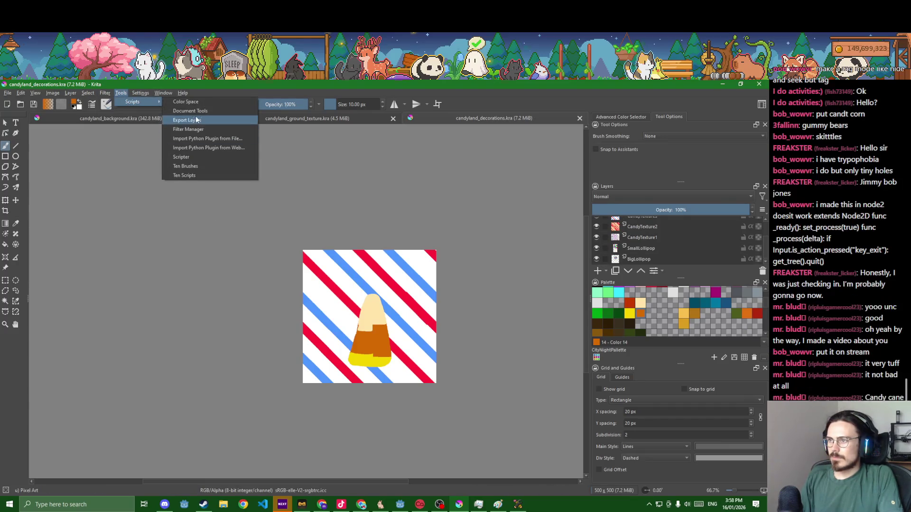
click(187, 120)
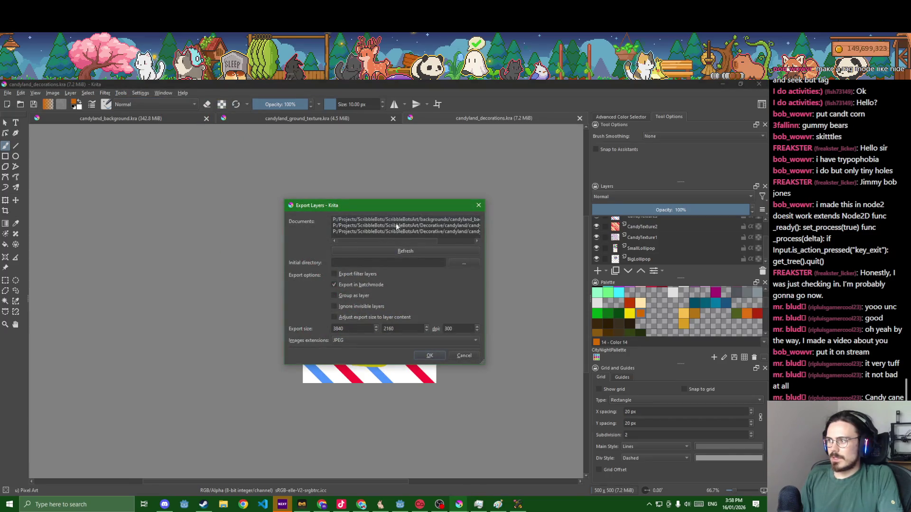
drag(477, 365, 551, 375)
click(483, 232)
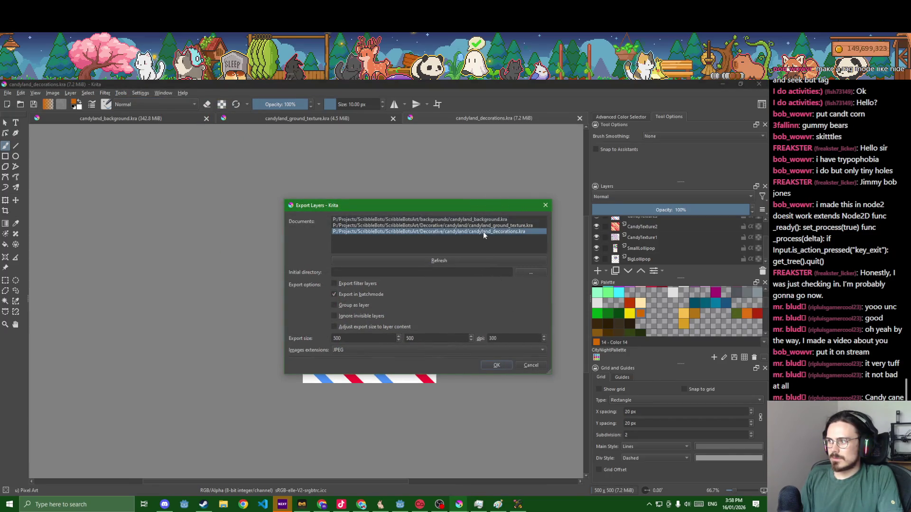
click(379, 350)
click(369, 359)
Set the export folder to the DrawMonsters assets/Decorative/Candyland folder
click(531, 273)
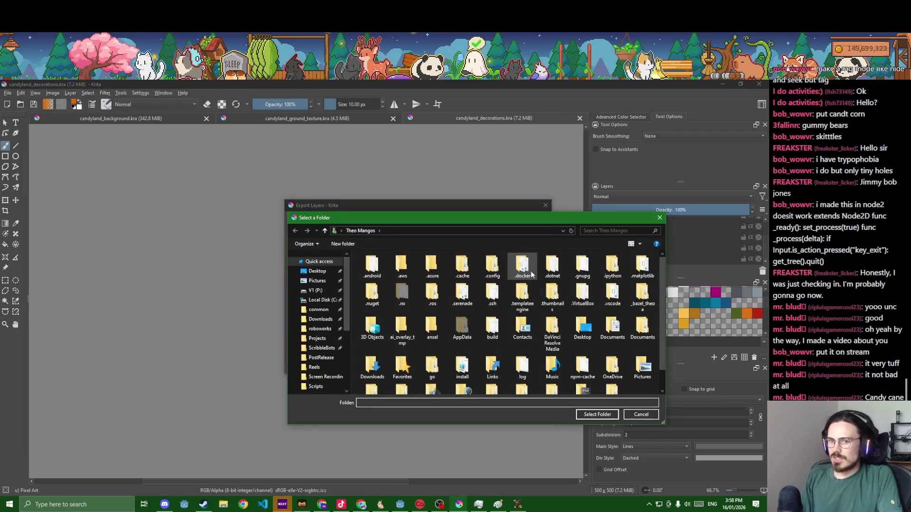
click(319, 329)
click(318, 349)
click(387, 279)
double_click(387, 279)
double_click(376, 301)
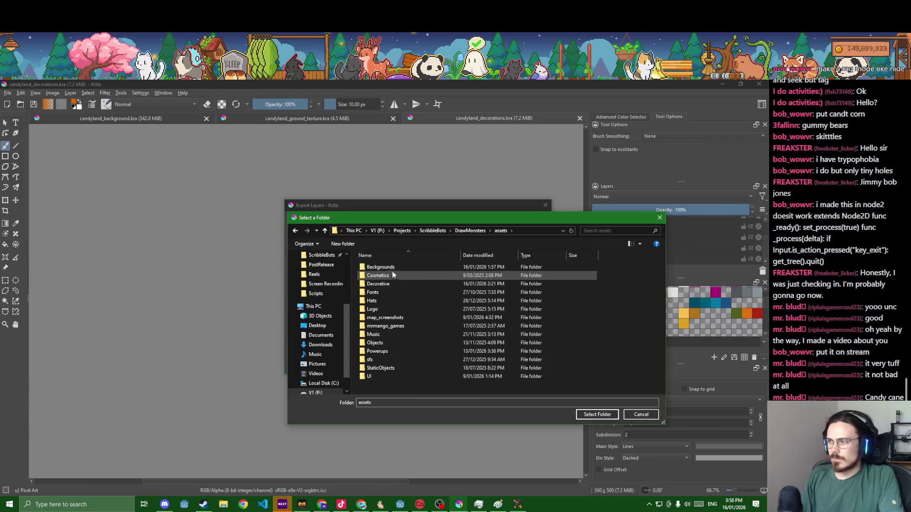
click(387, 285)
double_click(379, 278)
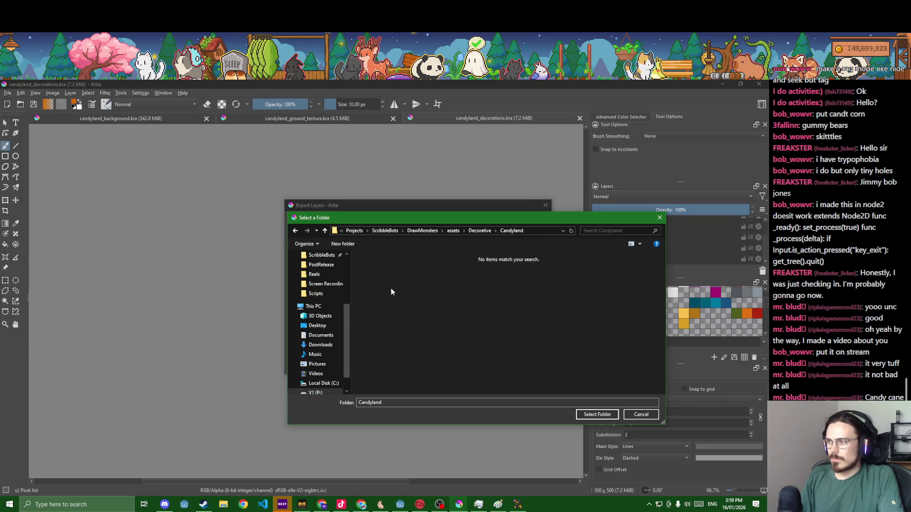
click(597, 415)
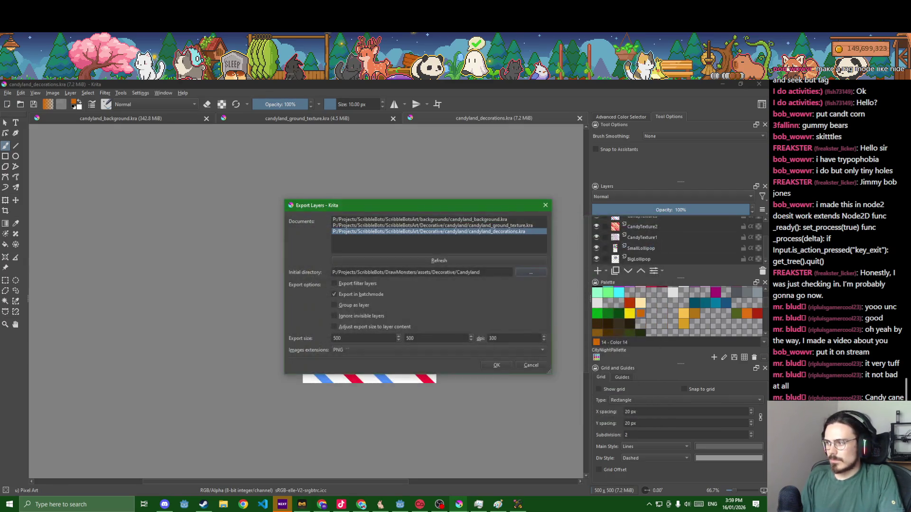
Export all decoration layers as 500×500 PNGs and close the export window
click(496, 365)
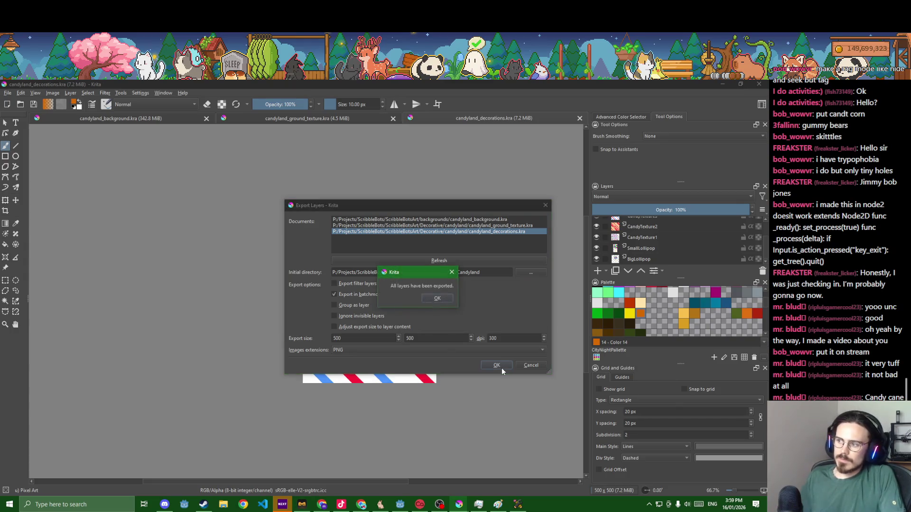
click(438, 297)
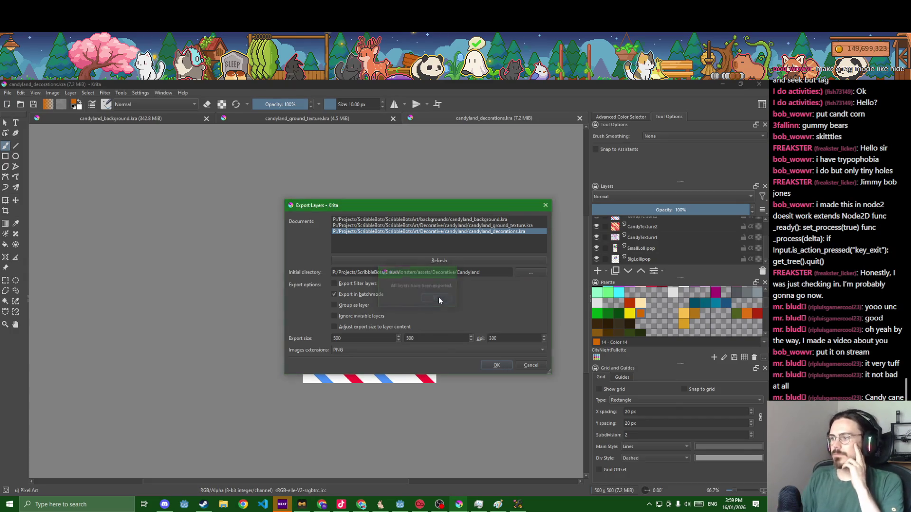
click(546, 205)
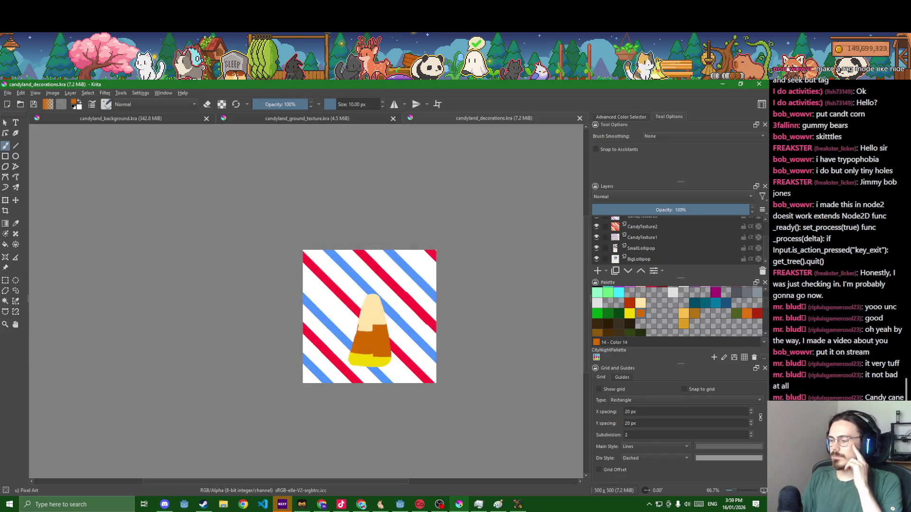
mouse_move(498, 510)
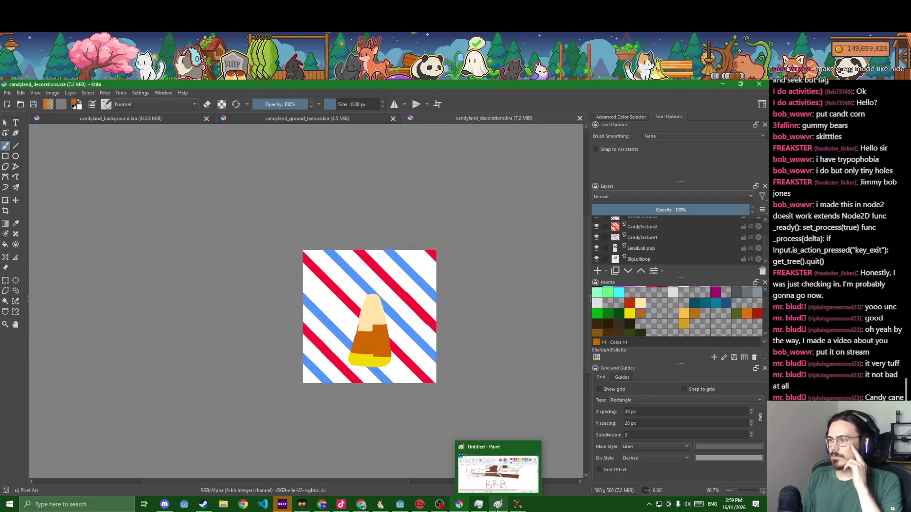
Back in the Godot CandyLand editor, duplicate the CastleBackground polygon
click(517, 504)
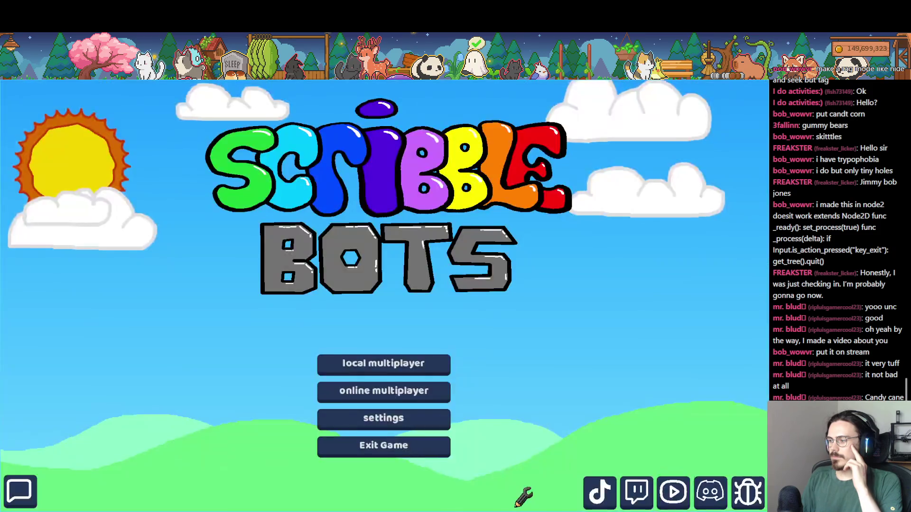
key(alt+Tab)
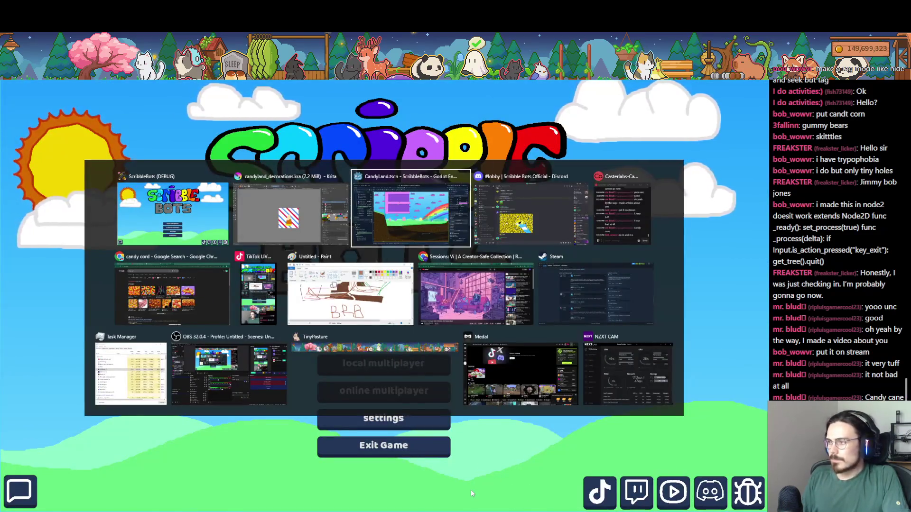
scroll(365, 353, up, 2)
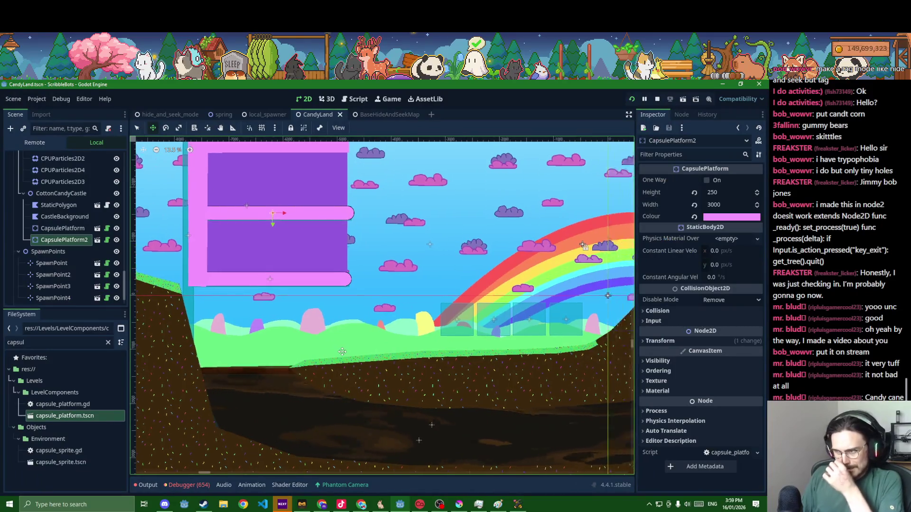
click(60, 215)
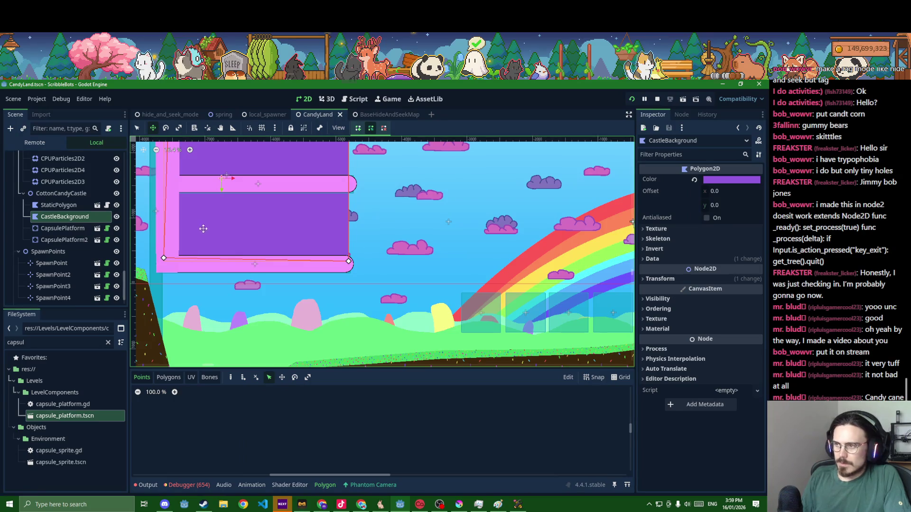
key(ctrl+d)
Copy StaticPolygon's pink hex colour onto CastleBackground2, changing it from purple to #f596ff
click(58, 205)
click(718, 180)
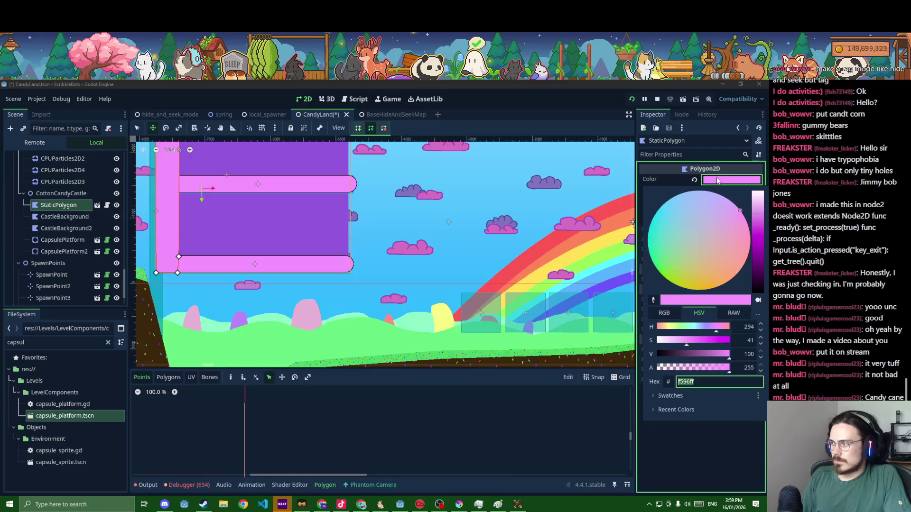
click(66, 228)
click(67, 228)
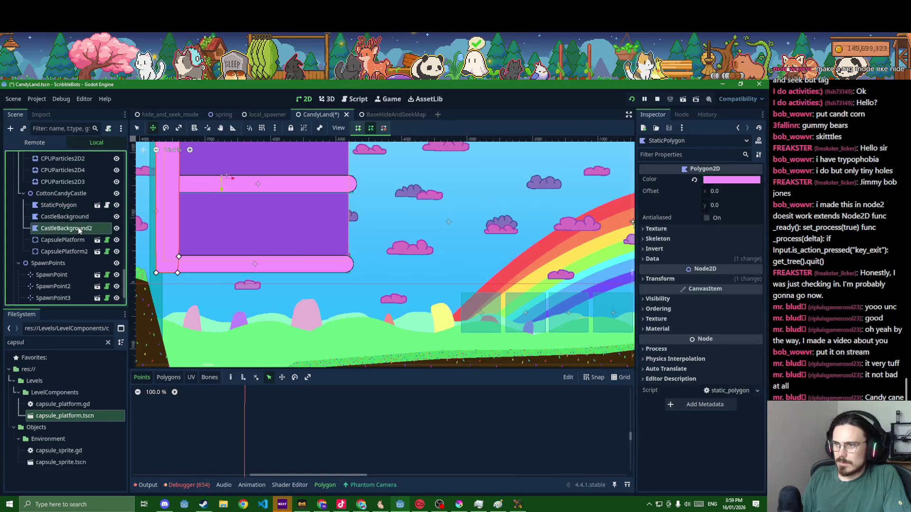
click(733, 179)
text(f596ff)
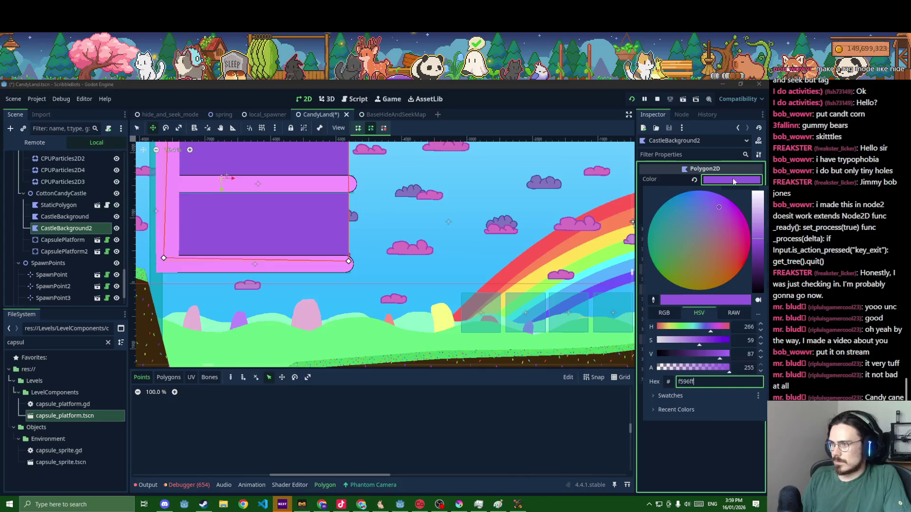
key(Return)
Switch the 2D editor to Select mode
scroll(451, 273, down, 2)
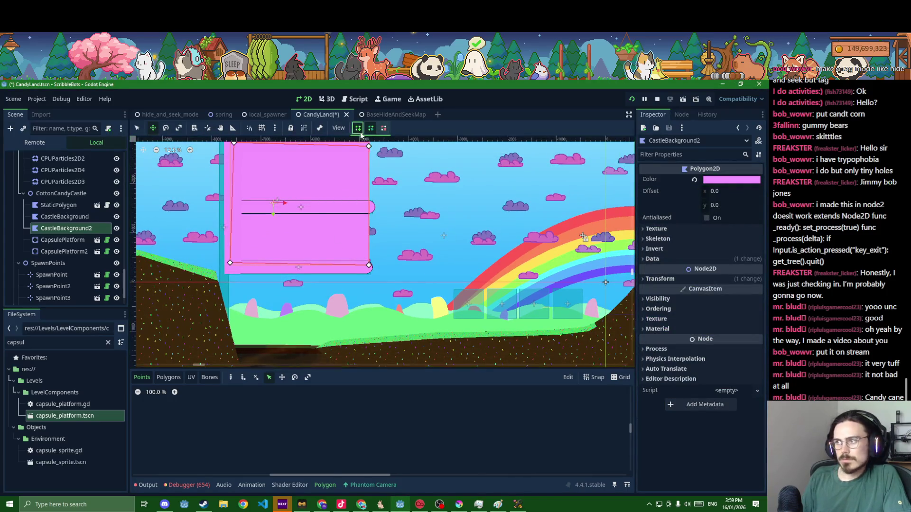
scroll(283, 257, up, 4)
click(137, 129)
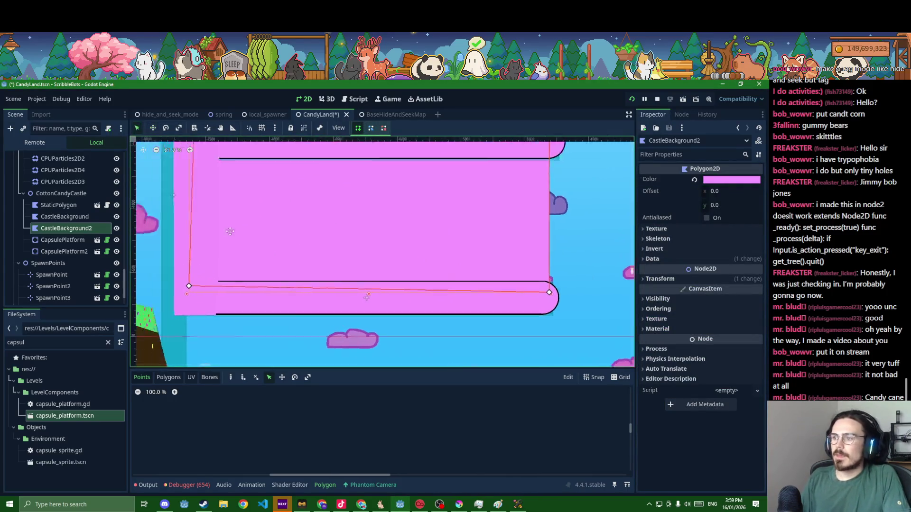
scroll(257, 276, down, 1)
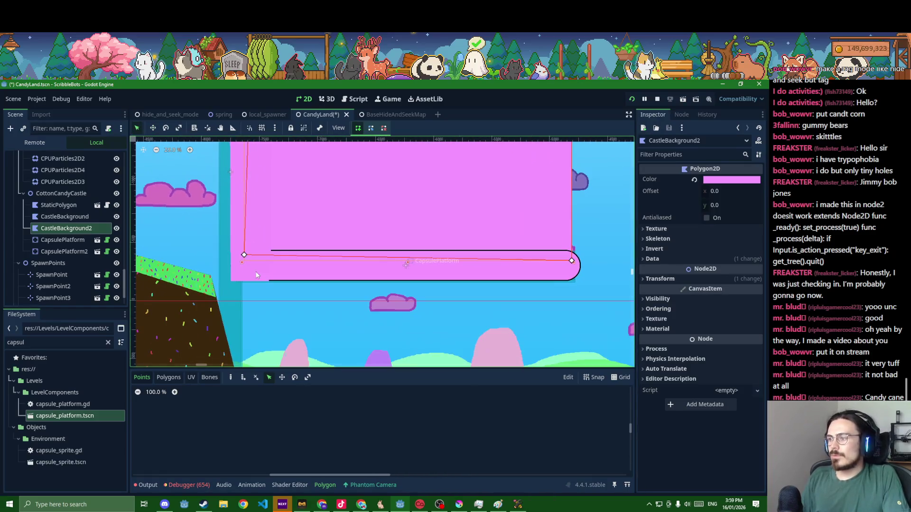
Draw a closed scalloped outline hanging below the castle platform for CastleBackground2
click(235, 257)
click(567, 255)
click(577, 257)
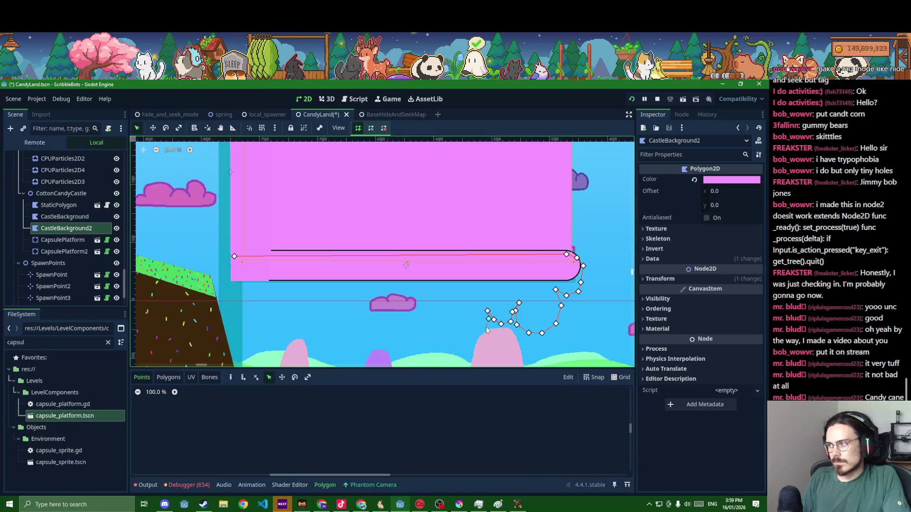
click(459, 330)
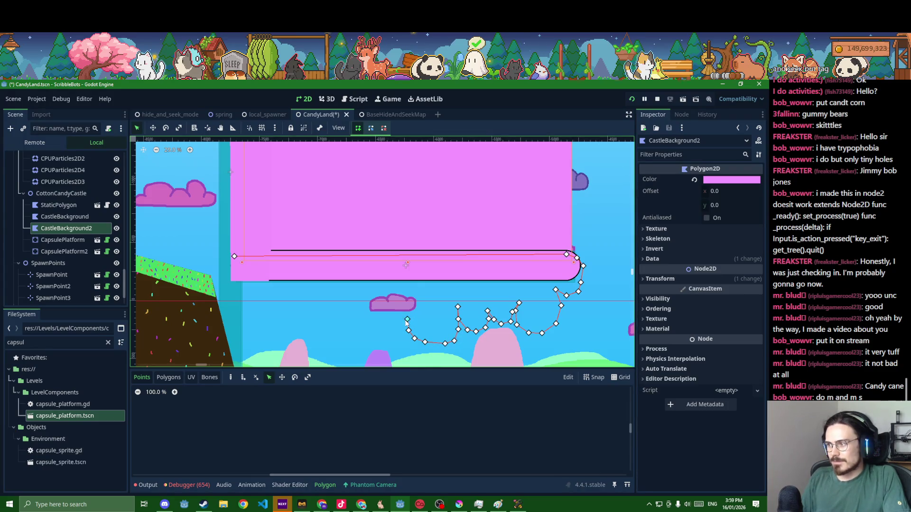
click(359, 321)
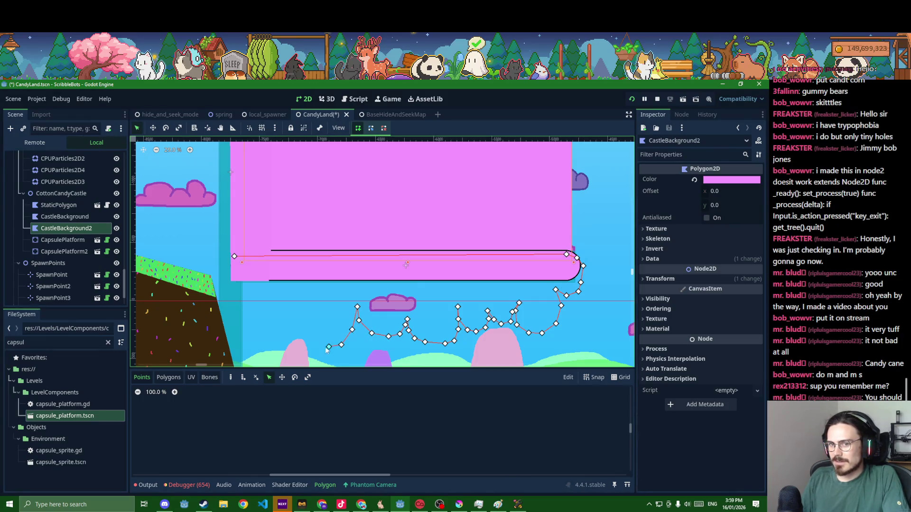
click(298, 307)
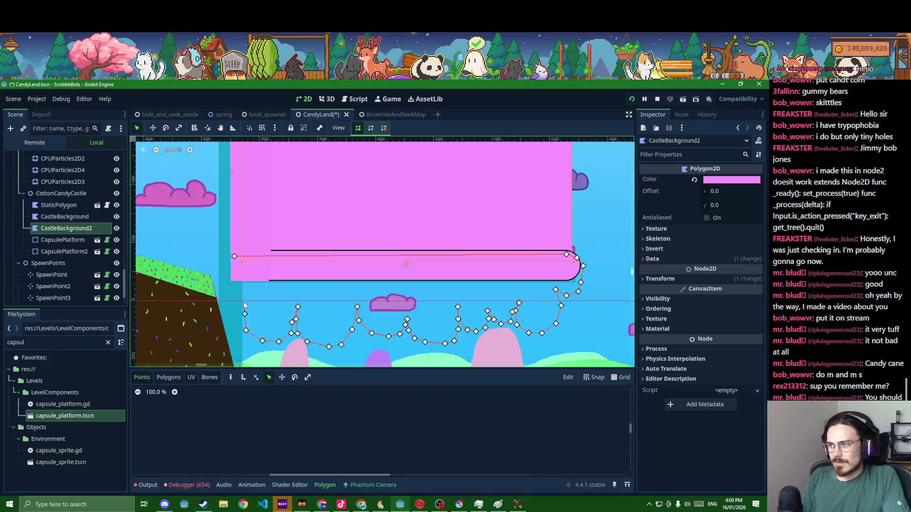
click(234, 257)
Save the CandyLand scene and briefly check the polygon's Transform properties
scroll(277, 285, down, 2)
key(ctrl+s)
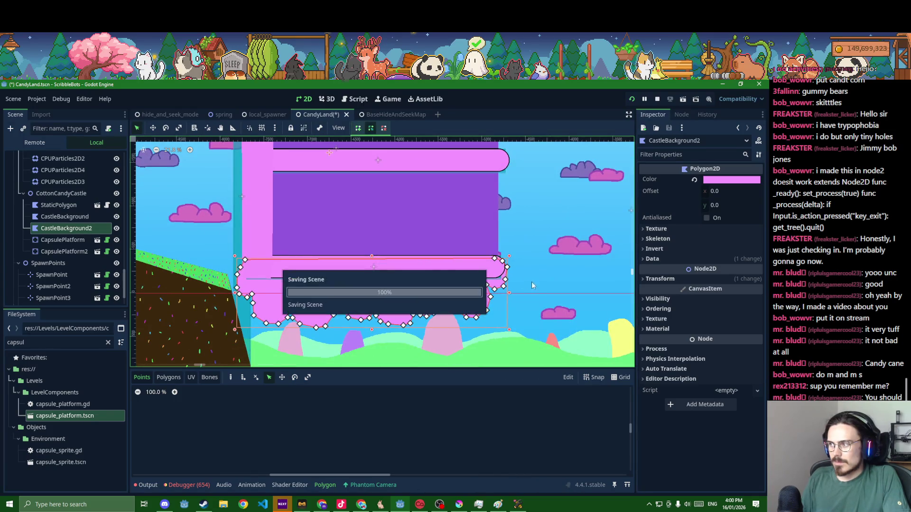
click(689, 280)
click(689, 280)
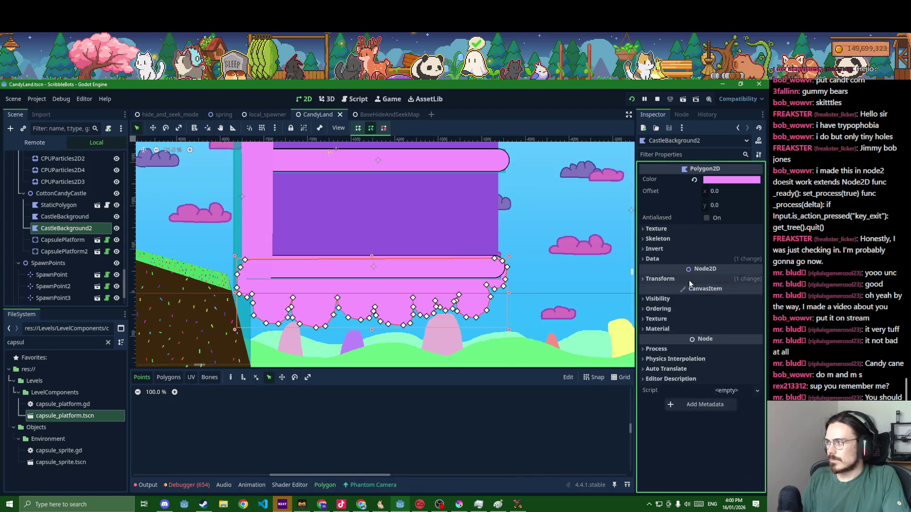
Set CastleBackground2's Ordering Z Index to 20, save CandyLand, and deselect the polygon
click(689, 260)
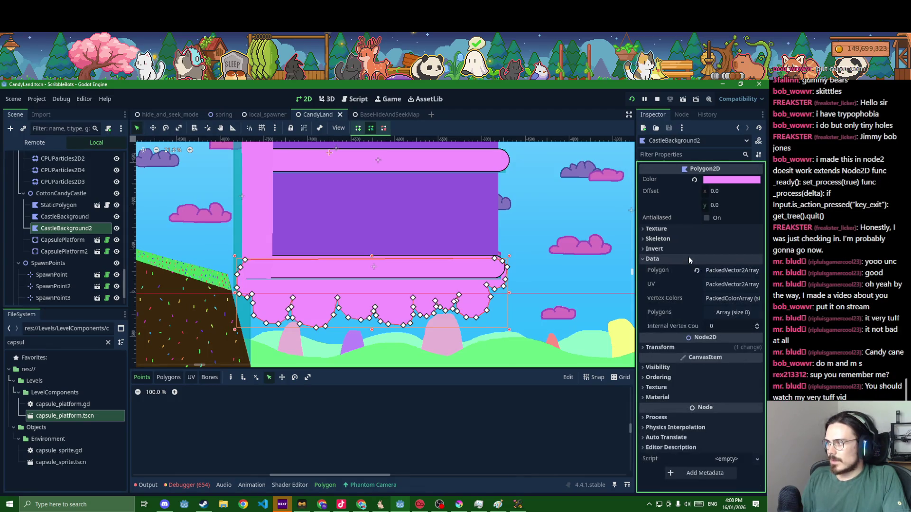
click(685, 347)
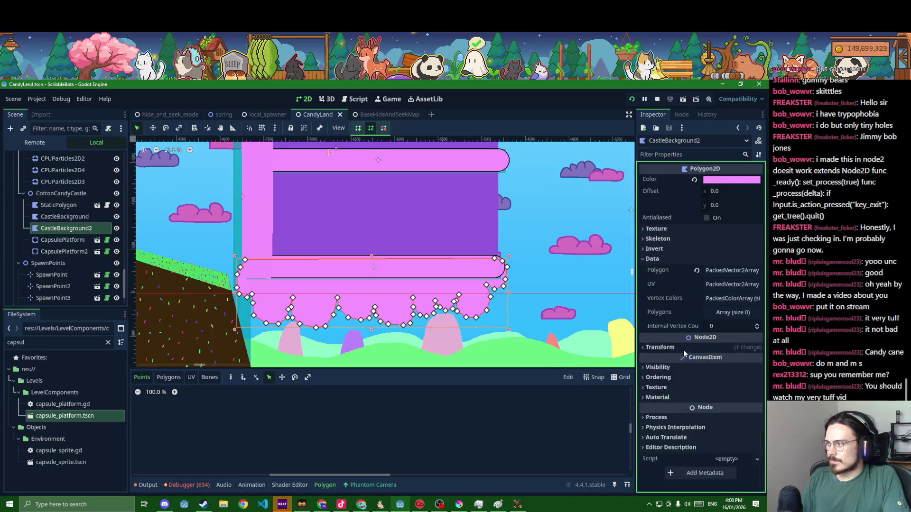
click(683, 350)
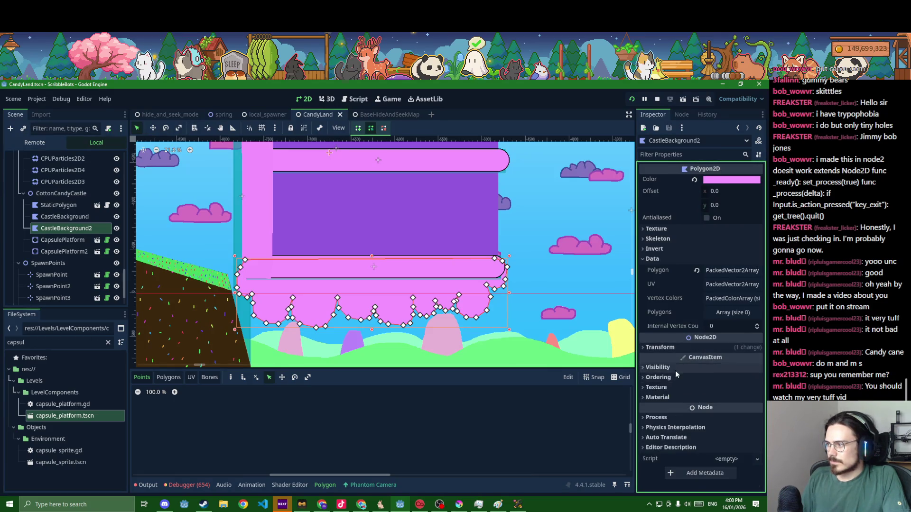
click(676, 369)
click(675, 370)
click(675, 375)
click(719, 388)
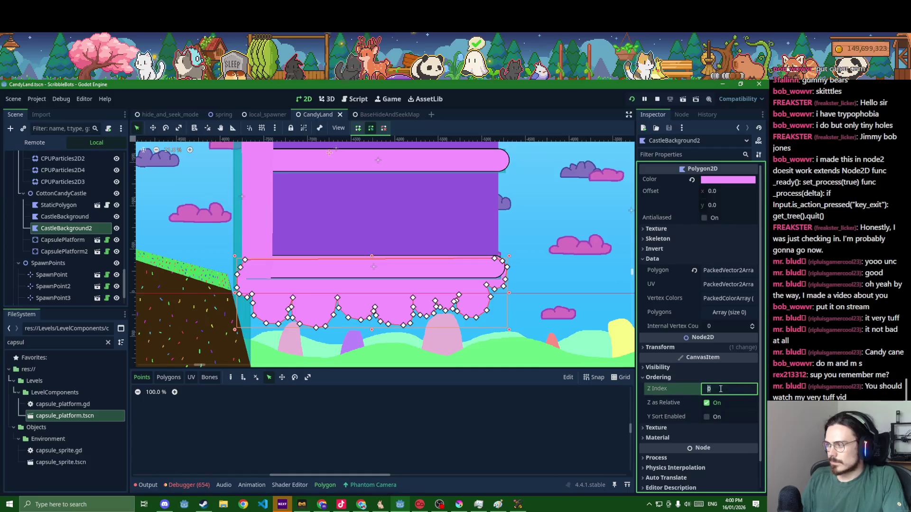
text(20)
key(Return)
key(ctrl+s)
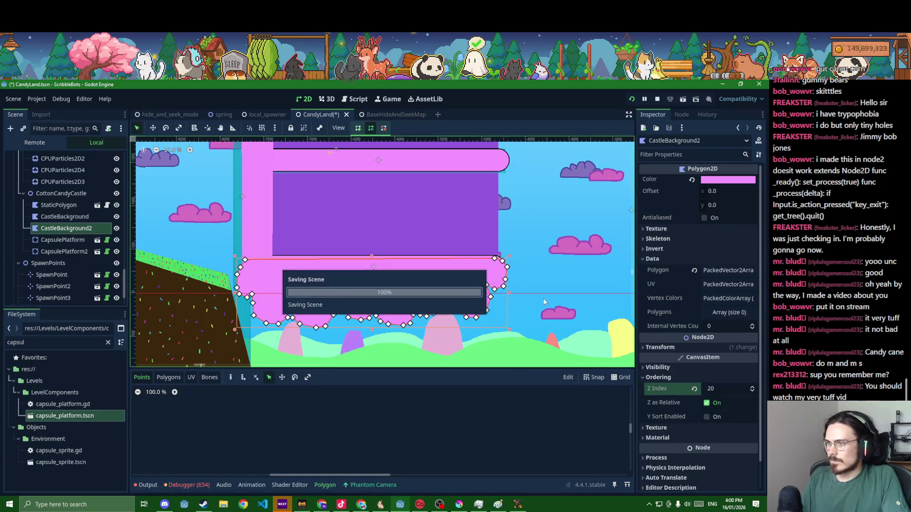
click(554, 295)
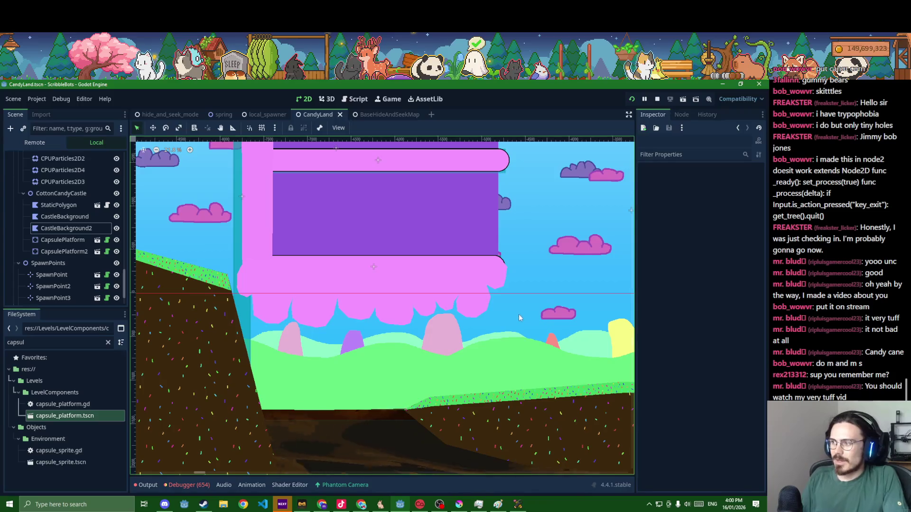
scroll(533, 332, down, 8)
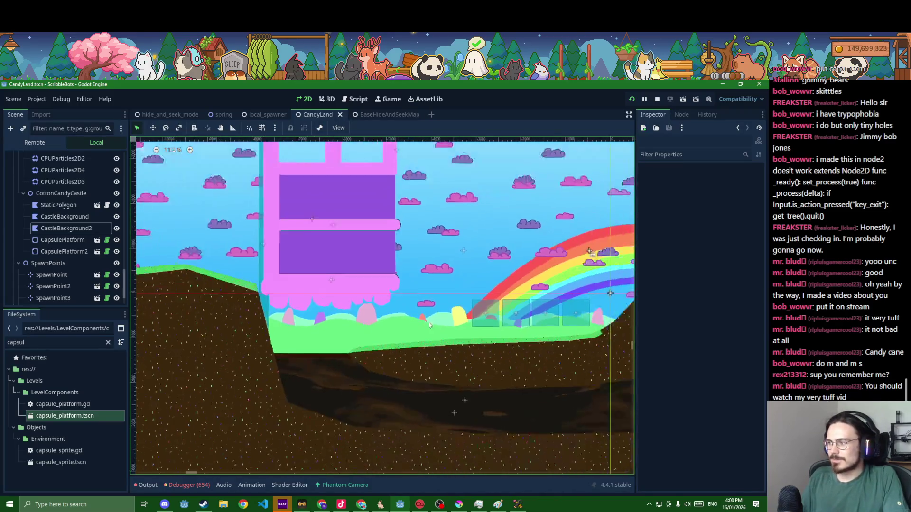
Review the level, selecting the chocolate volcano and rainbow sprites
scroll(460, 327, down, 5)
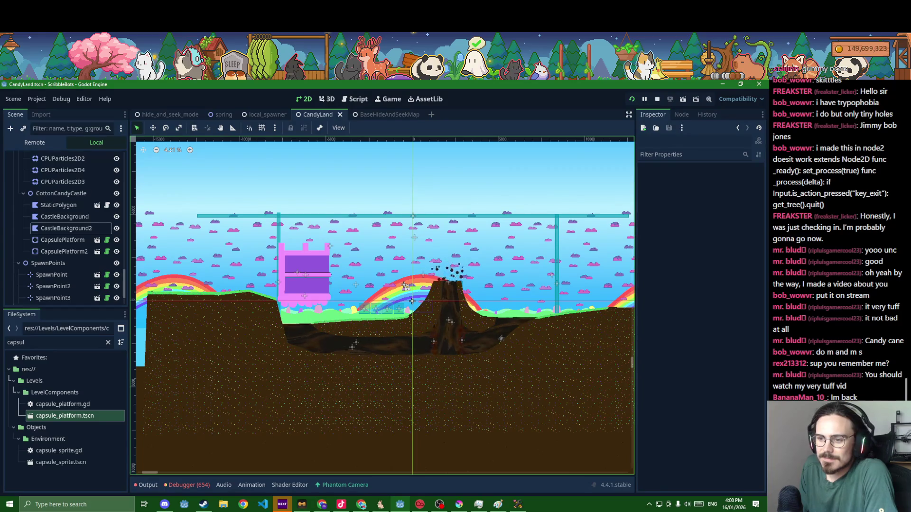
key(alt+Tab)
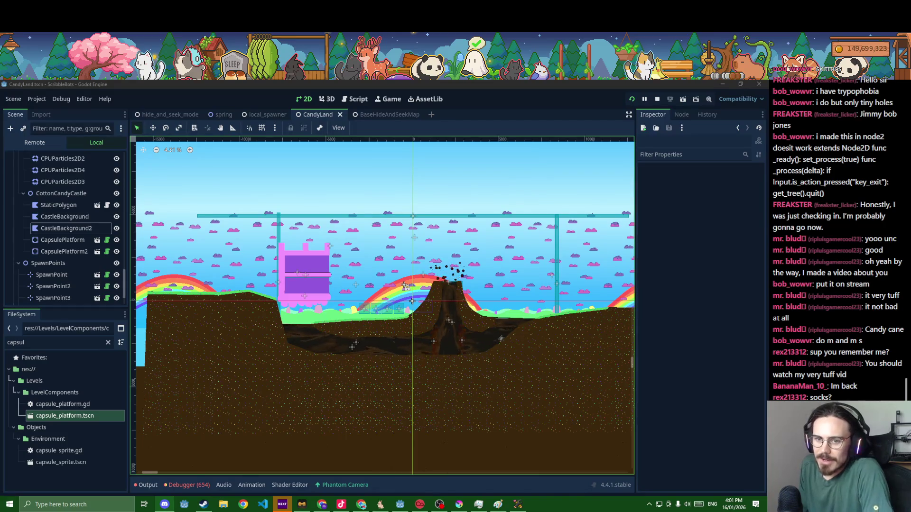
click(458, 334)
scroll(457, 334, up, 3)
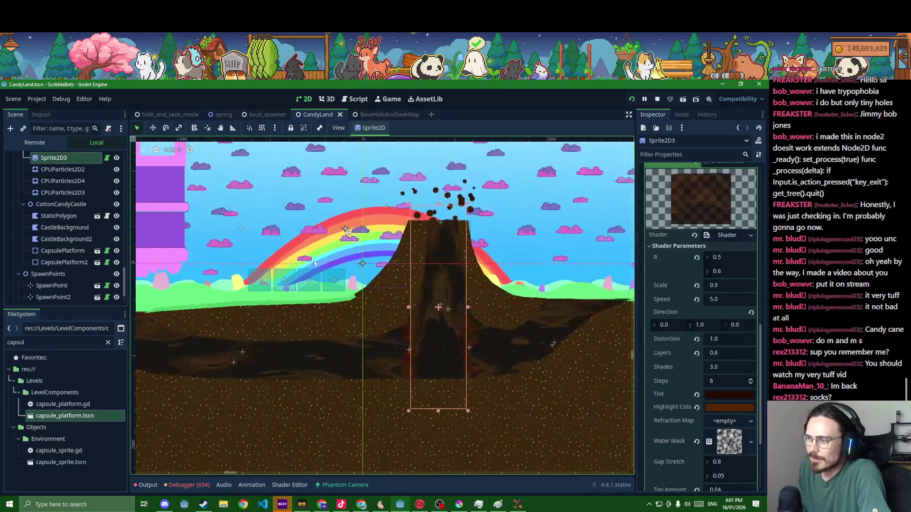
click(314, 263)
scroll(149, 237, up, 2)
In the running game, open the local multiplayer lobby and set the map to Candyland
click(517, 506)
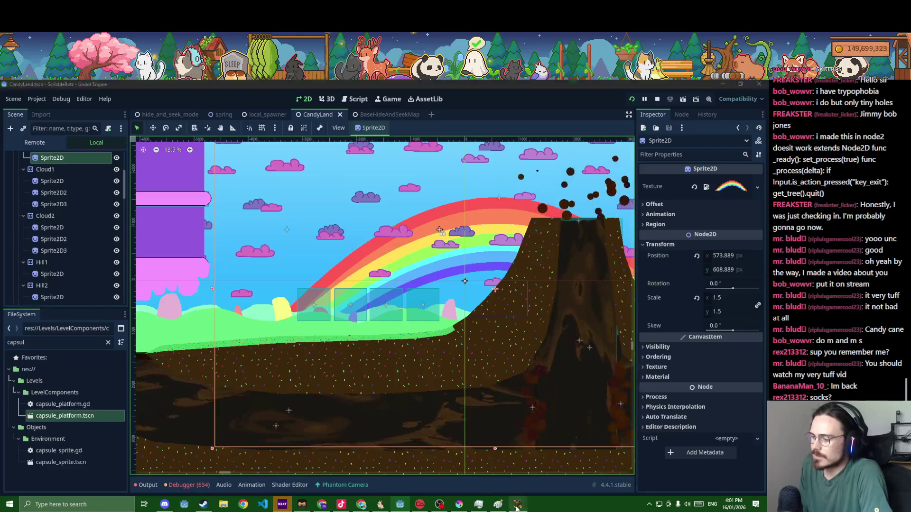
click(413, 363)
click(351, 365)
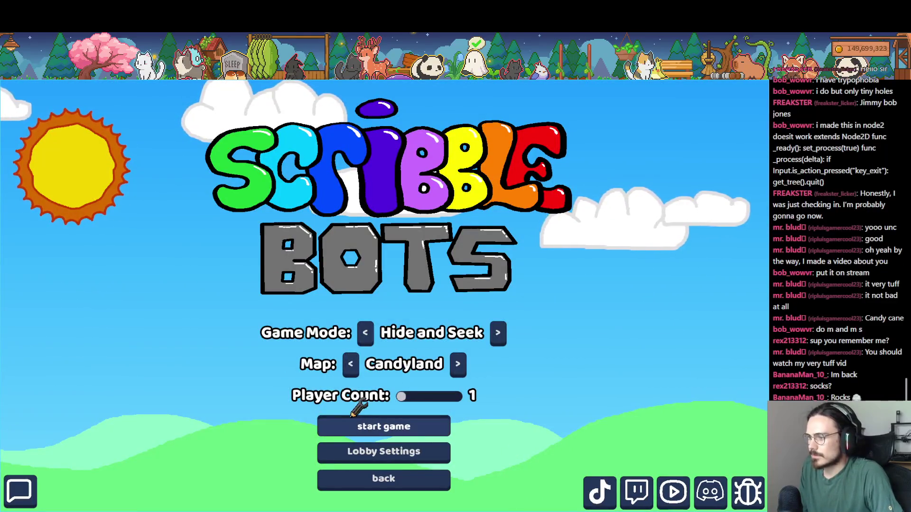
Draw a green bot and play a Hide and Seek seeker round on Candyland, then return to Godot
key(Return)
mouse_move(366, 319)
mouse_down()
mouse_move(453, 243)
mouse_move(346, 278)
mouse_move(291, 407)
mouse_move(503, 335)
mouse_move(519, 404)
mouse_up()
click(85, 94)
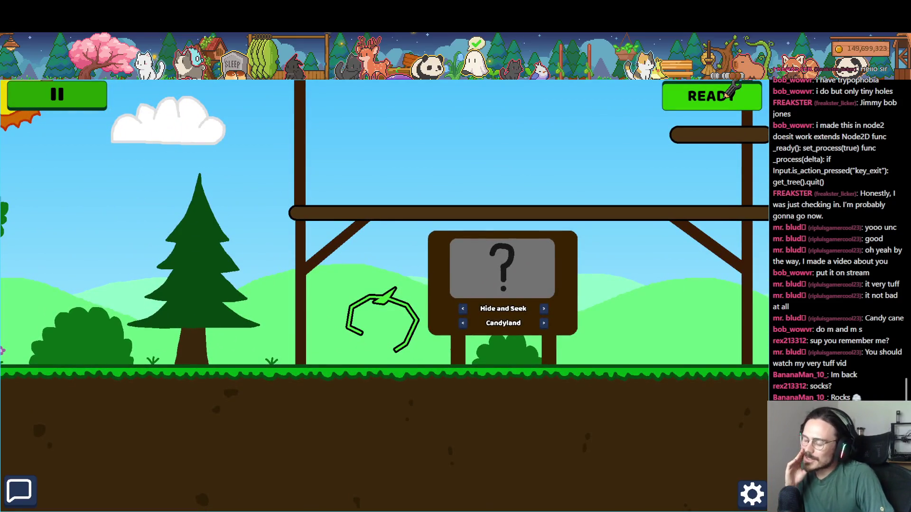
click(726, 94)
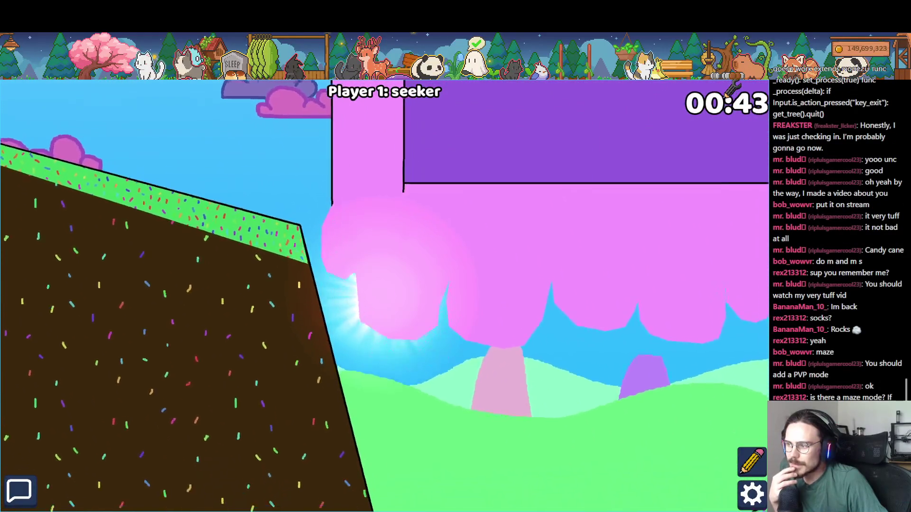
key(alt+Tab)
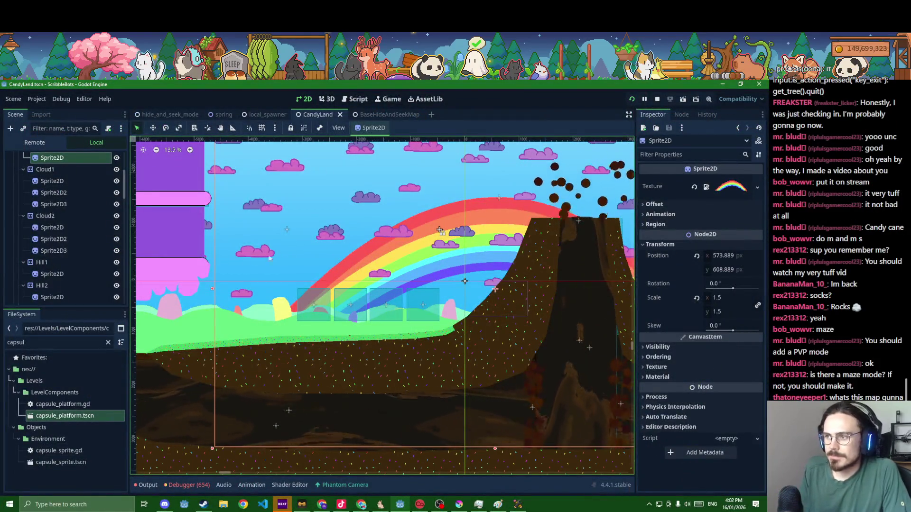
Duplicate CapsulePlatform2 into a 1000×100 CapsulePlatform3, save, and drag it beneath the pink castle
scroll(381, 276, up, 4)
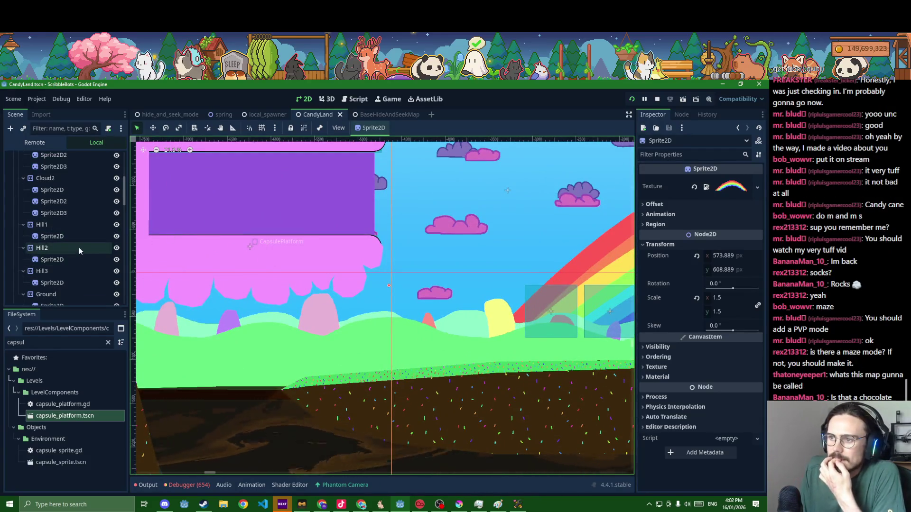
scroll(78, 246, up, 4)
click(213, 246)
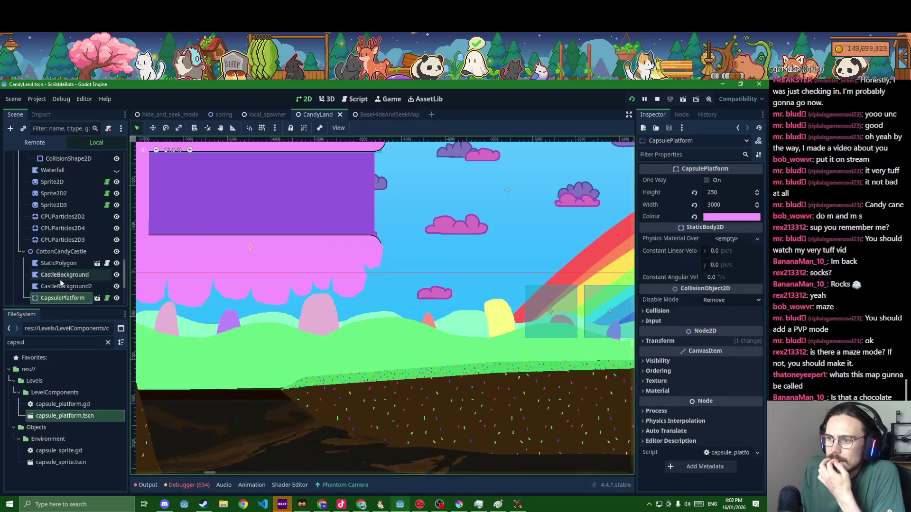
scroll(62, 266, down, 5)
click(66, 253)
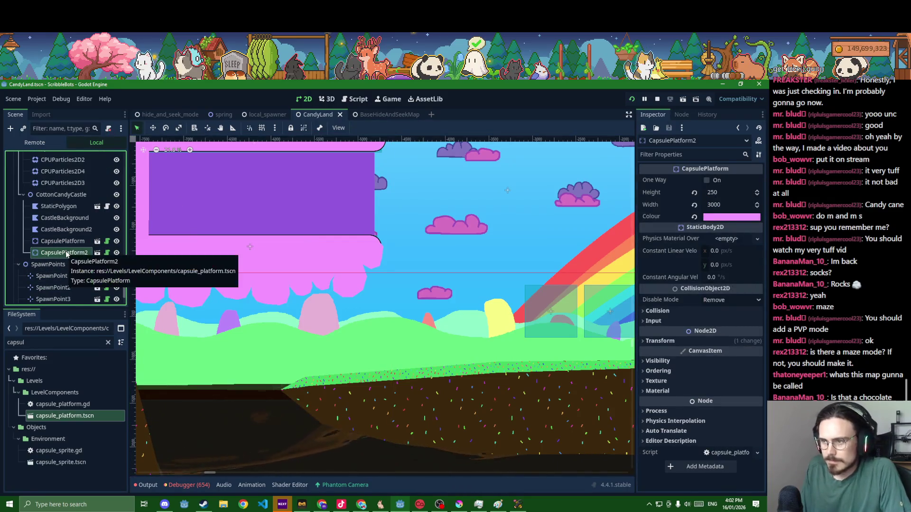
key(ctrl+d)
click(728, 205)
text(1000)
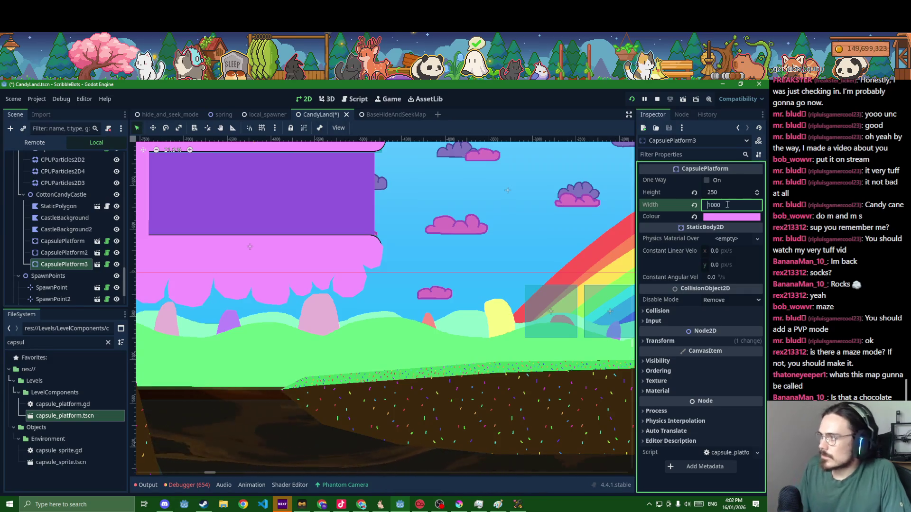
key(ctrl+s)
scroll(250, 220, down, 3)
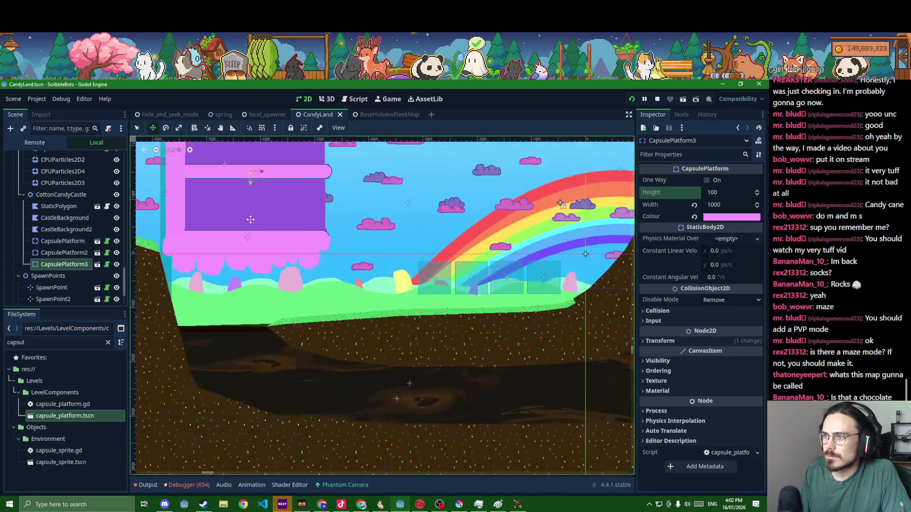
scroll(285, 280, up, 2)
mouse_move(283, 326)
mouse_down()
mouse_move(279, 281)
mouse_move(432, 290)
mouse_move(288, 271)
mouse_move(362, 292)
mouse_up()
Duplicate the small platform again and run the level, rolling the bot left toward the platforms
key(ctrl+d)
key(ctrl+d)
key(F5)
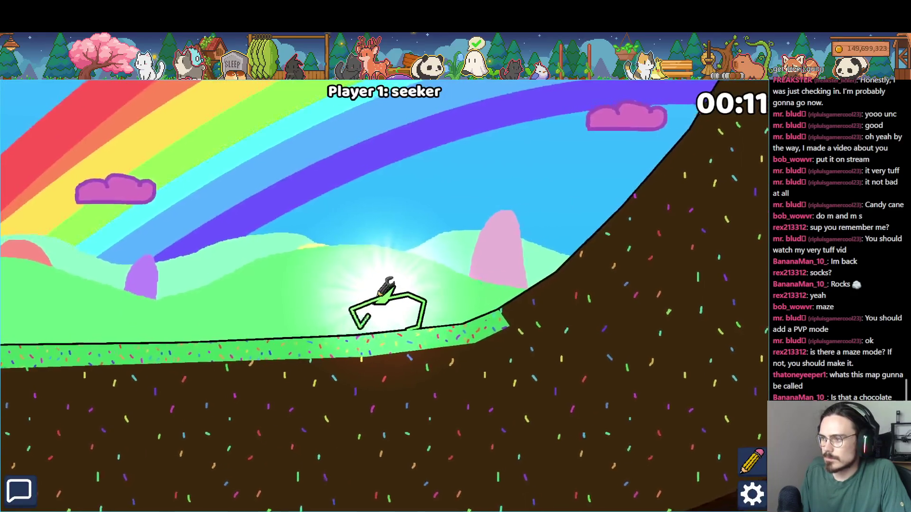
key(Left)
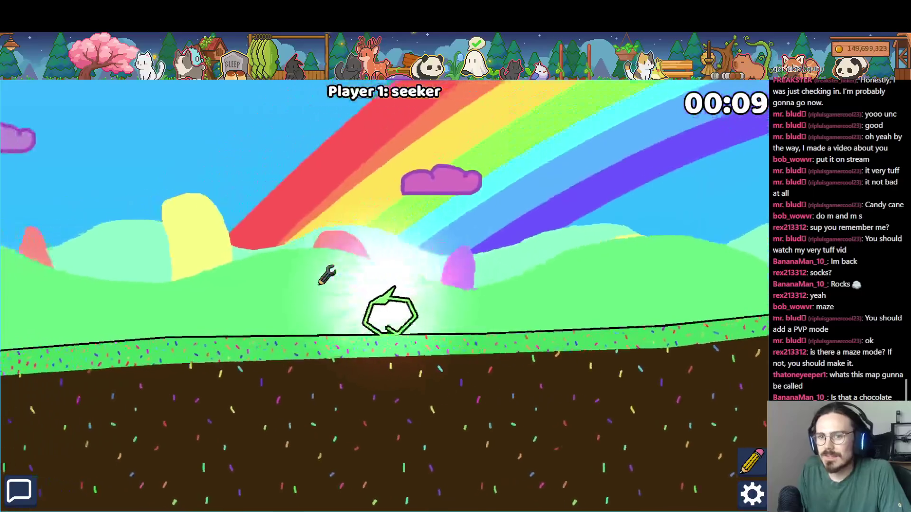
key(Left)
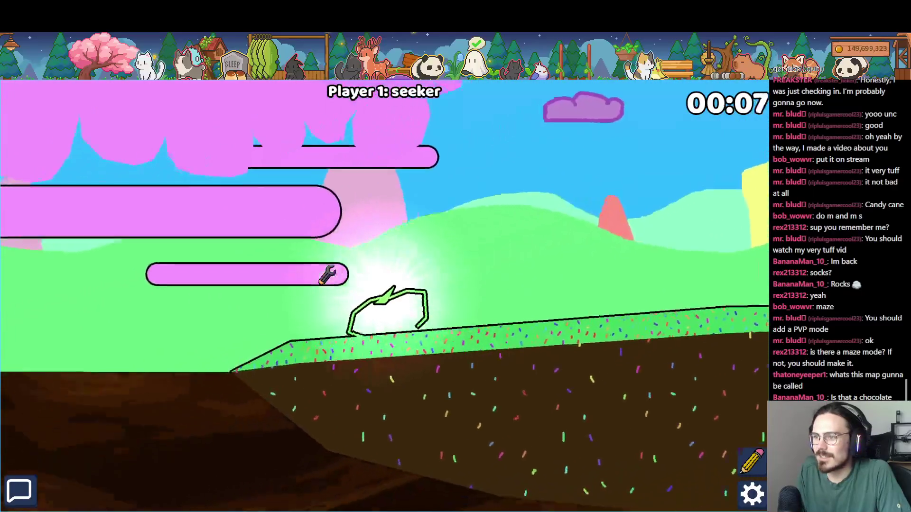
key(Left)
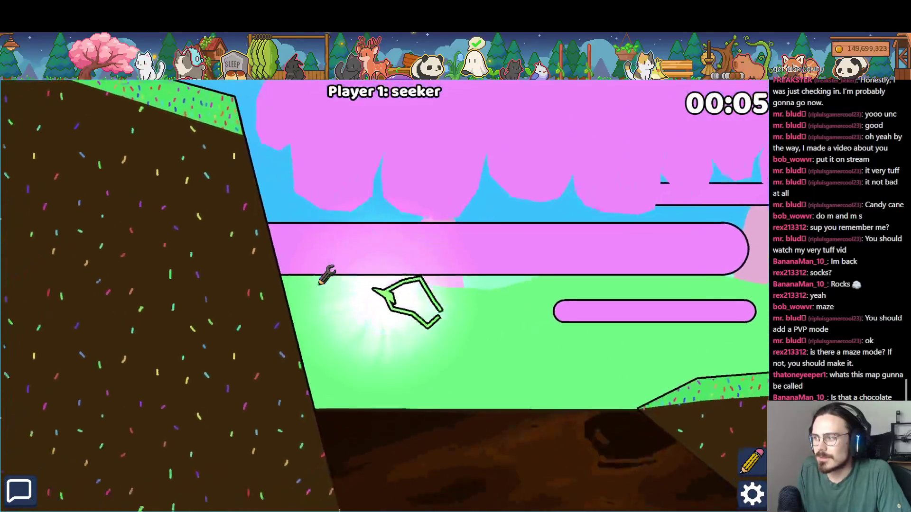
Pause and restart the Candyland match, then move the character around the platforms
key(F8)
key(alt+Tab)
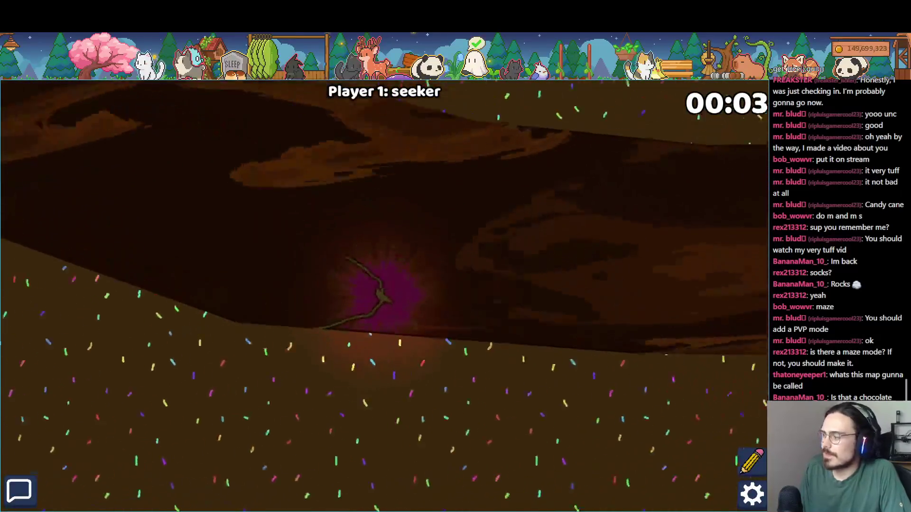
key(Escape)
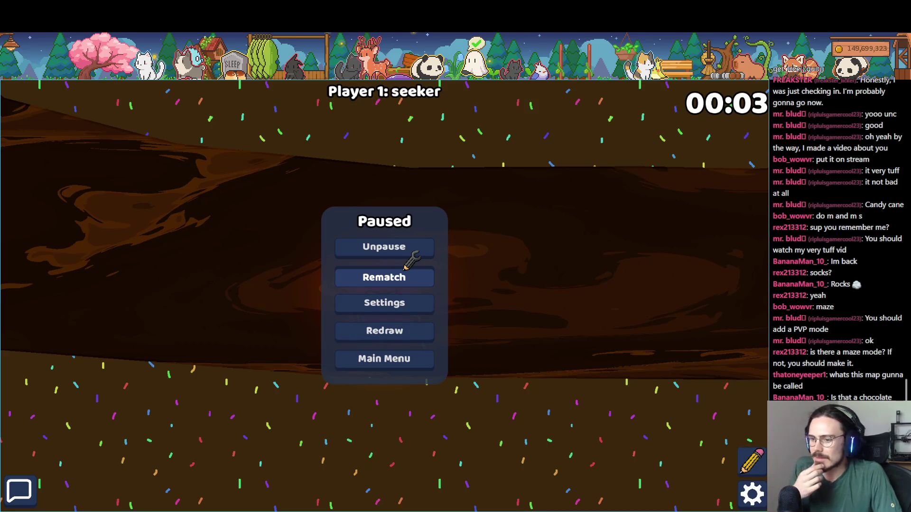
click(405, 268)
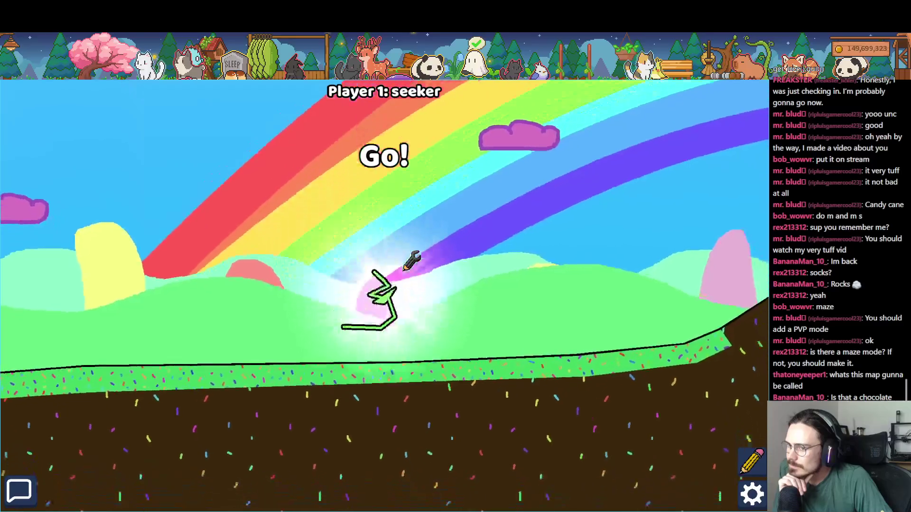
key(a)
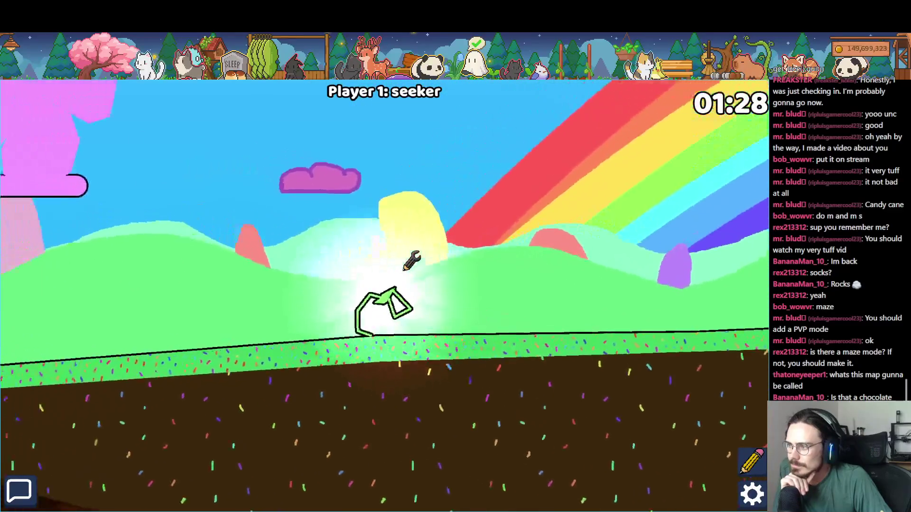
key(w)
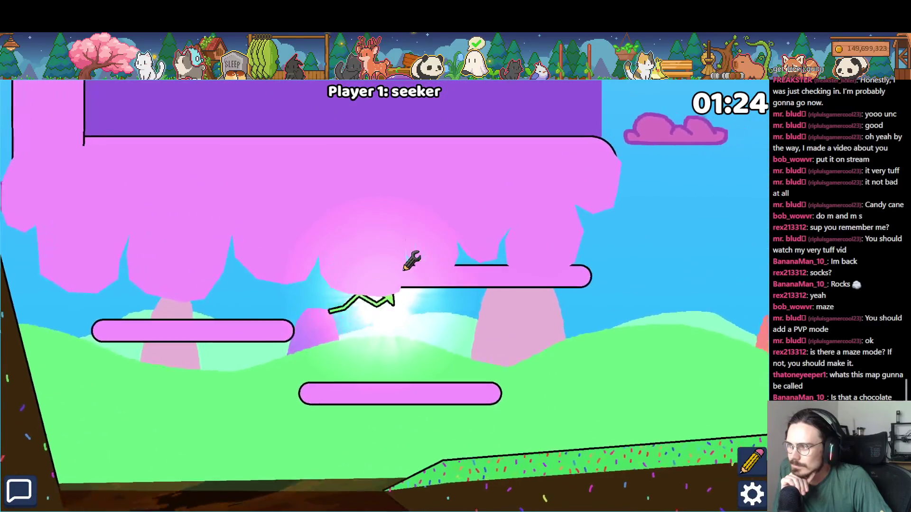
key(d)
key(a)
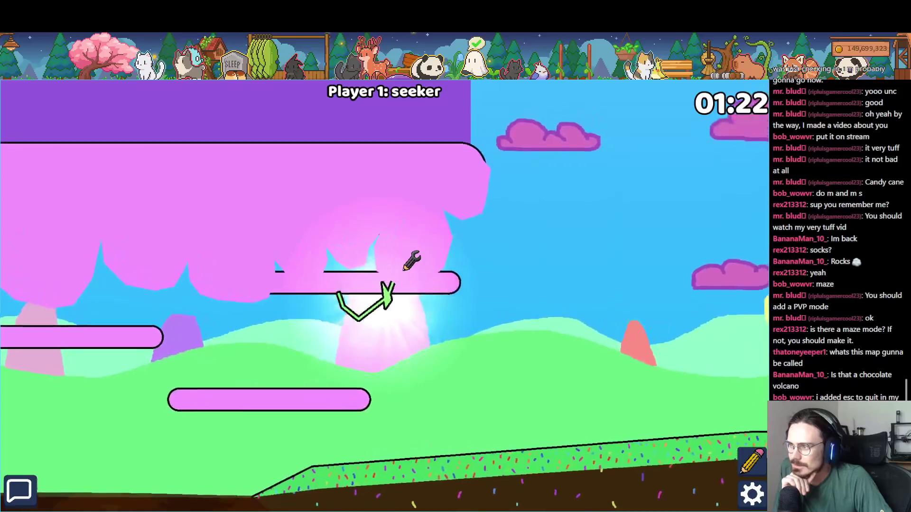
Make all five CapsulePlatform nodes one-way, save CandyLand, and go back to the game
key(F8)
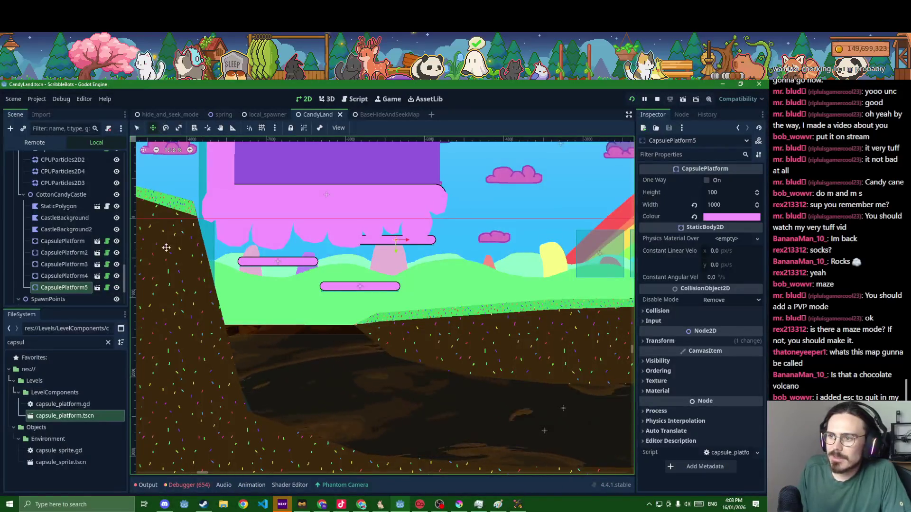
shift+click(71, 243)
key(ctrl+s)
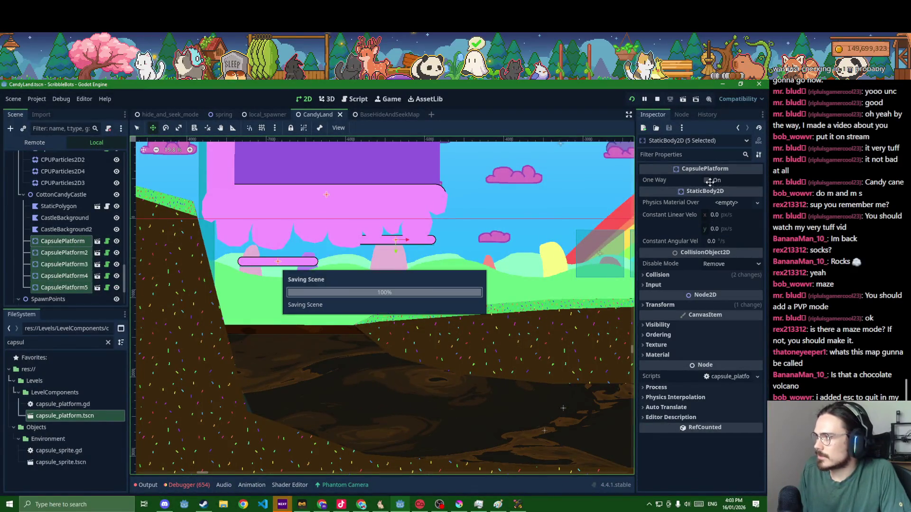
click(708, 181)
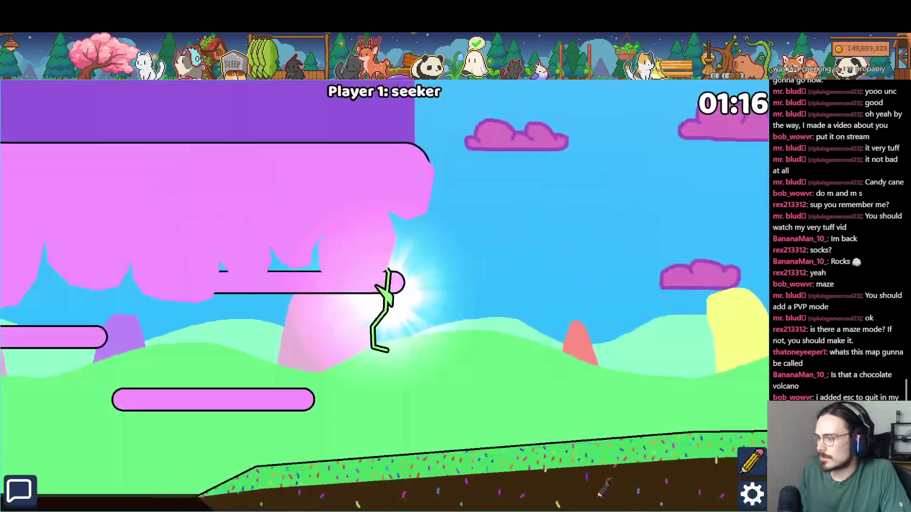
key(Escape)
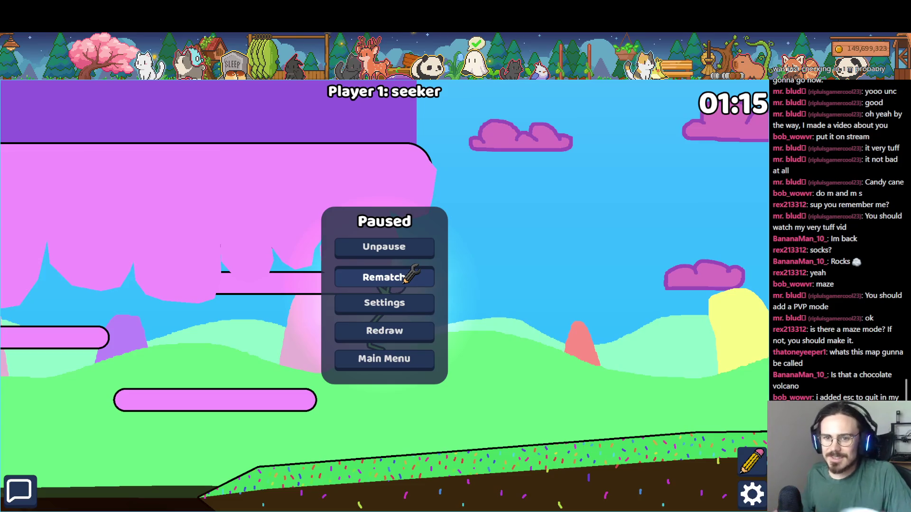
Rematch and fly through the pink castle, along the volcano rim and into the chocolate crater
click(406, 279)
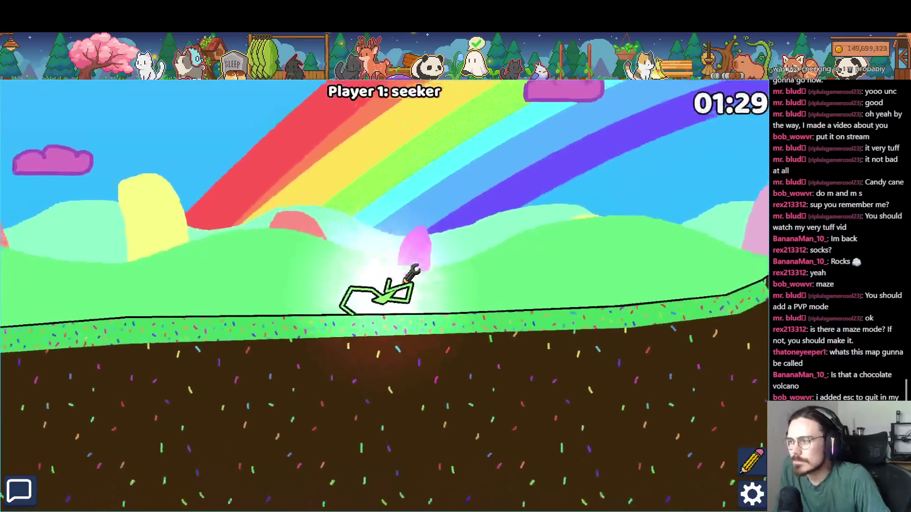
key(Left)
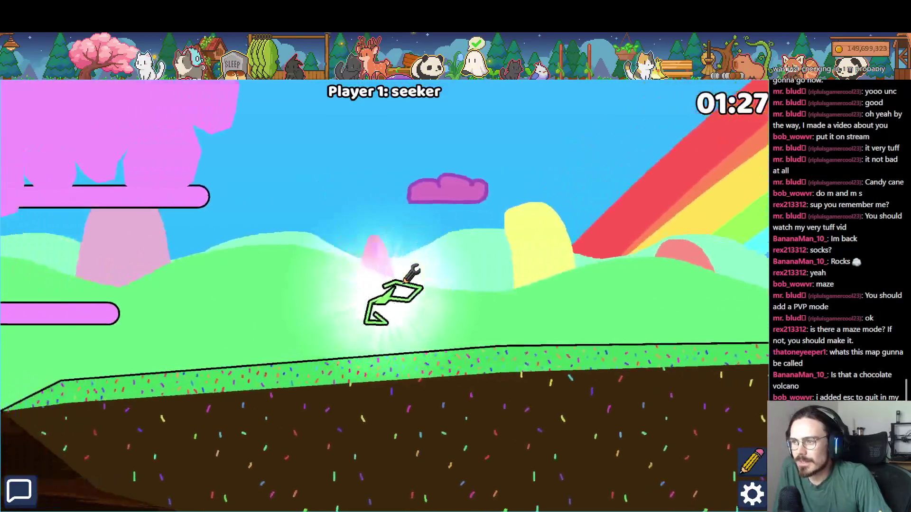
key(Up)
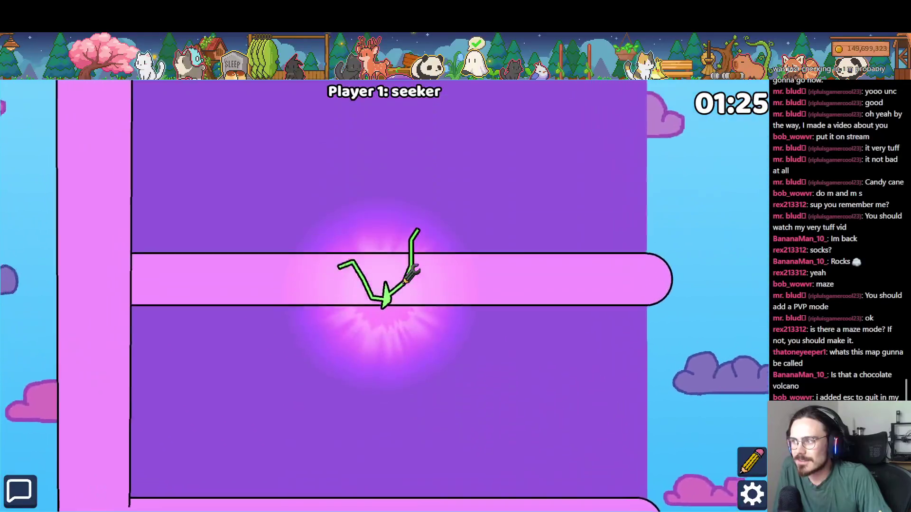
key(Right)
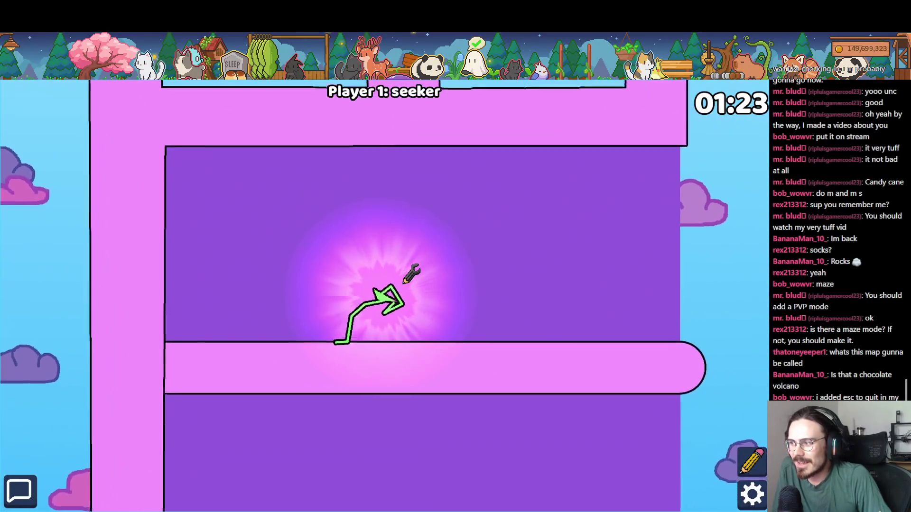
key(Right)
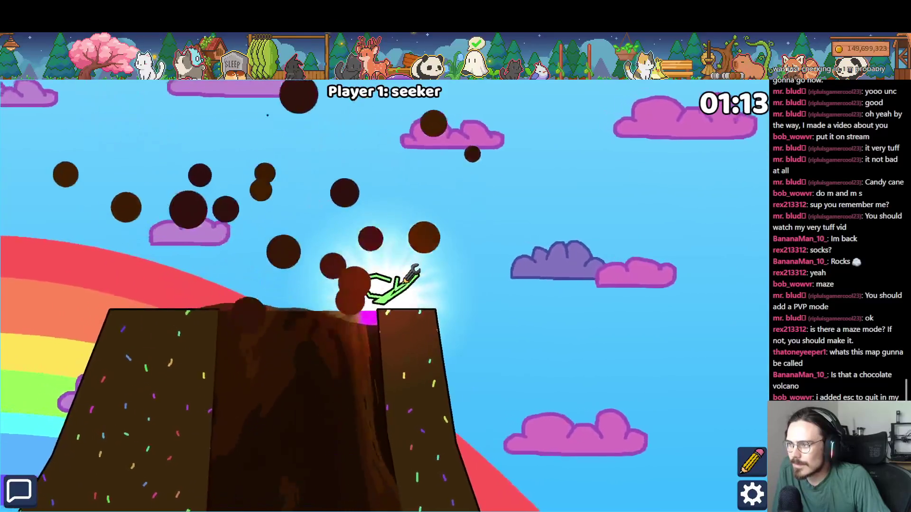
key(Right)
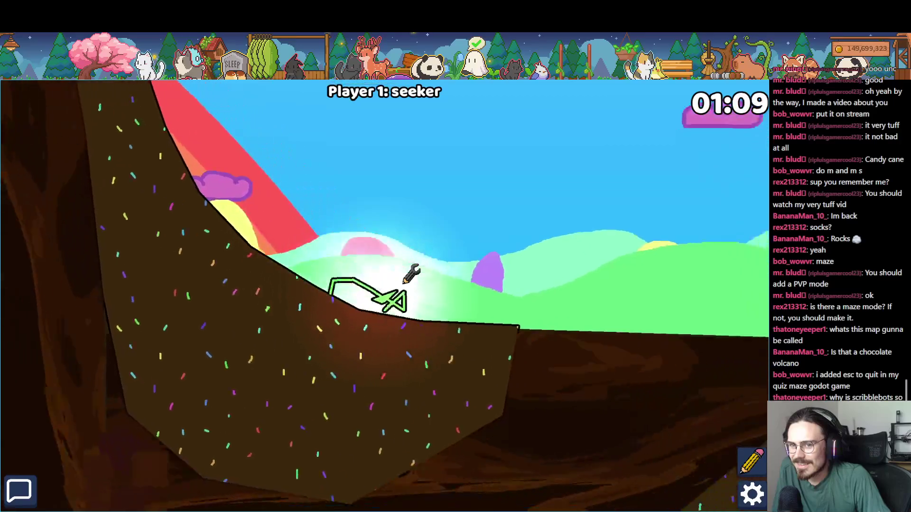
key(Right)
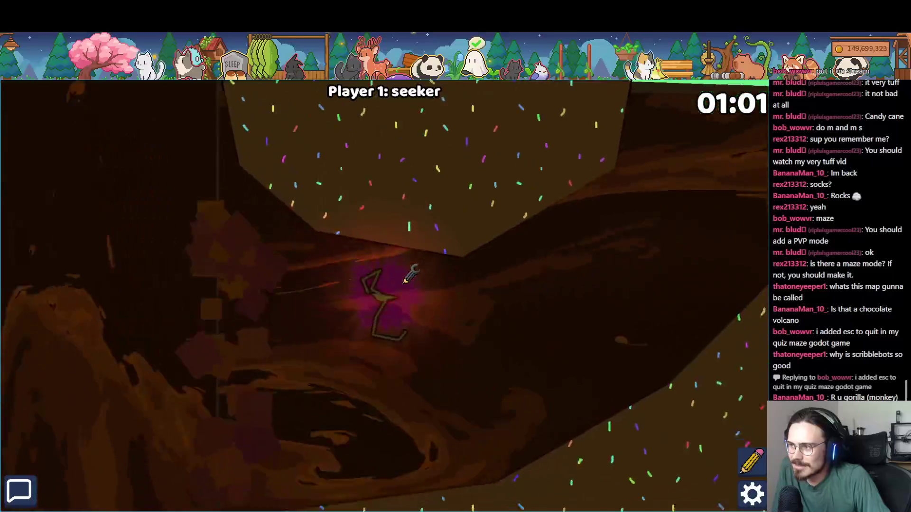
key(F8)
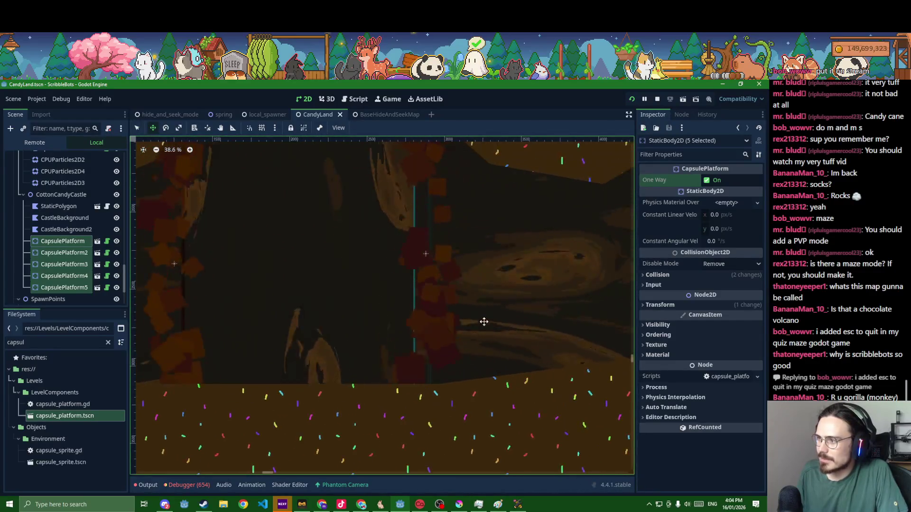
Select Sprite2D2, save the scene, and check the volcano in the running game
scroll(53, 265, up, 5)
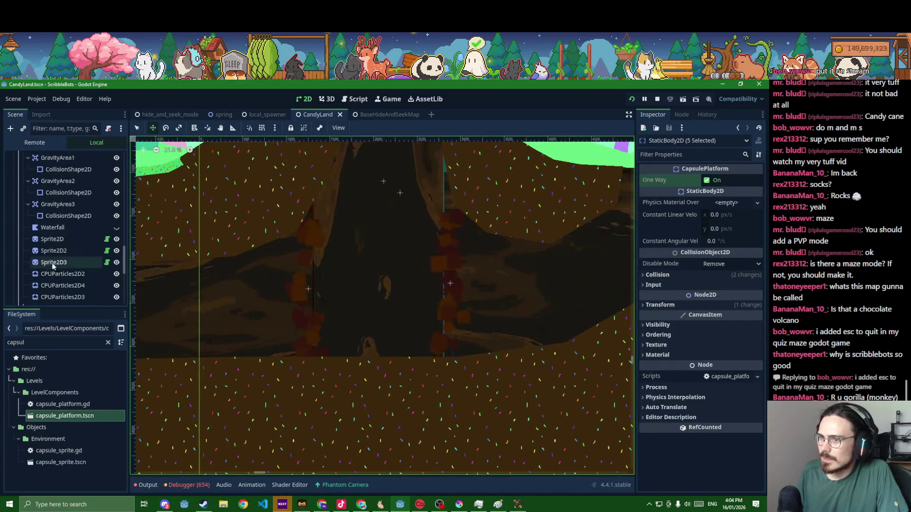
click(62, 251)
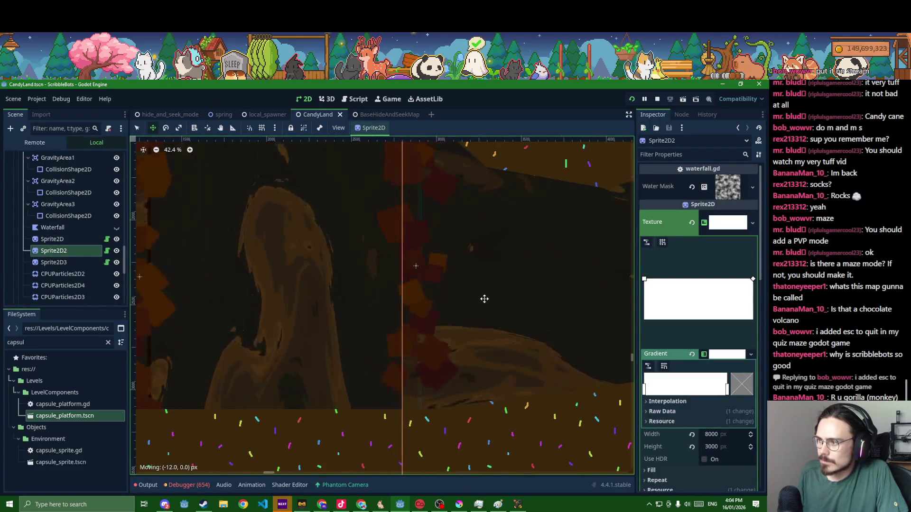
key(ctrl+s)
scroll(493, 303, down, 5)
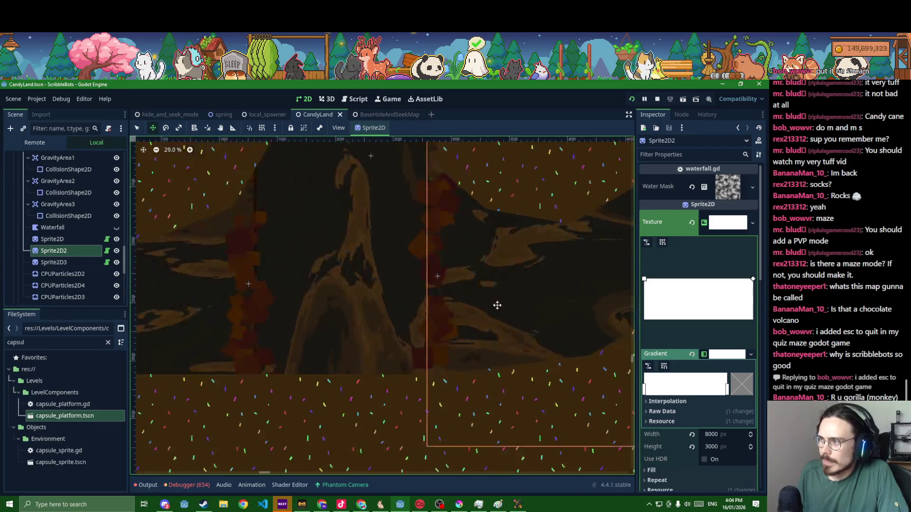
key(F6)
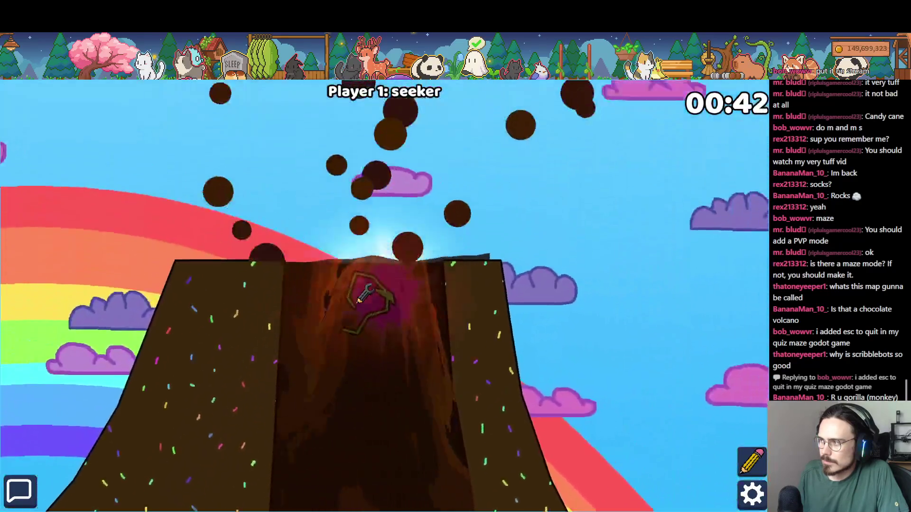
key(F8)
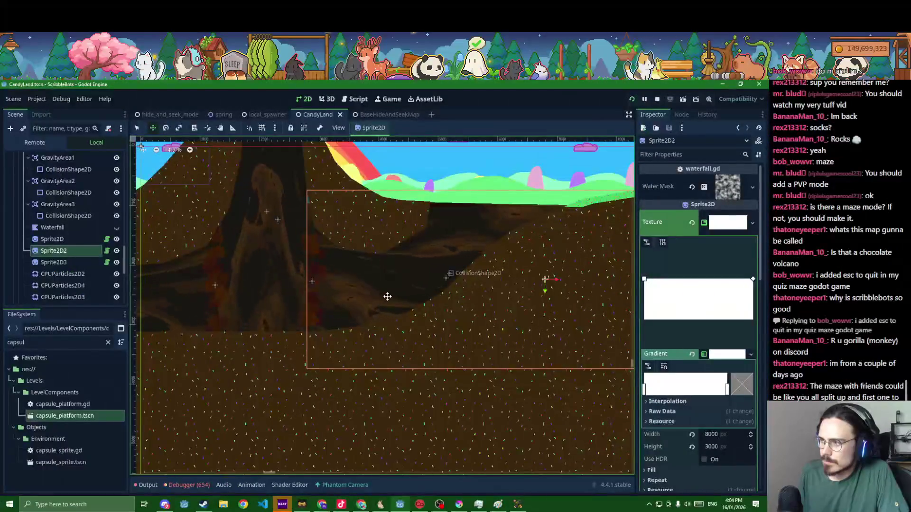
Nudge Sprite2D2 slightly up and left, save CandyLand, and return to Select mode
drag(387, 296, 385, 295)
key(ctrl+s)
scroll(158, 137, up, 1)
click(137, 128)
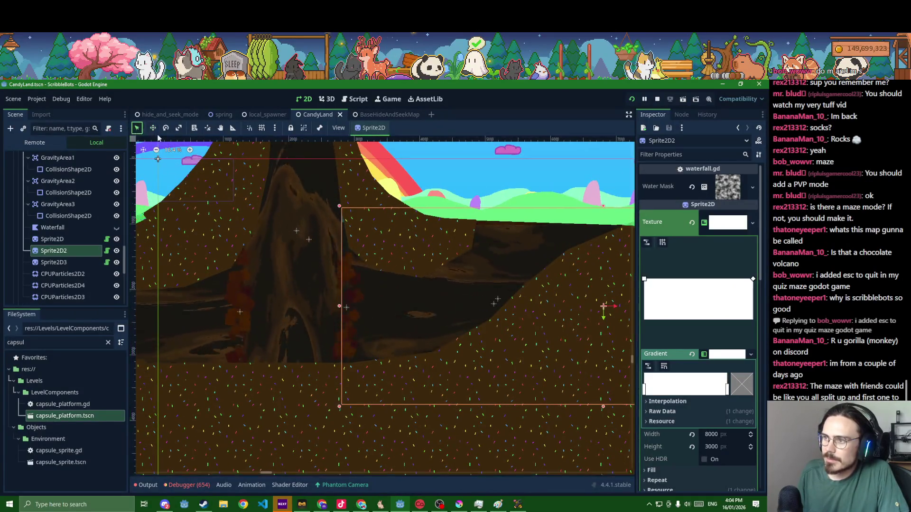
Select GroundPolygon3, then shift Sprite2D2 about 10 px left
click(350, 230)
scroll(350, 230, up, 6)
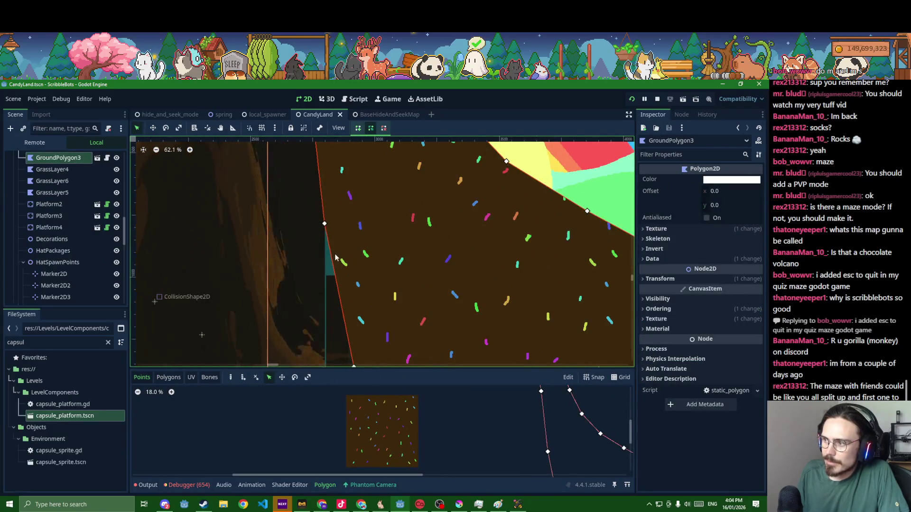
scroll(321, 284, down, 5)
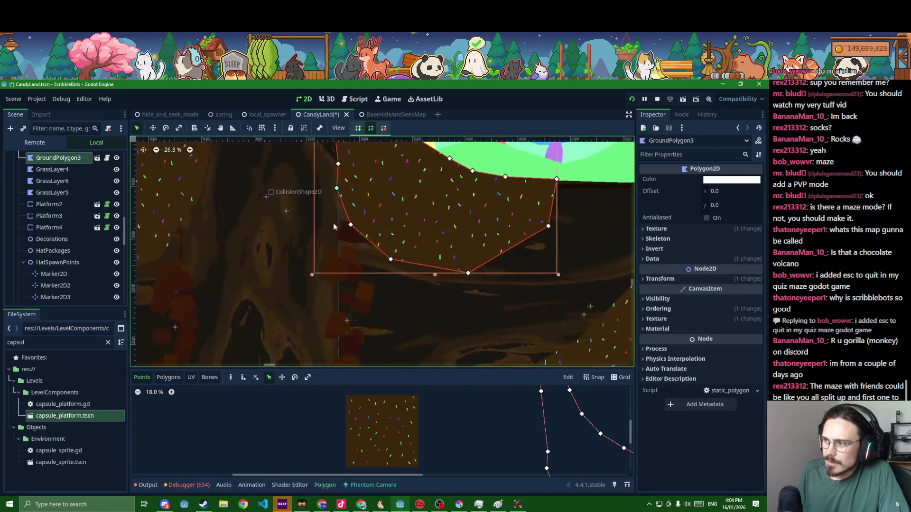
click(415, 317)
drag(423, 320, 418, 320)
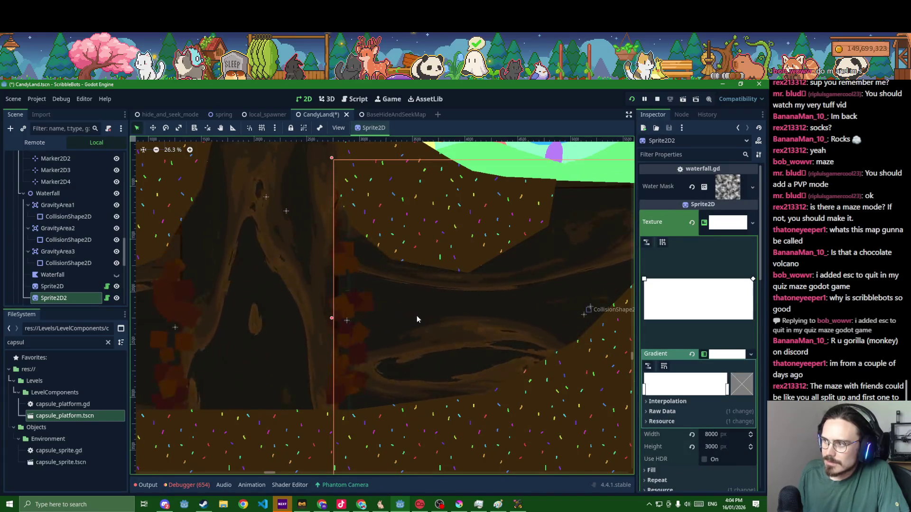
Save CandyLand, test-run the game, then move Sprite2D2 down-right and save again
key(ctrl+s)
key(F5)
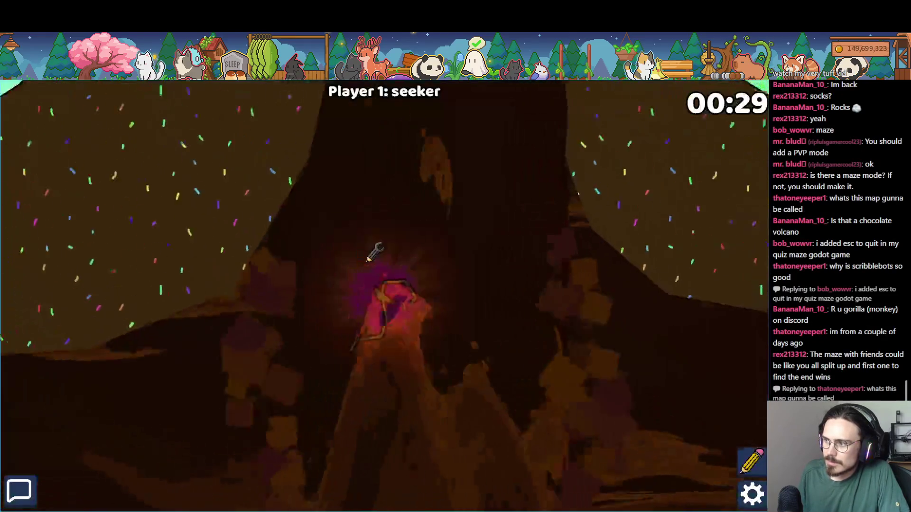
key(F8)
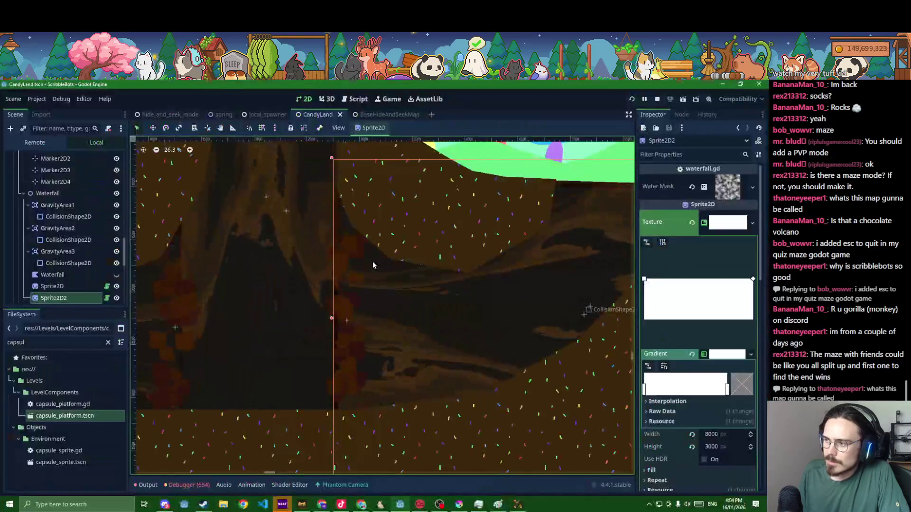
drag(409, 290, 407, 295)
key(ctrl+s)
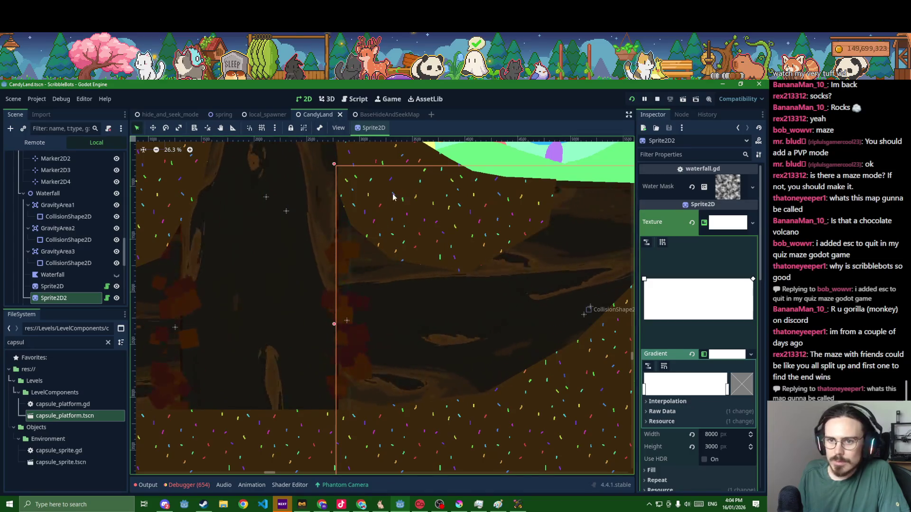
Select the ground polygon for point editing, save the scene, and run it with F6
scroll(385, 210, up, 3)
scroll(386, 215, down, 1)
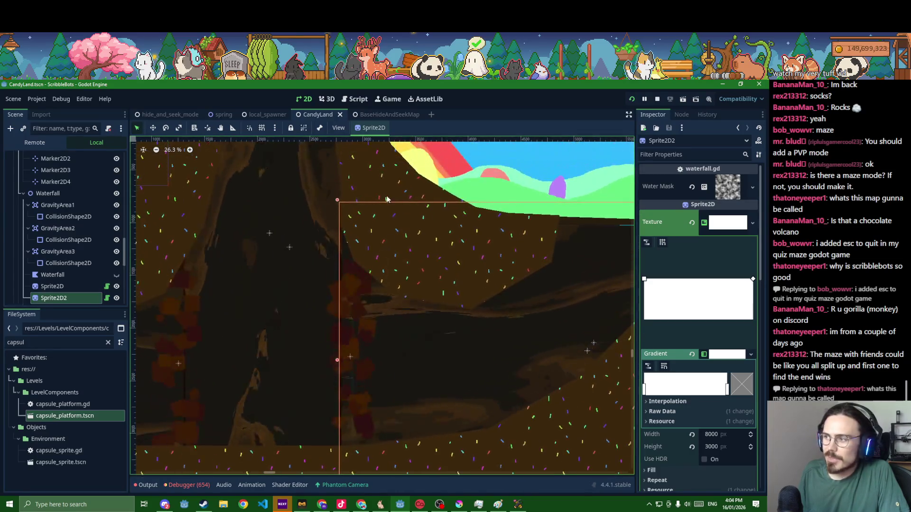
click(374, 184)
scroll(371, 260, up, 1)
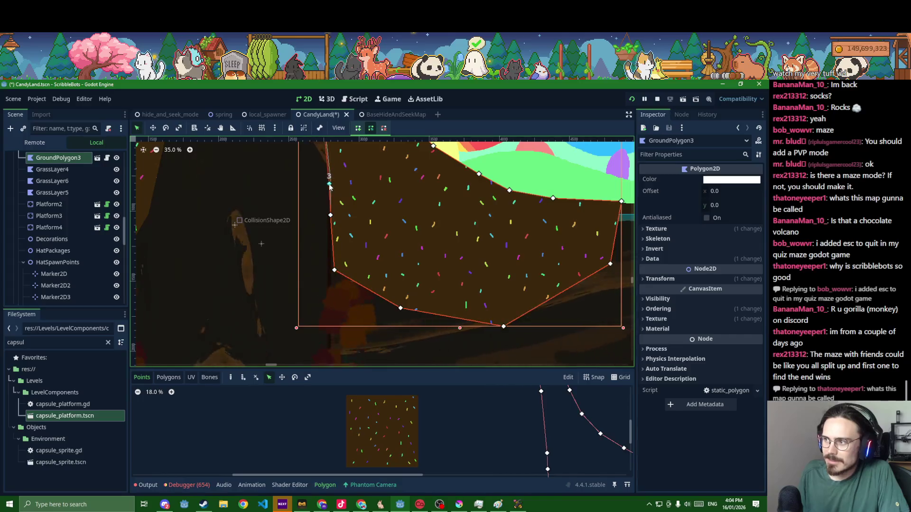
scroll(350, 286, down, 14)
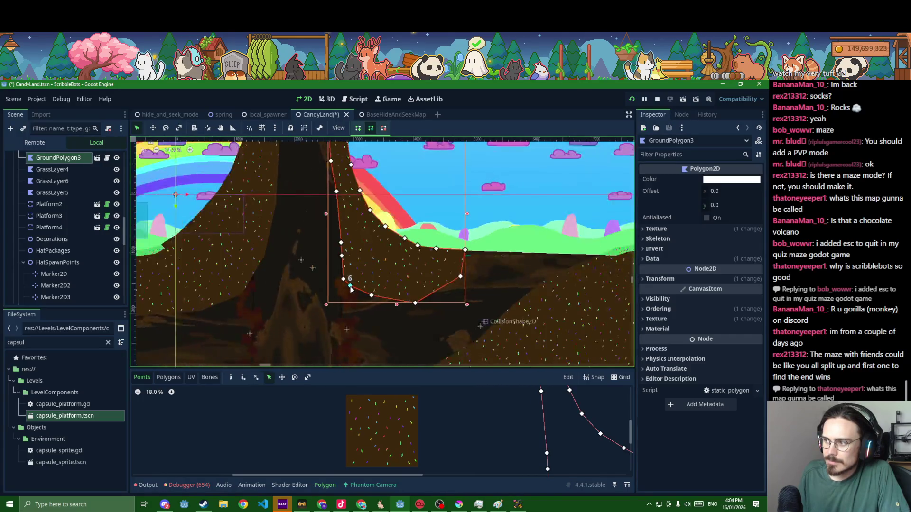
key(ctrl+s)
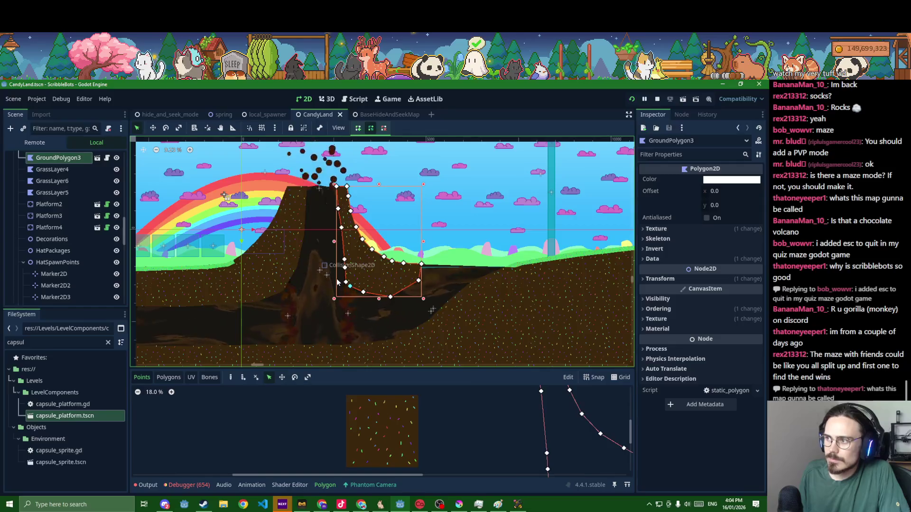
key(F6)
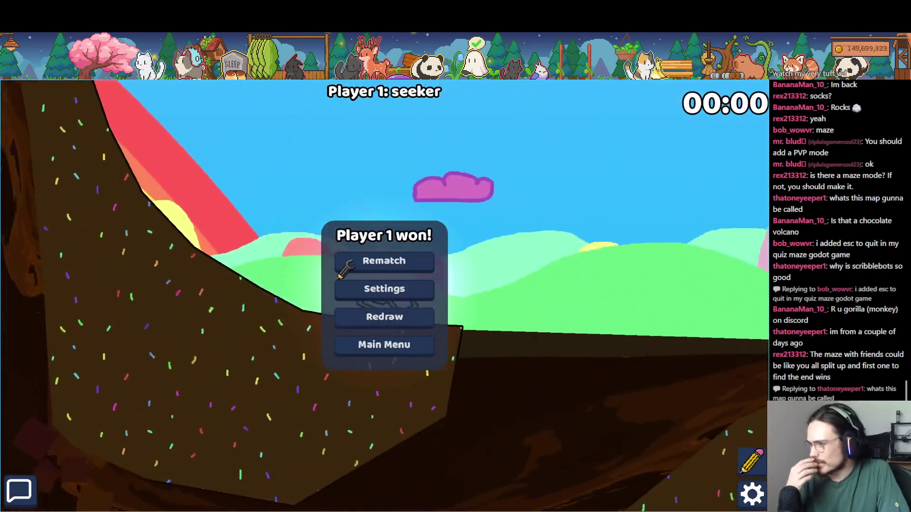
Start a new ScribbleBots round, then return to Godot and clear the FileSystem filter
click(340, 274)
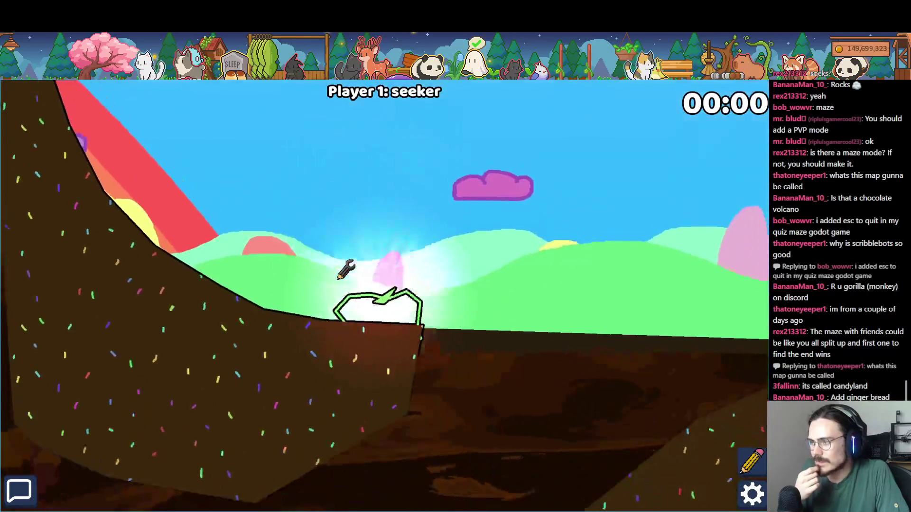
key(alt+Tab)
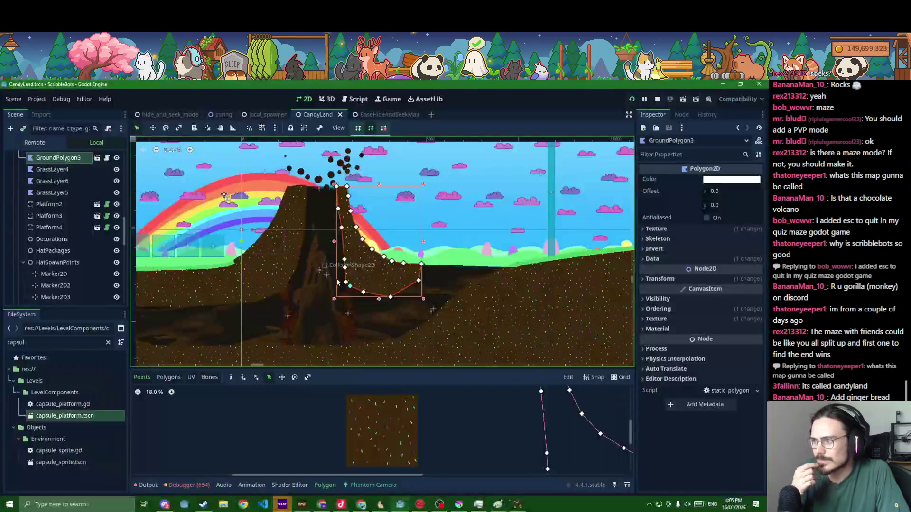
scroll(435, 321, down, 2)
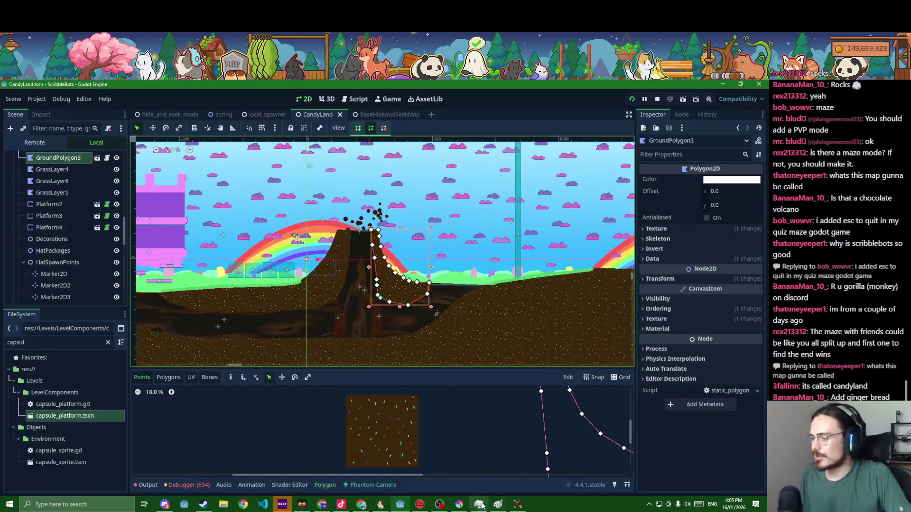
click(109, 341)
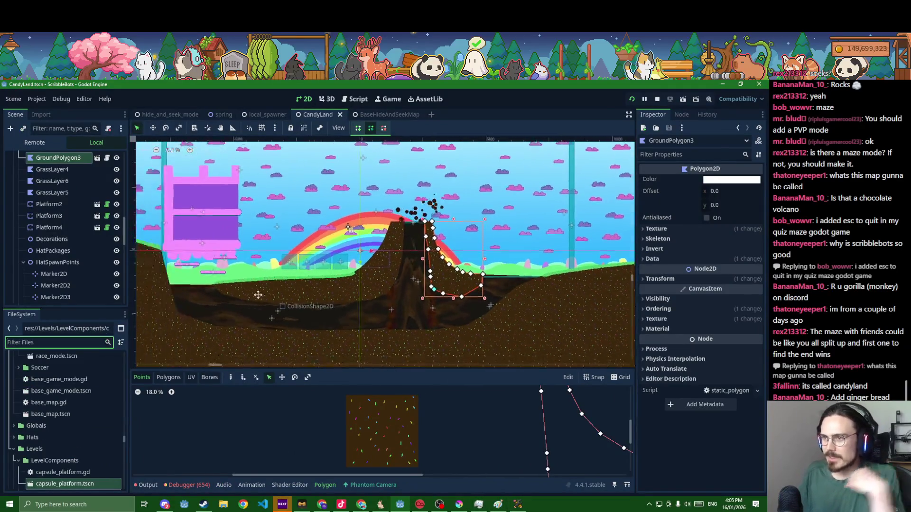
scroll(234, 311, up, 1)
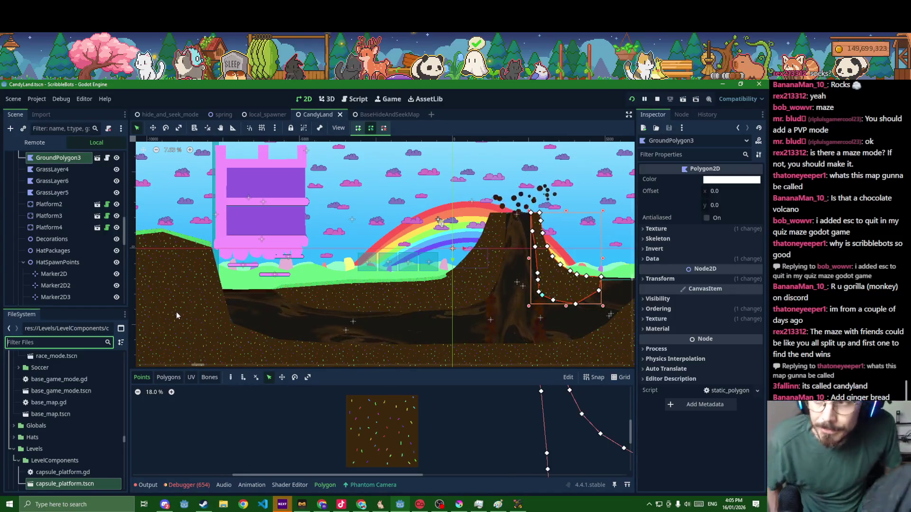
Add a Node2D named Lollipops under the Decorations node
click(50, 240)
key(ctrl+a)
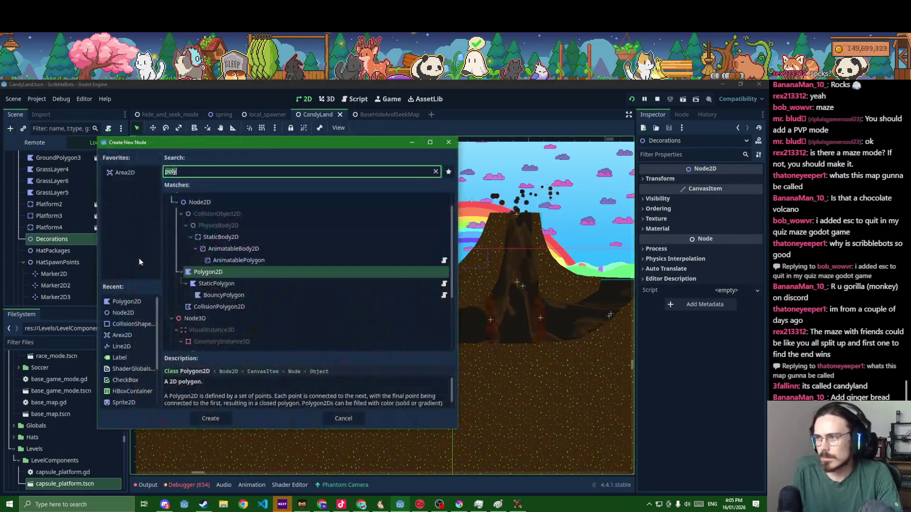
key(Return)
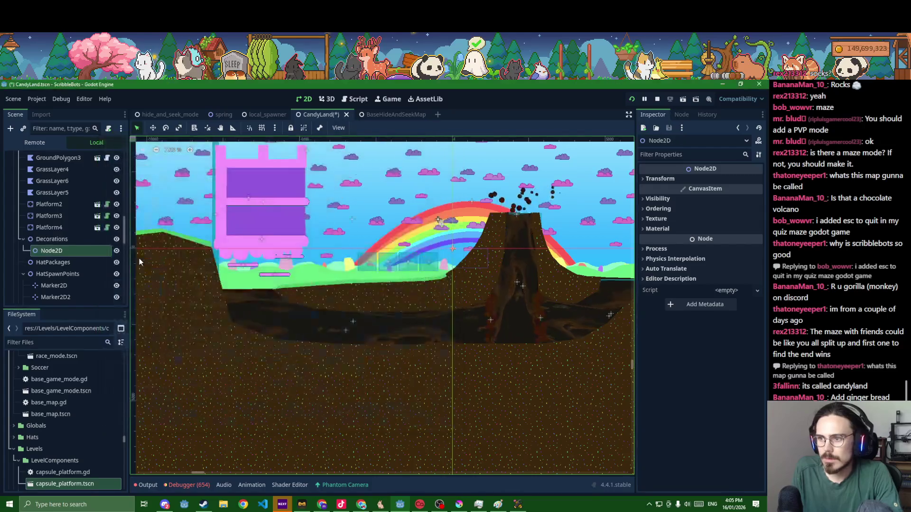
text(Lollipops)
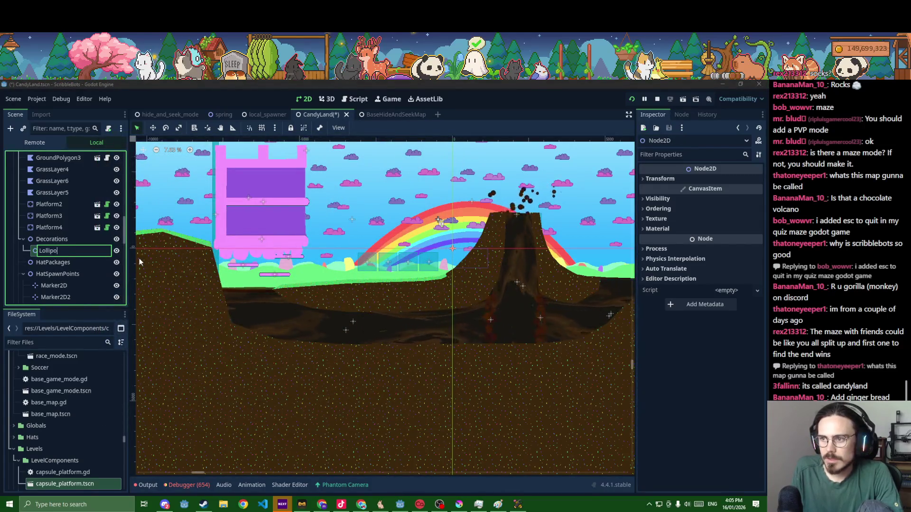
key(Return)
Undo the accidentally added SpringArm3D under Lollipops and return to the 2D view
key(ctrl+a)
text(spring)
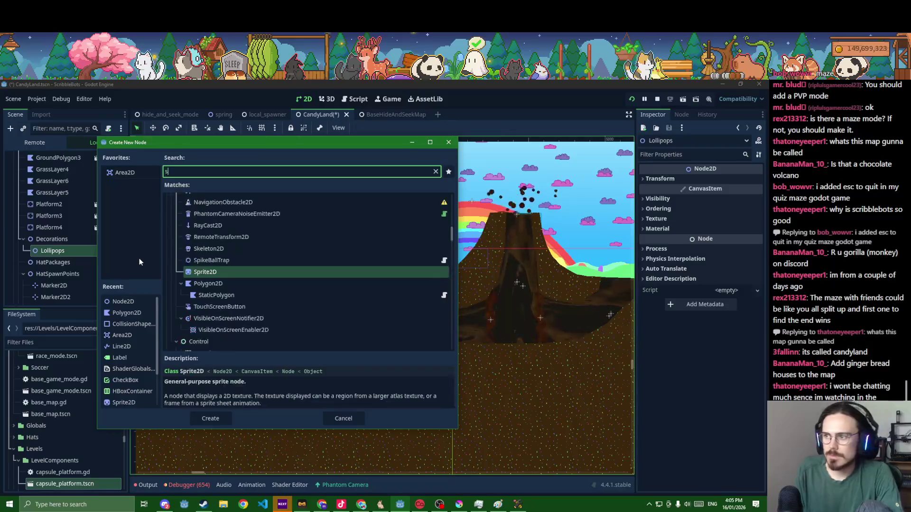
key(Return)
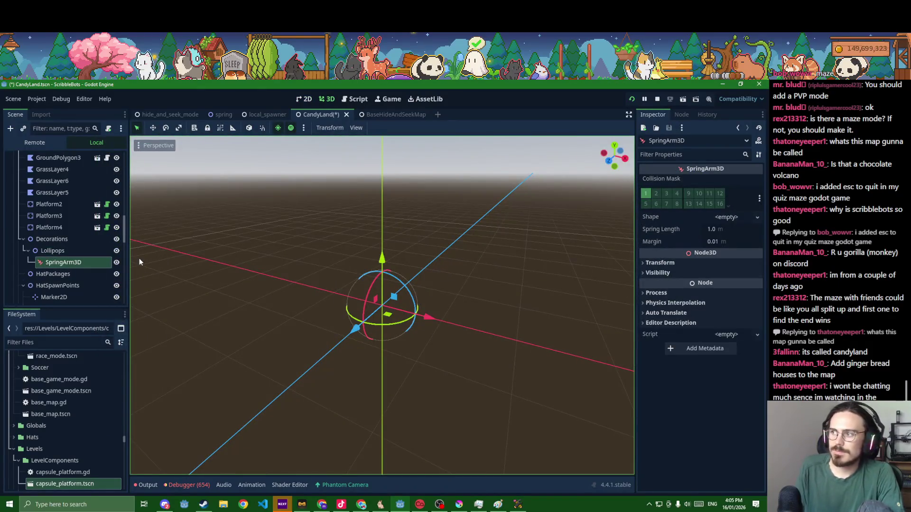
key(ctrl+z)
click(305, 99)
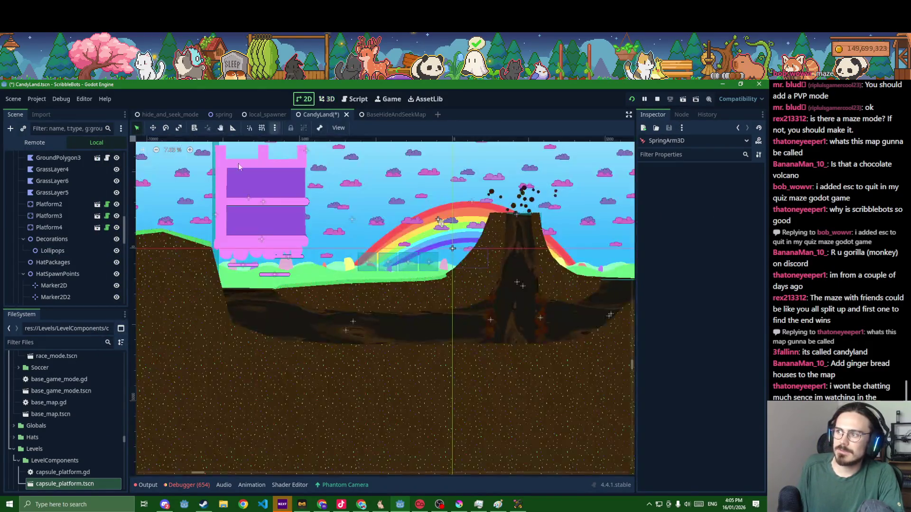
Add a Sprite2D child under the Lollipops node
click(52, 250)
key(ctrl+a)
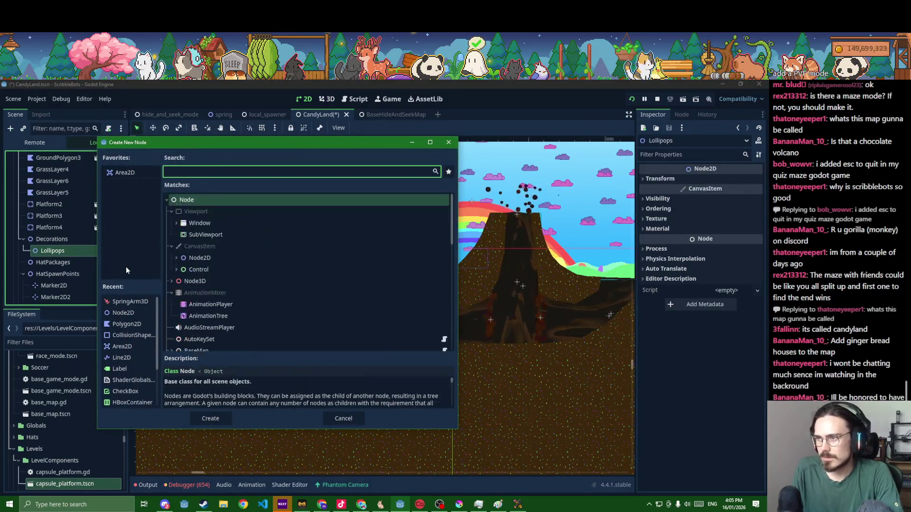
text(sprite2d)
key(Return)
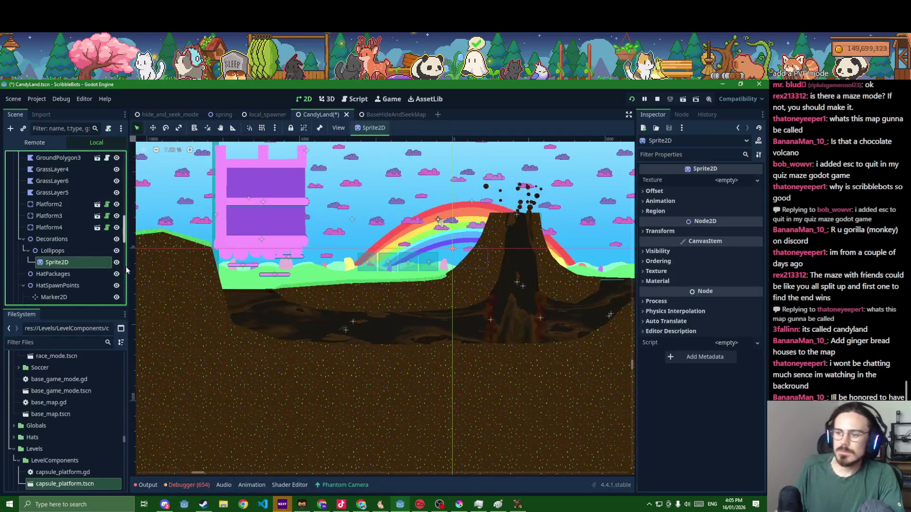
click(70, 344)
Filter files for 'loll' and assign BigLollipop.PNG as the Sprite2D's texture
scroll(62, 392, up, 3)
scroll(64, 393, up, 10)
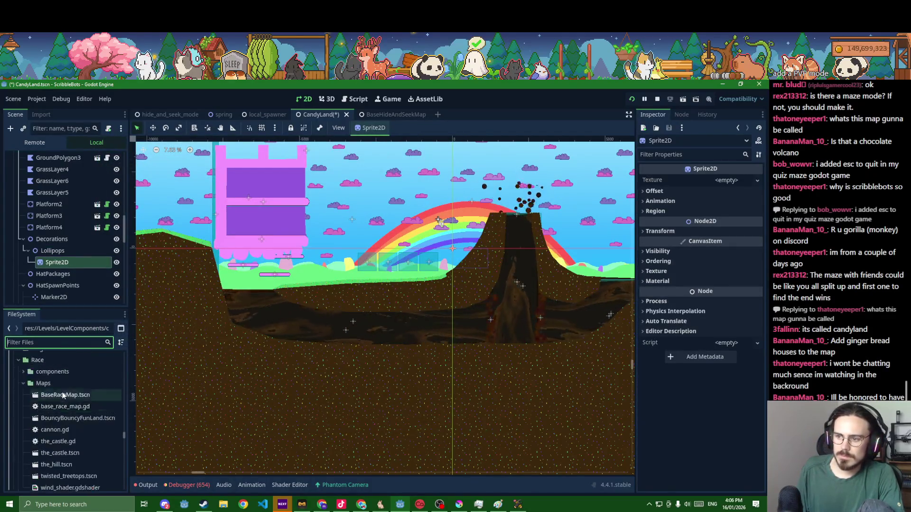
text(loll)
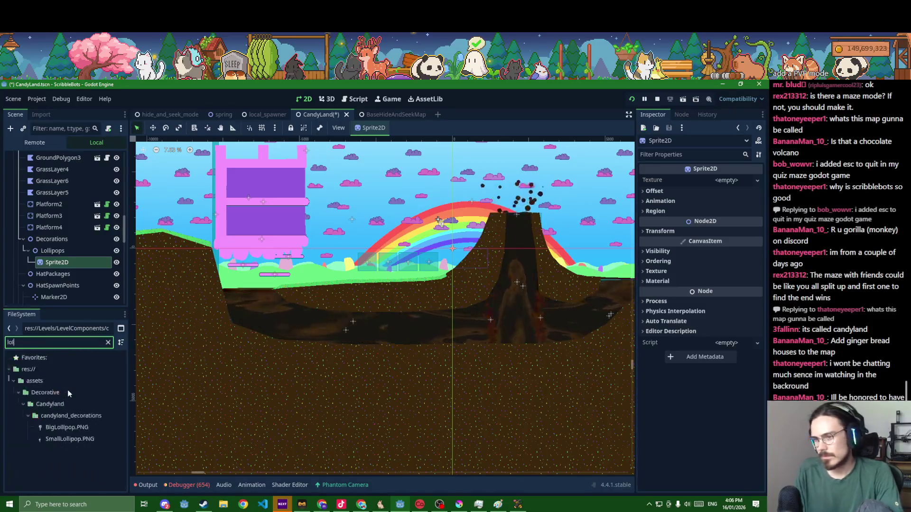
click(70, 428)
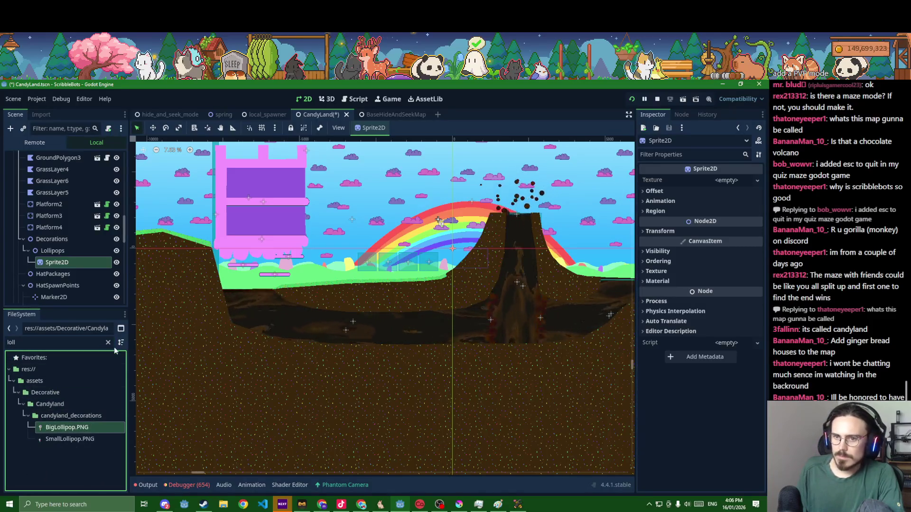
scroll(314, 274, up, 2)
scroll(314, 274, up, 2)
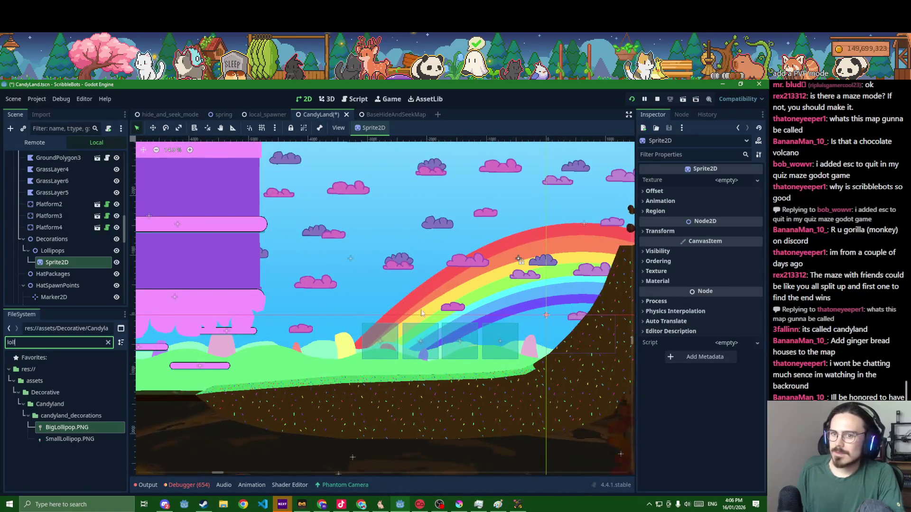
mouse_move(140, 385)
mouse_down()
mouse_move(522, 247)
mouse_move(733, 186)
mouse_up()
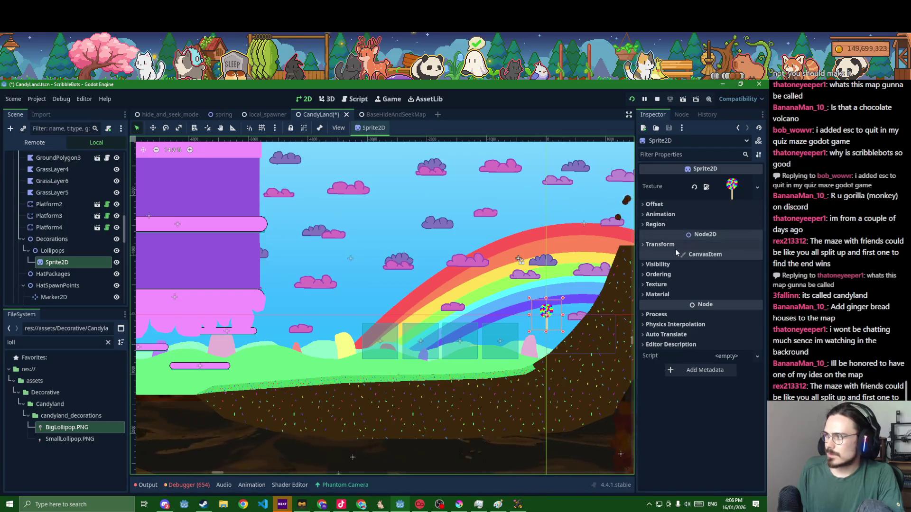
Try lollipop scales 2 and 5 while moving it left toward the castle
click(659, 244)
click(727, 298)
text(2)
key(Return)
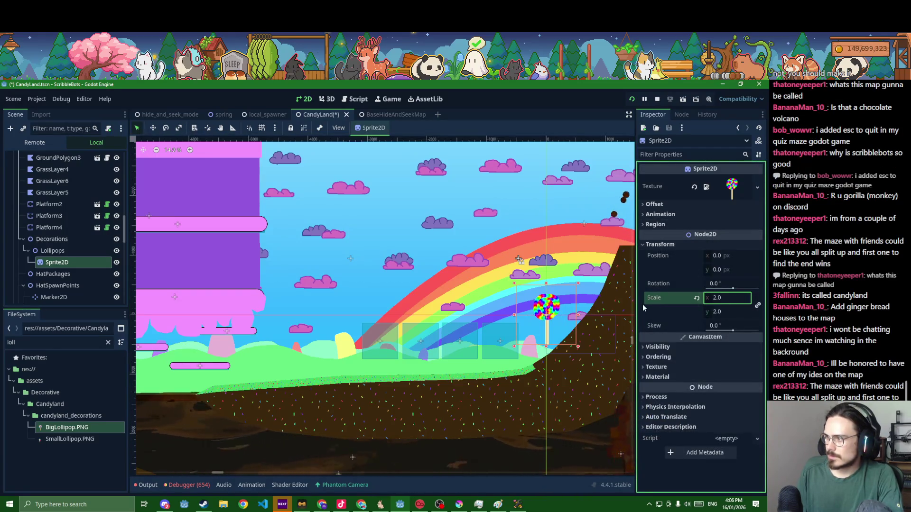
drag(552, 313, 328, 344)
click(729, 299)
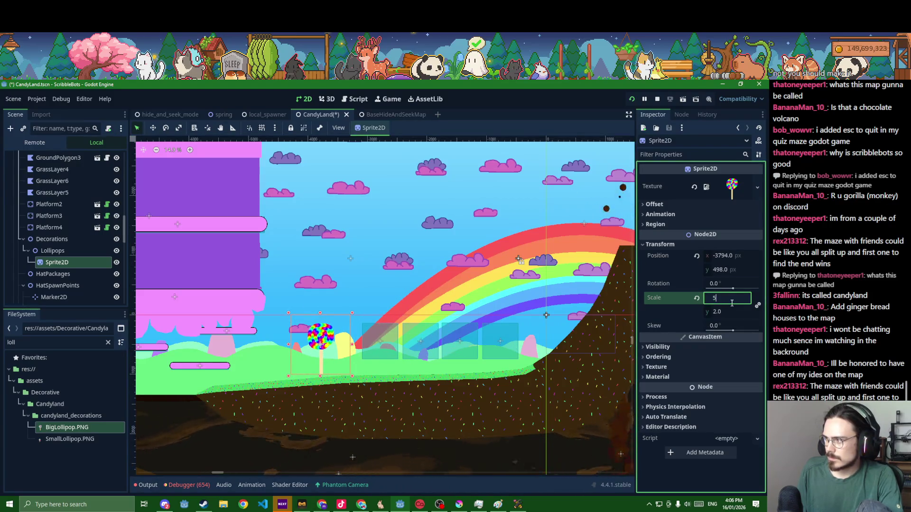
key(Return)
mouse_move(310, 363)
mouse_down()
mouse_move(320, 317)
mouse_move(319, 327)
mouse_up()
Set the lollipop to scale 3, set it on the grass, and save the scene
click(724, 299)
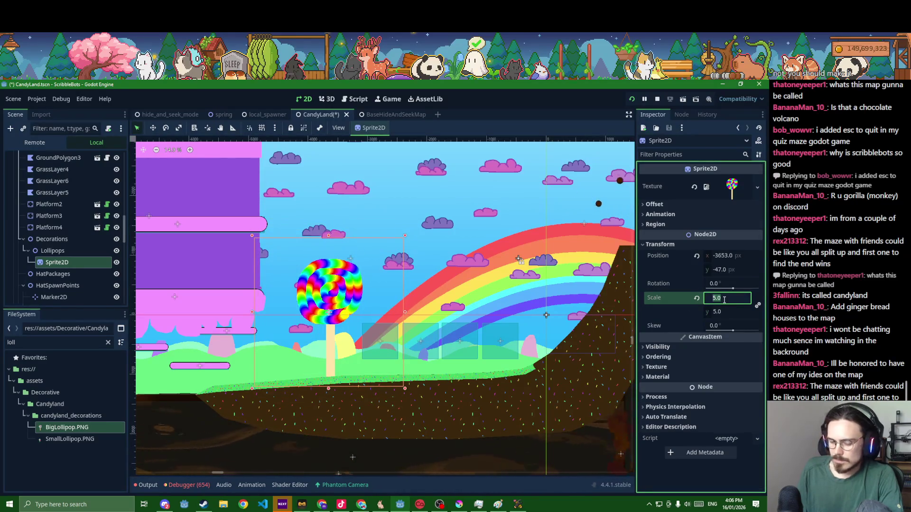
text(3)
key(Return)
drag(334, 308, 317, 328)
key(ctrl+s)
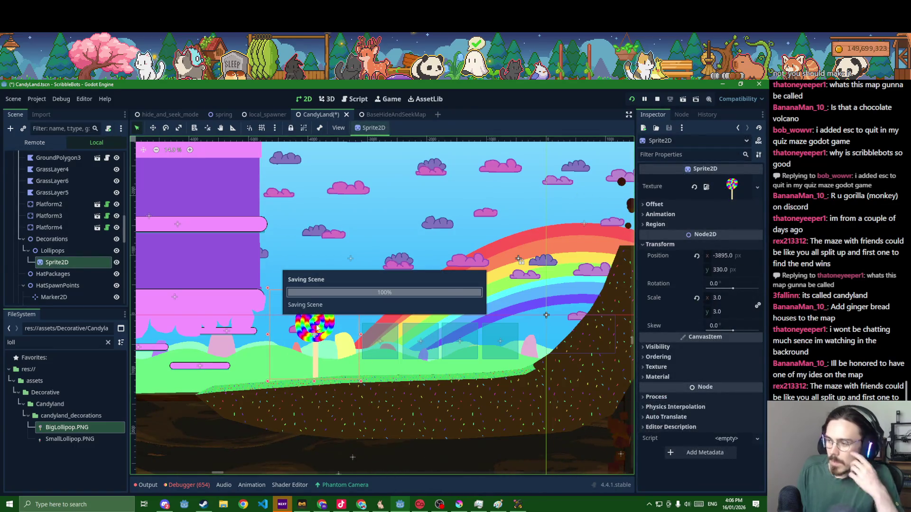
drag(317, 328, 324, 327)
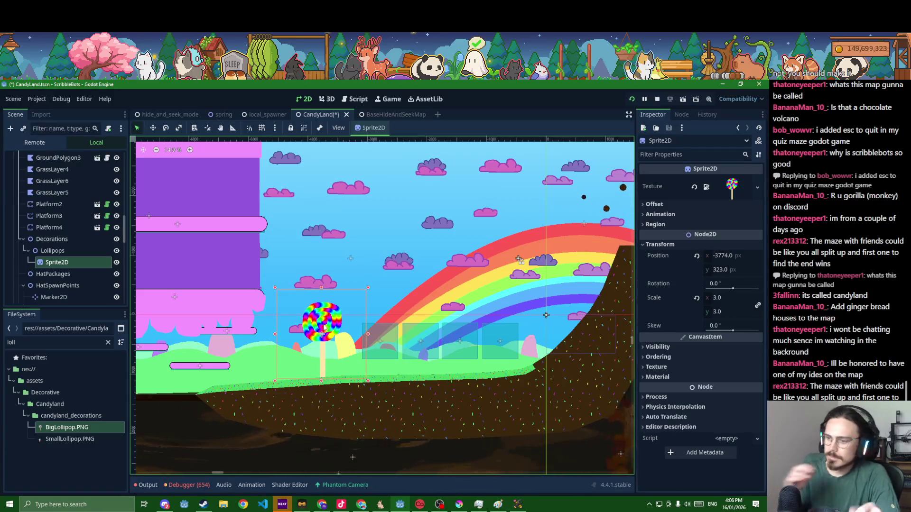
key(ctrl+z)
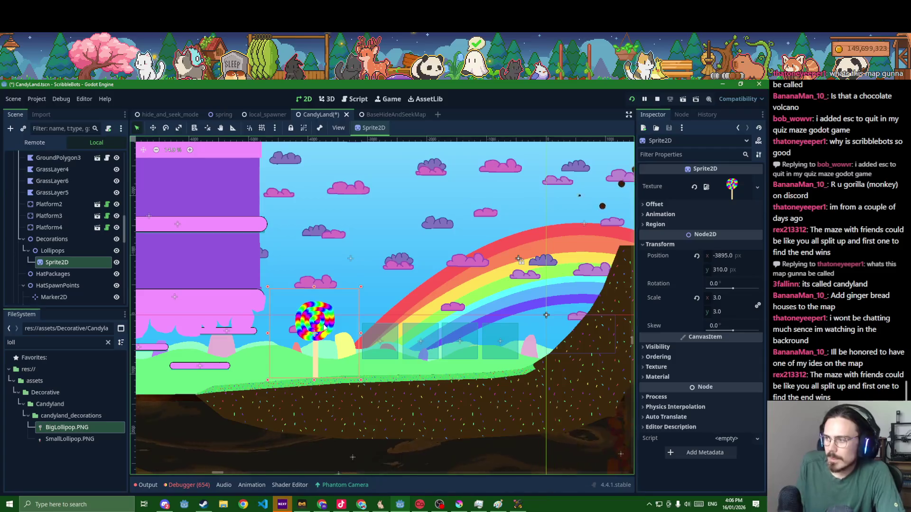
key(ctrl+s)
Return the lollipop to scale 2 on the grass, tilt it -5.5°, and duplicate it
click(716, 297)
text(2)
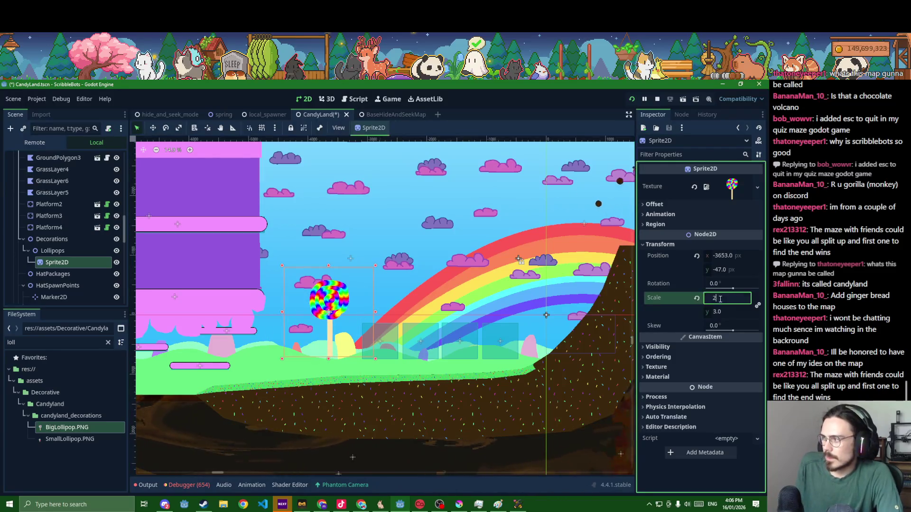
key(Return)
drag(329, 306, 325, 344)
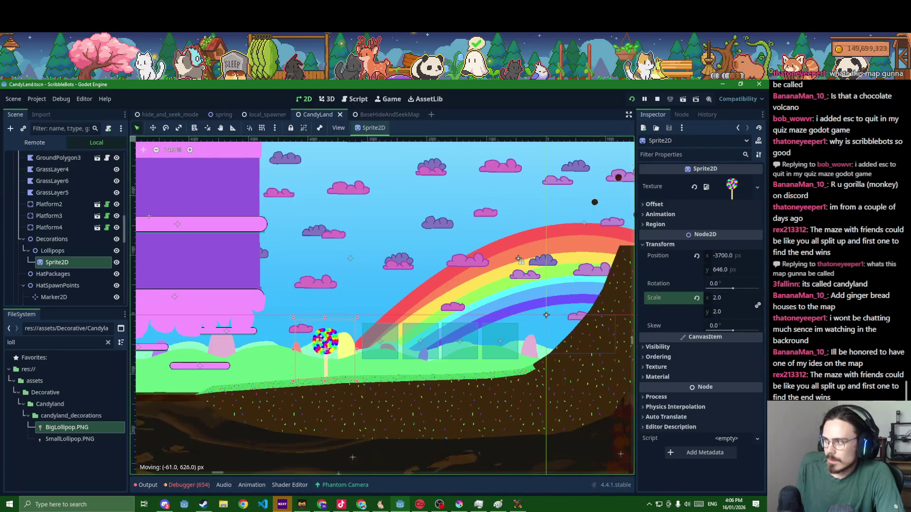
drag(731, 291, 730, 290)
scroll(440, 314, up, 1)
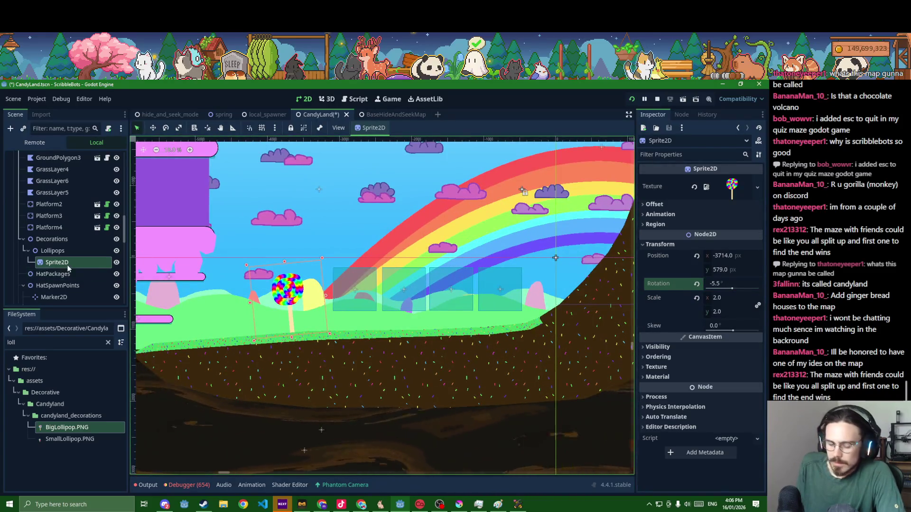
key(ctrl+d)
Place the first lollipop copy on the ground under the rainbow at scale 1.335 and save
drag(287, 290, 437, 288)
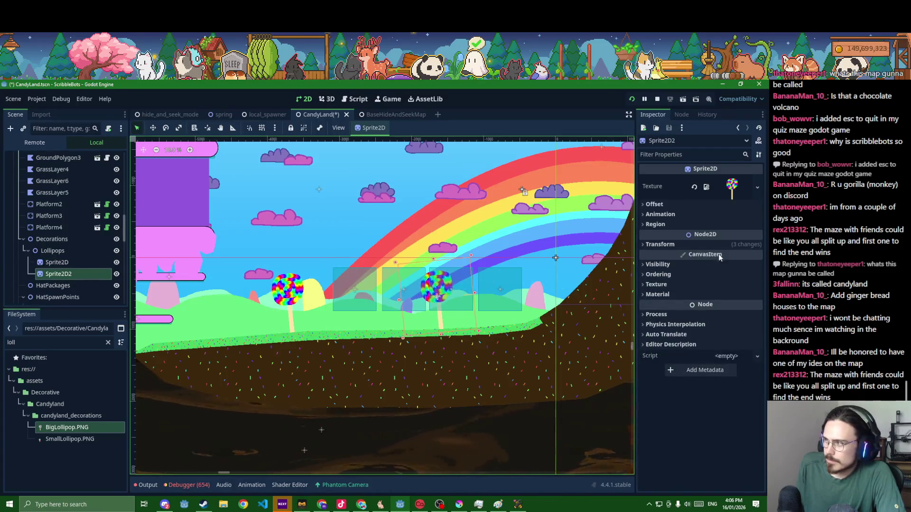
mouse_move(724, 297)
mouse_down()
mouse_move(697, 298)
mouse_move(733, 290)
mouse_up()
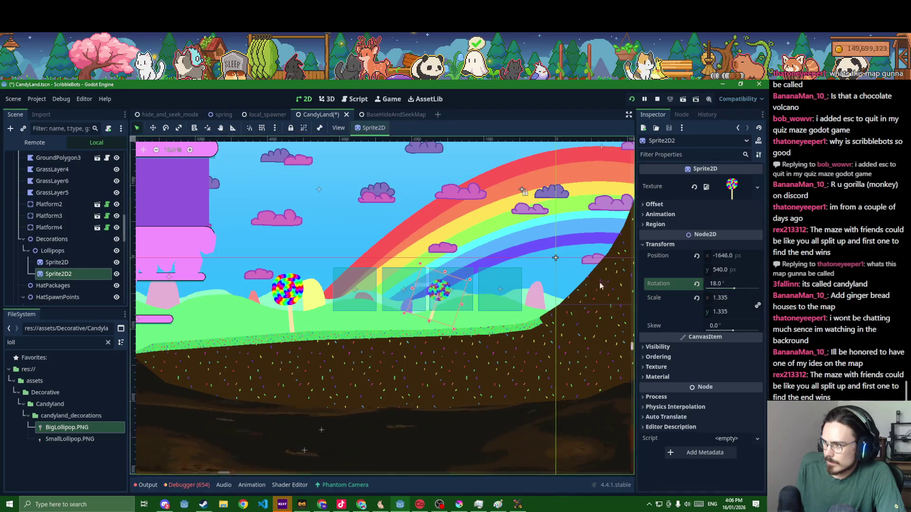
click(436, 304)
click(432, 319)
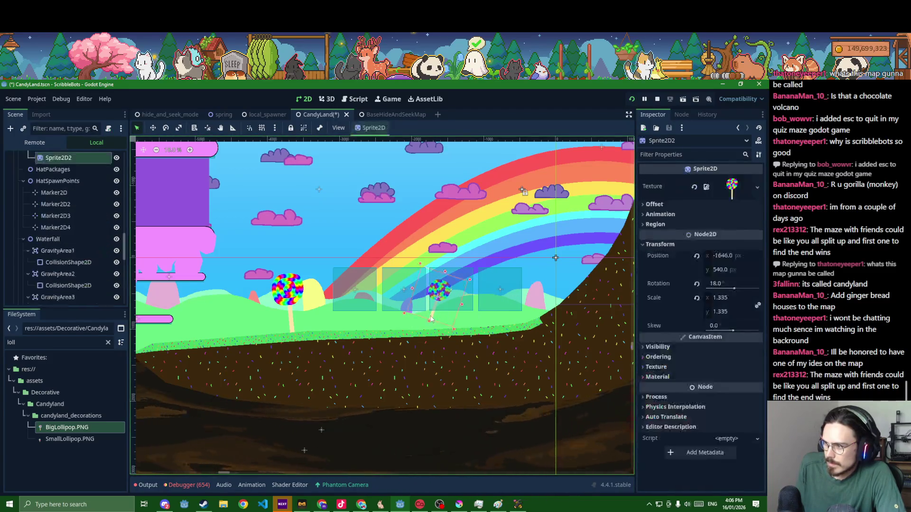
drag(432, 320, 442, 336)
click(153, 128)
scroll(322, 273, down, 6)
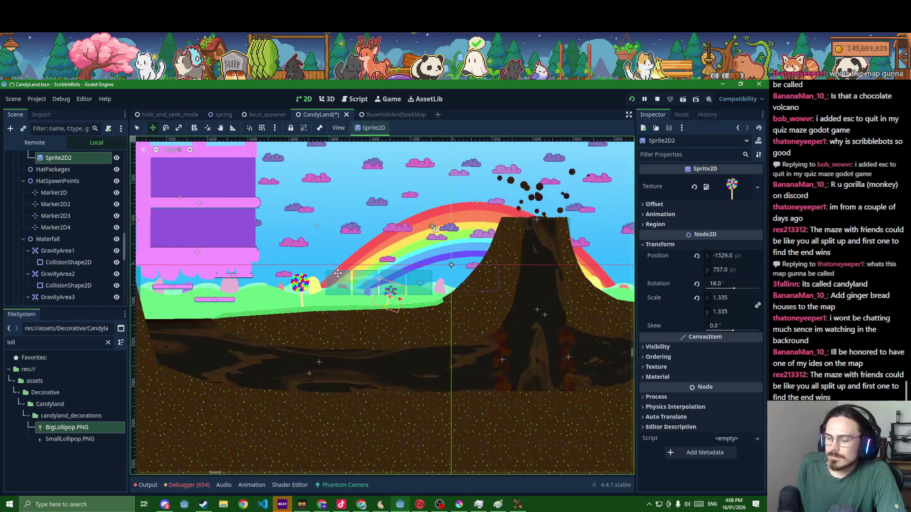
key(ctrl+s)
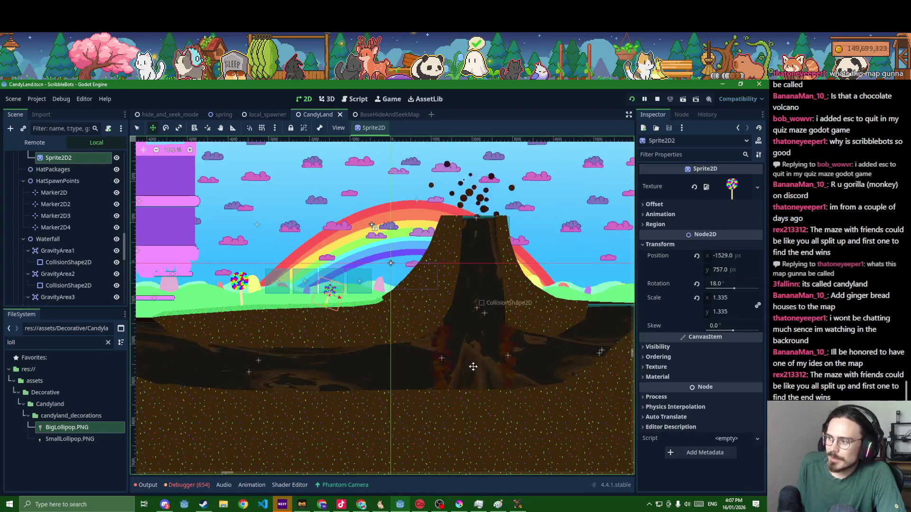
Add another lollipop beside the volcano, rotated -21.5° and scaled 2.48
scroll(434, 341, right, 2)
scroll(435, 341, down, 3)
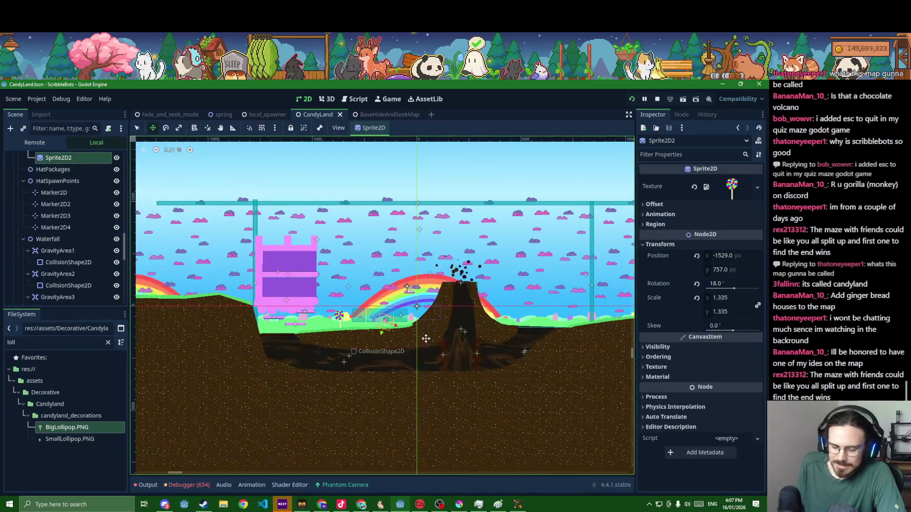
key(ctrl+d)
drag(396, 334, 435, 307)
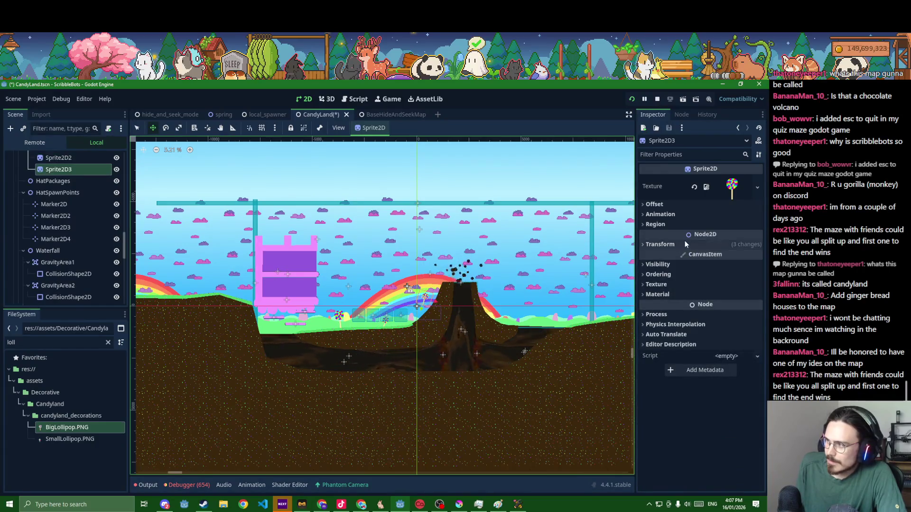
click(721, 283)
text(-21.5)
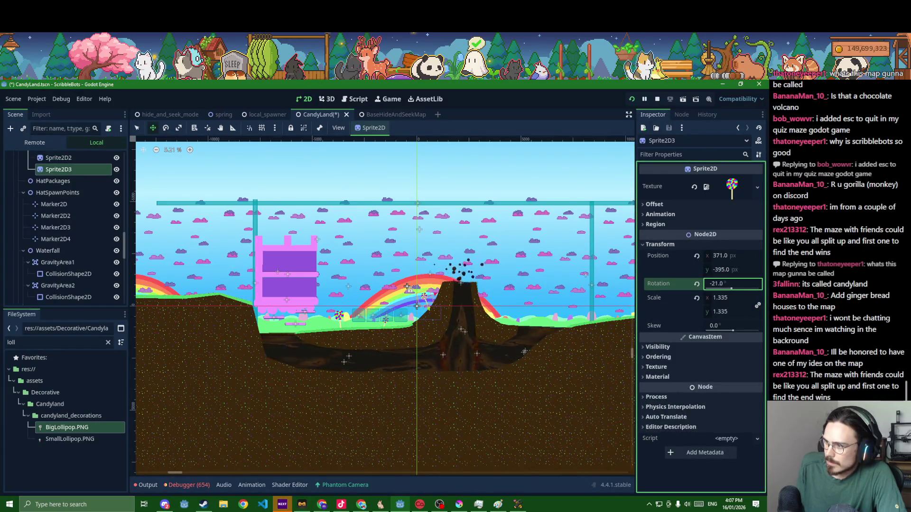
drag(731, 299, 755, 299)
scroll(382, 297, up, 3)
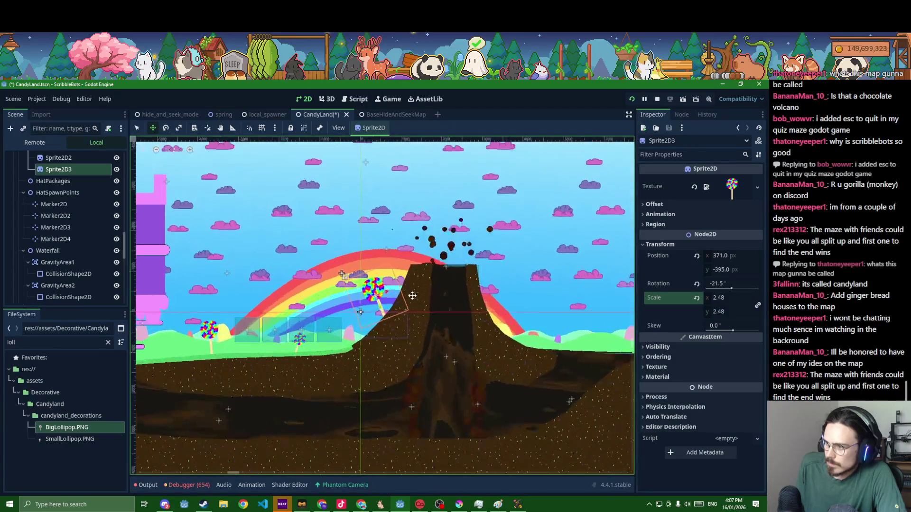
scroll(348, 278, down, 2)
Duplicate the large lollipop to the right of the volcano with a slight tilt
key(ctrl+d)
mouse_move(327, 278)
mouse_down()
mouse_move(516, 289)
mouse_move(565, 306)
mouse_up()
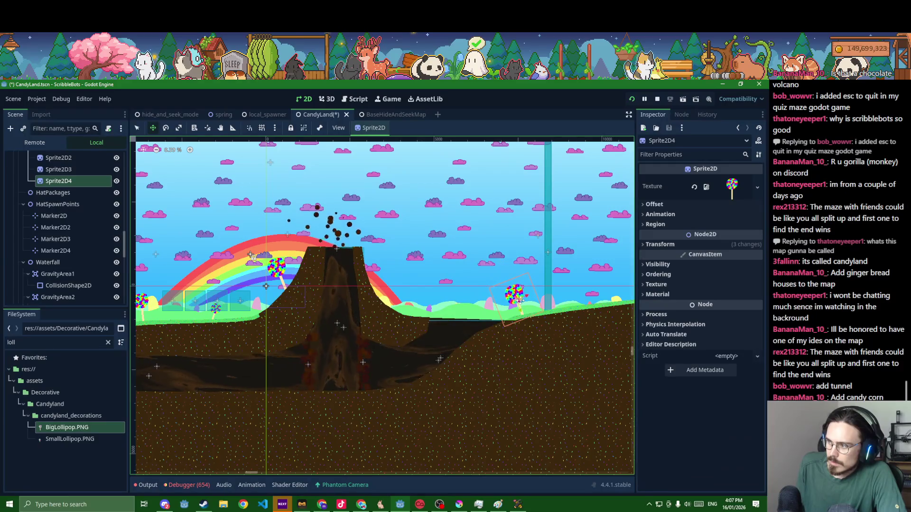
click(699, 246)
drag(732, 289, 717, 302)
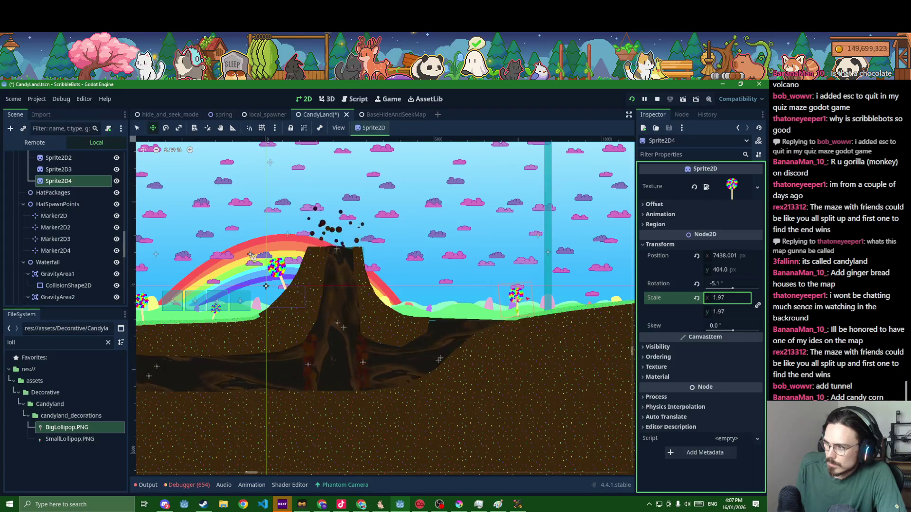
Add a fifth lollipop on the volcano's right slope tilted 22.2°, then save the scene
key(ctrl+d)
drag(522, 295, 405, 295)
drag(732, 288, 734, 288)
key(ctrl+s)
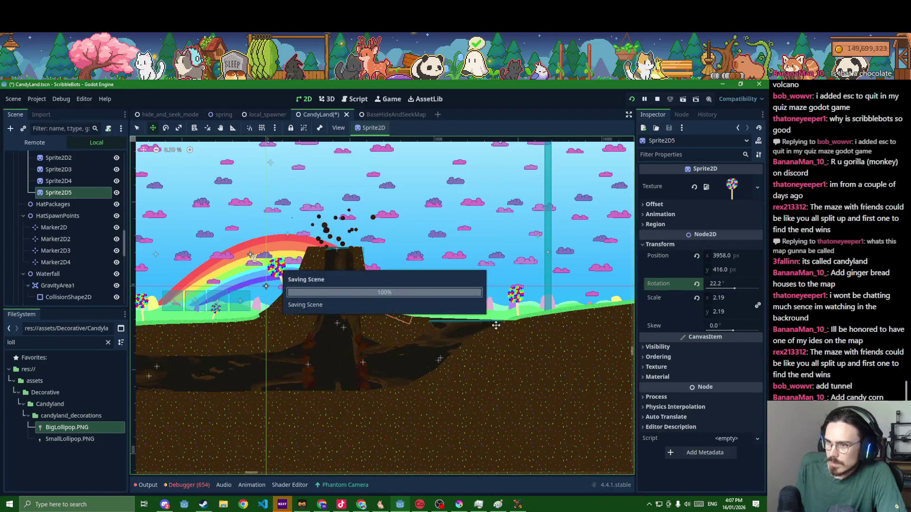
scroll(474, 319, down, 2)
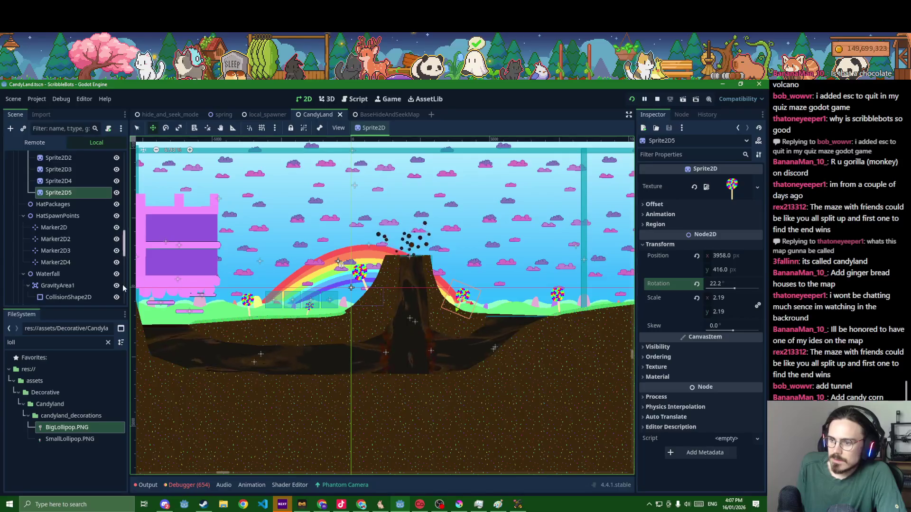
click(108, 342)
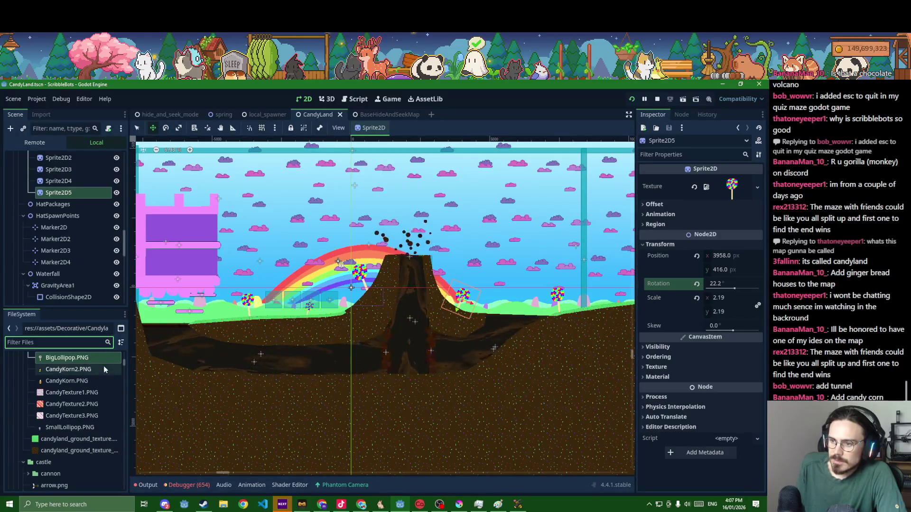
Collapse Lollipops and create a Node2D named KandyKorn under Decorations, then begin adding a sprite
click(28, 192)
click(42, 181)
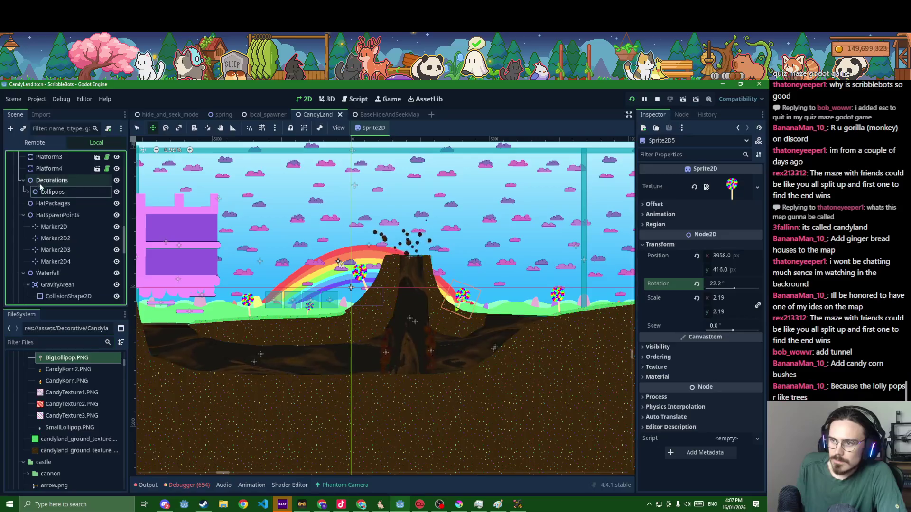
key(ctrl+a)
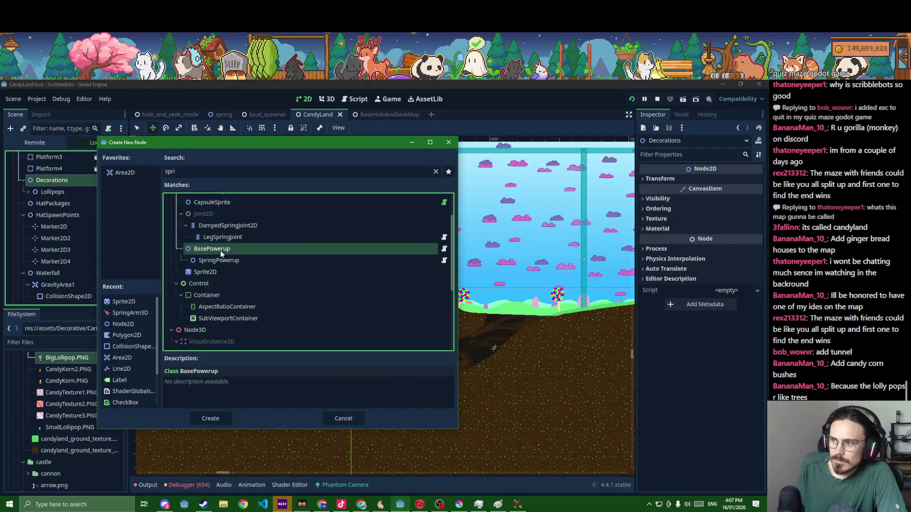
click(212, 223)
key(Return)
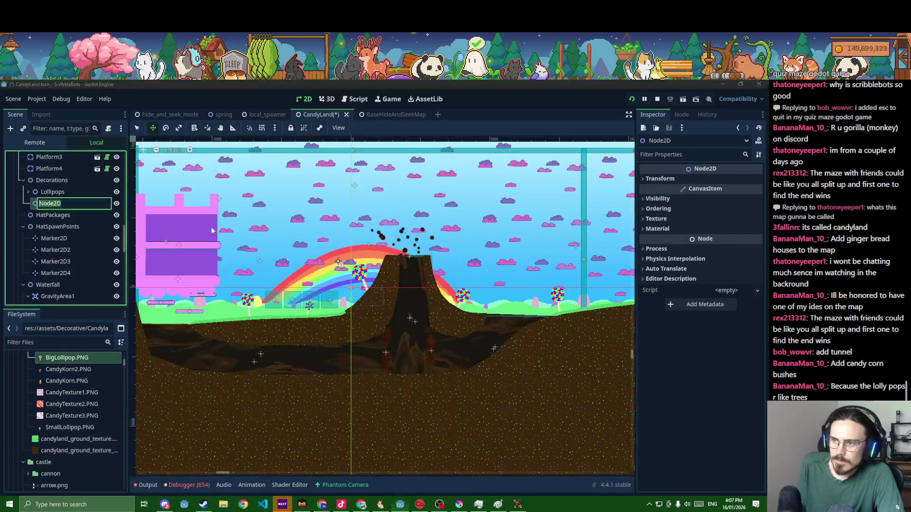
text(C)
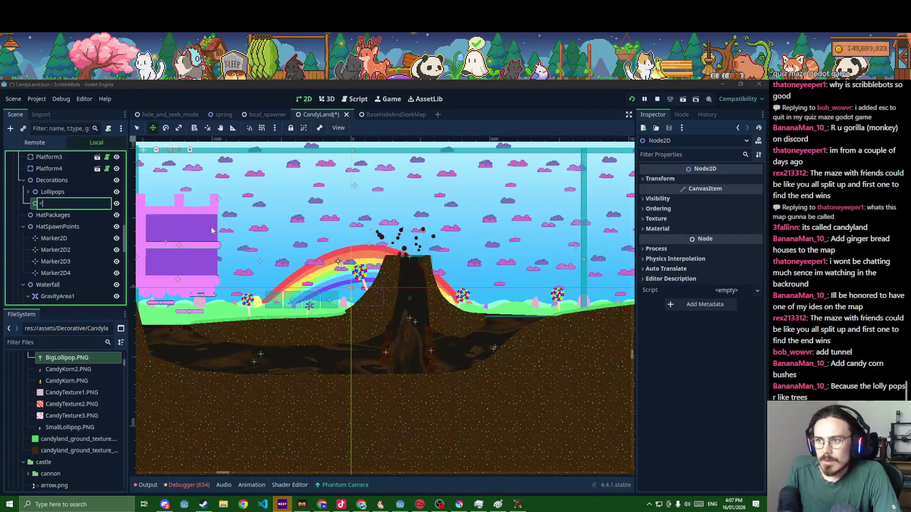
text(andy)
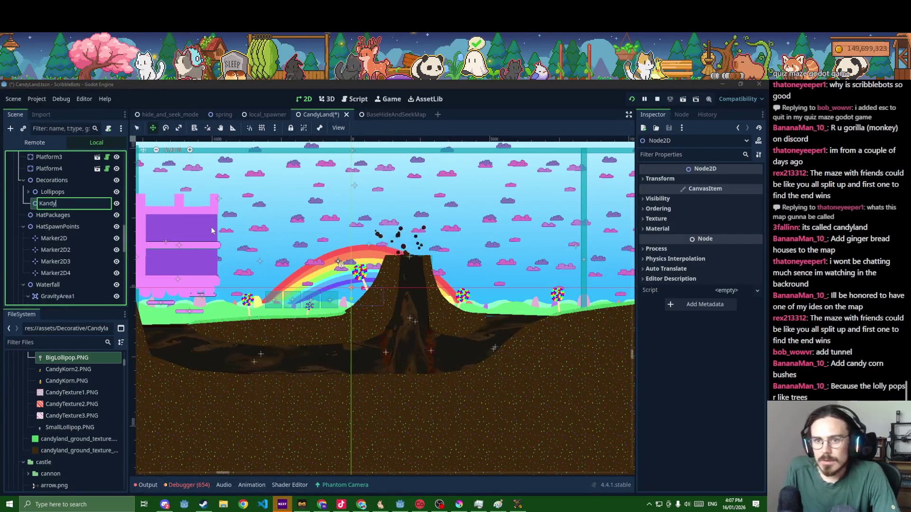
text(Korn)
key(Return)
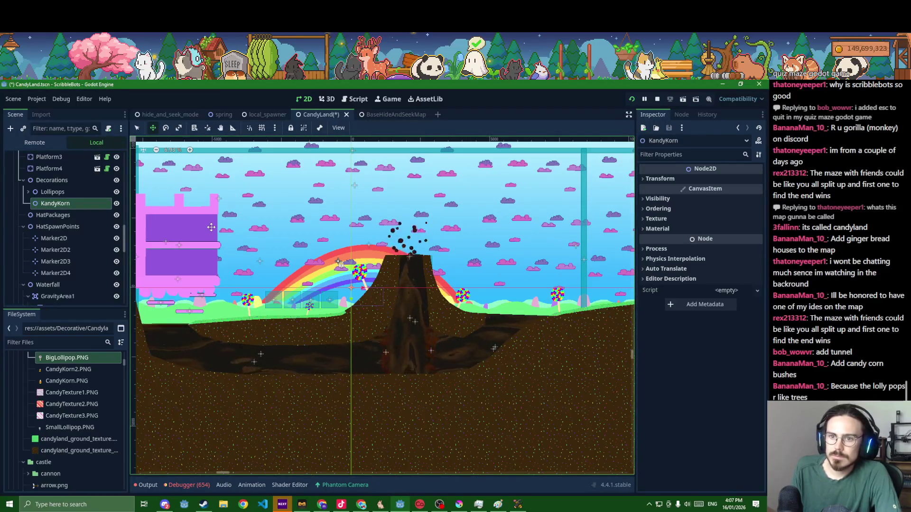
key(ctrl+a)
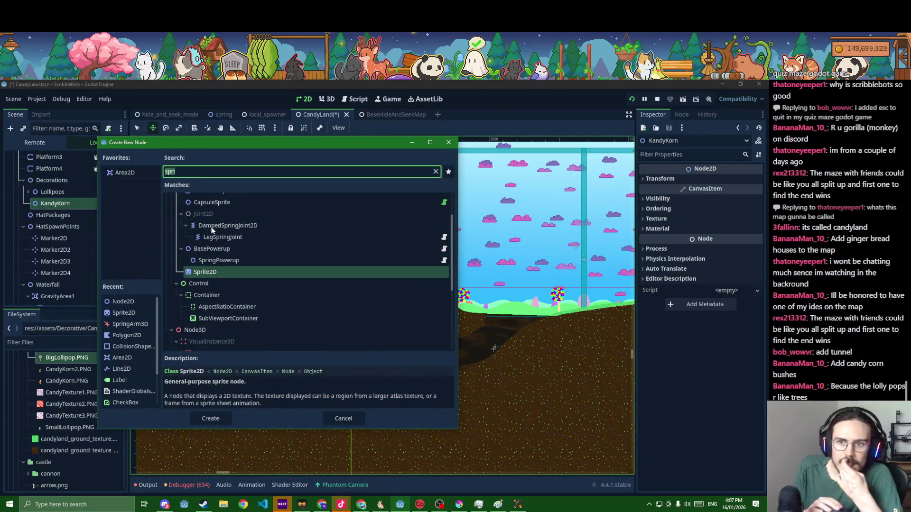
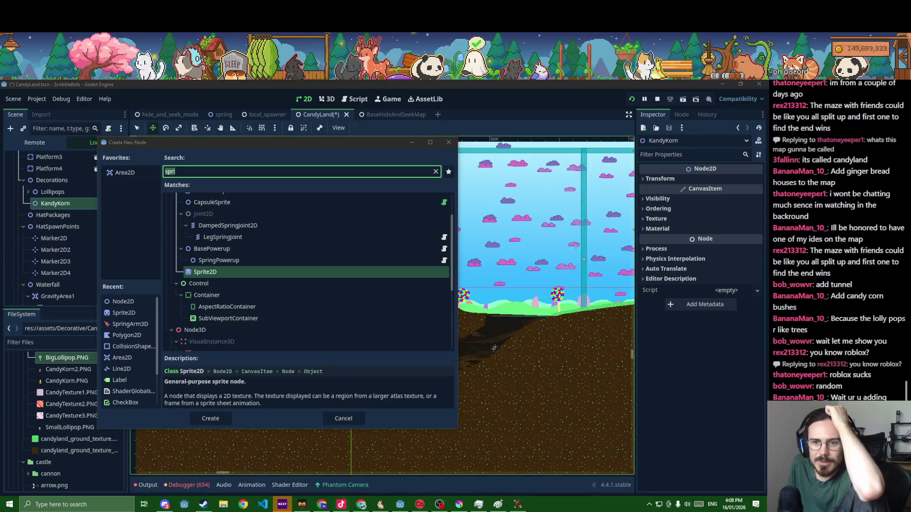
Add a Sprite2D under KandyKorn with the CandyKorn2.PNG texture, placed on the grass
double_click(224, 273)
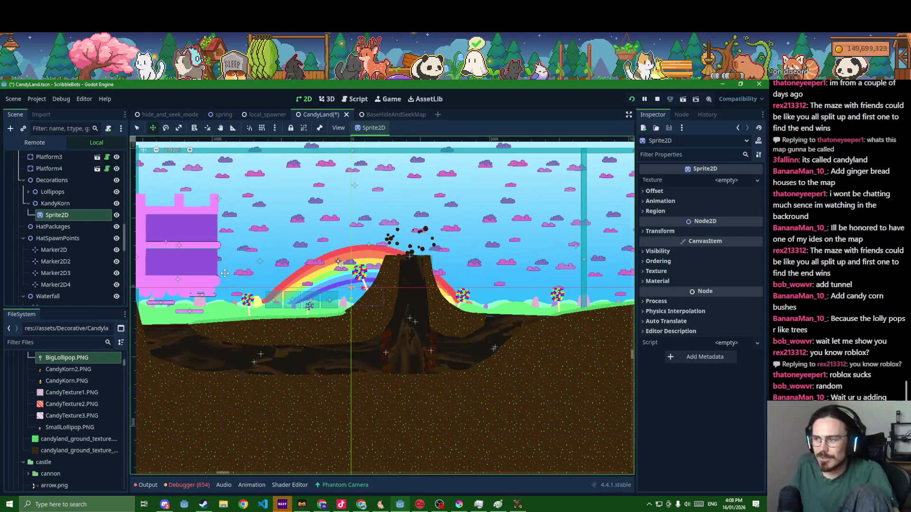
scroll(185, 317, up, 5)
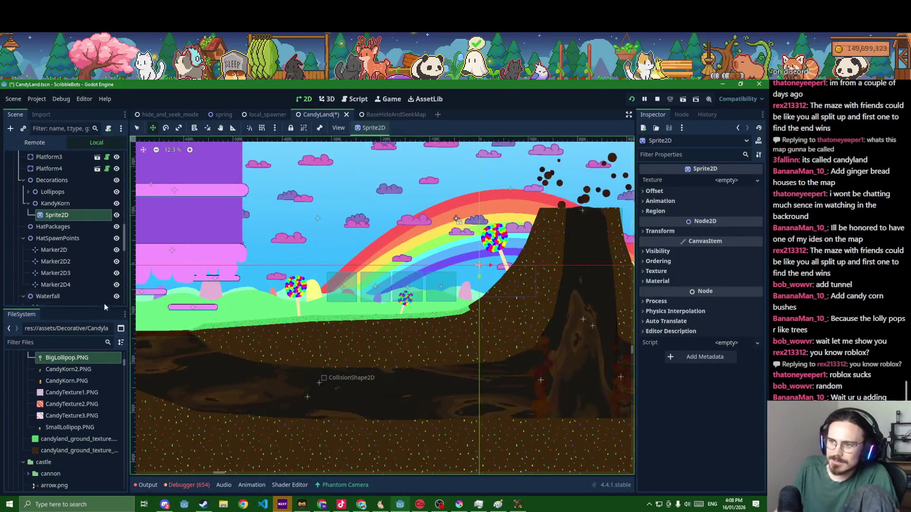
mouse_move(76, 368)
mouse_down()
mouse_move(569, 228)
mouse_move(692, 178)
mouse_move(726, 180)
mouse_up()
scroll(457, 321, up, 2)
mouse_move(483, 257)
mouse_down()
mouse_move(313, 315)
mouse_move(217, 321)
mouse_up()
Duplicate the candy corn, tilt it to -16.4°, and move another copy further right
key(ctrl+d)
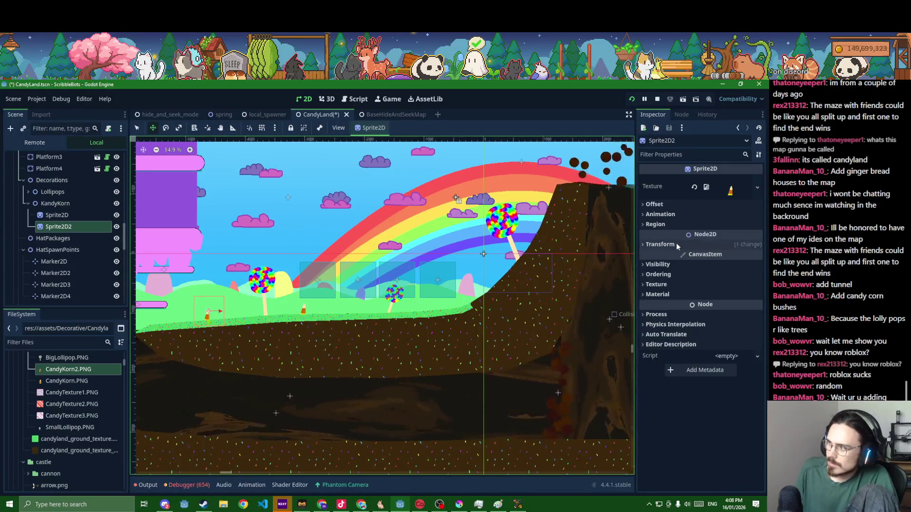
click(660, 244)
drag(723, 287, 731, 288)
scroll(369, 327, down, 3)
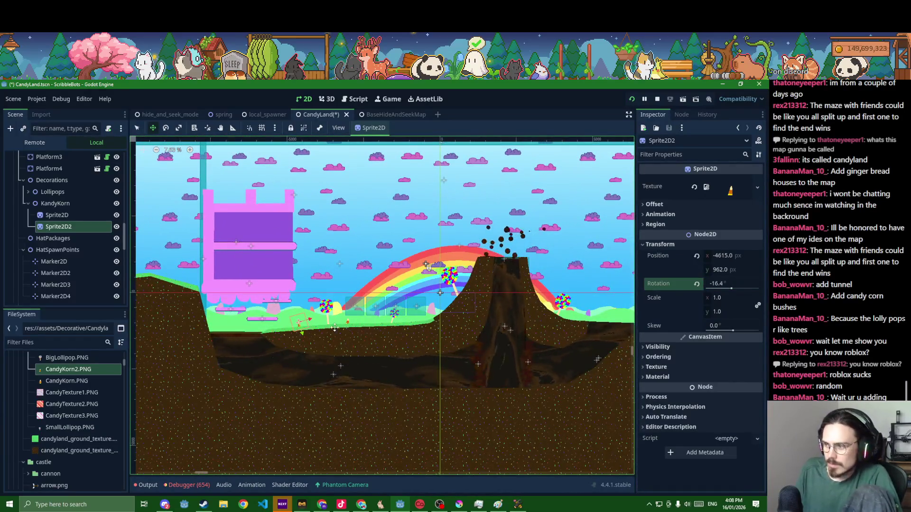
key(ctrl+d)
drag(311, 327, 458, 317)
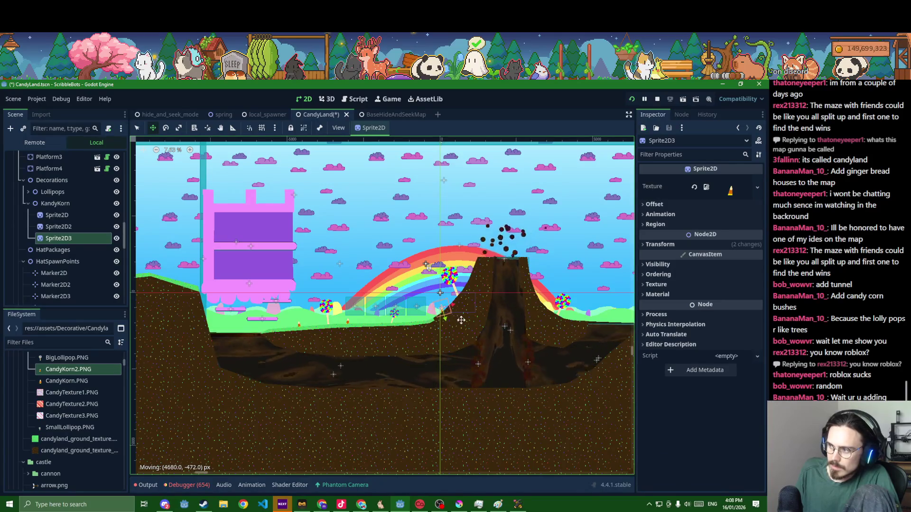
scroll(403, 323, right, 3)
Add more candy corn copies: one to the right at 0° rotation, one far left
key(ctrl+d)
drag(364, 312, 514, 322)
click(712, 244)
drag(728, 290, 733, 289)
key(ctrl+d)
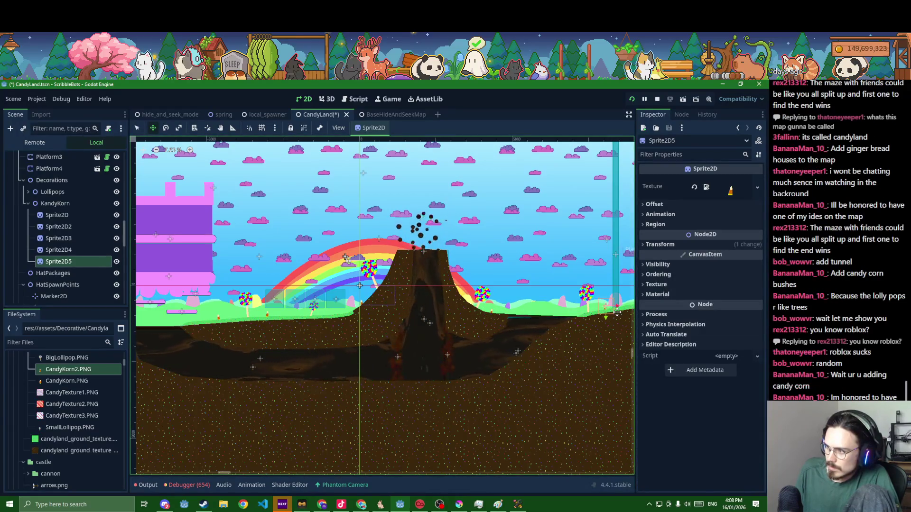
key(ctrl+d)
drag(617, 312, 321, 296)
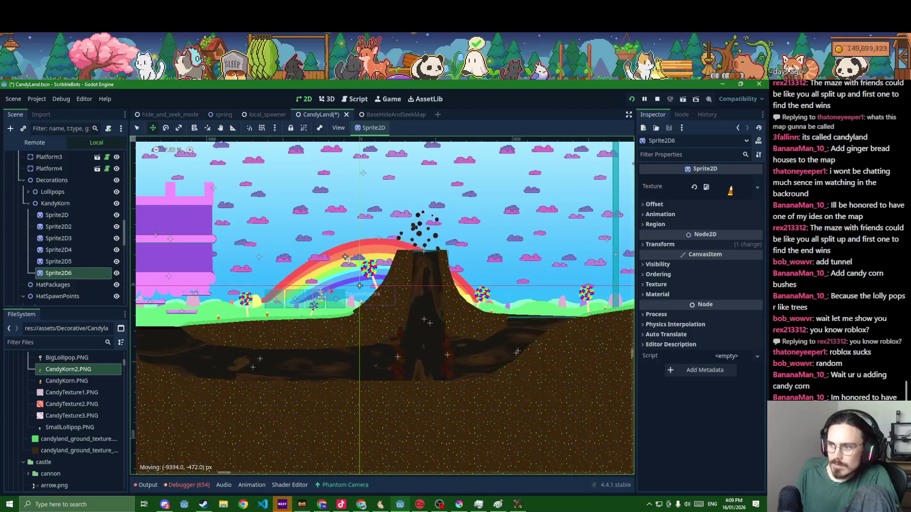
Switch that sprite's texture to CandyKorn.PNG and reposition it on the grass
mouse_move(67, 381)
mouse_down()
mouse_move(57, 385)
mouse_move(183, 371)
mouse_move(746, 193)
mouse_move(735, 194)
mouse_up()
scroll(247, 266, up, 3)
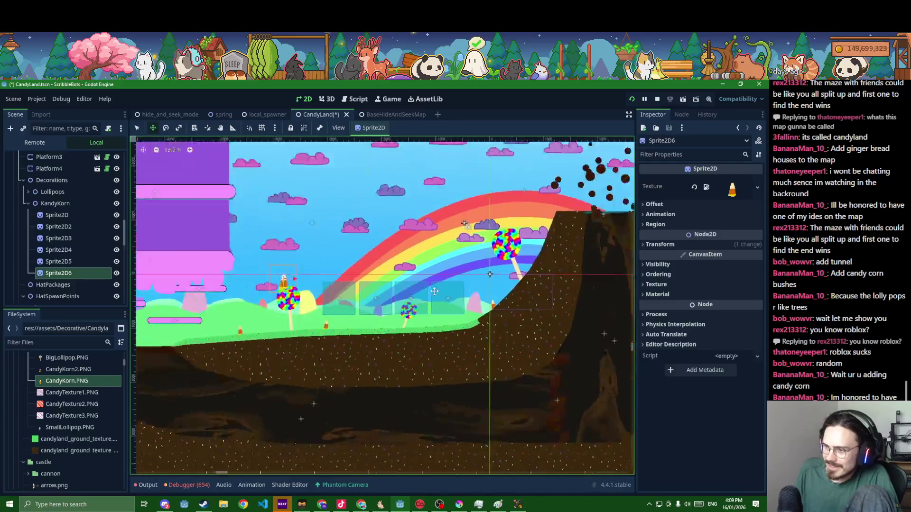
mouse_move(285, 290)
mouse_down()
mouse_move(342, 360)
mouse_move(445, 351)
mouse_up()
scroll(340, 359, down, 3)
Duplicate it, tilt the copy to -21.8°, and place another copy further right
key(ctrl+d)
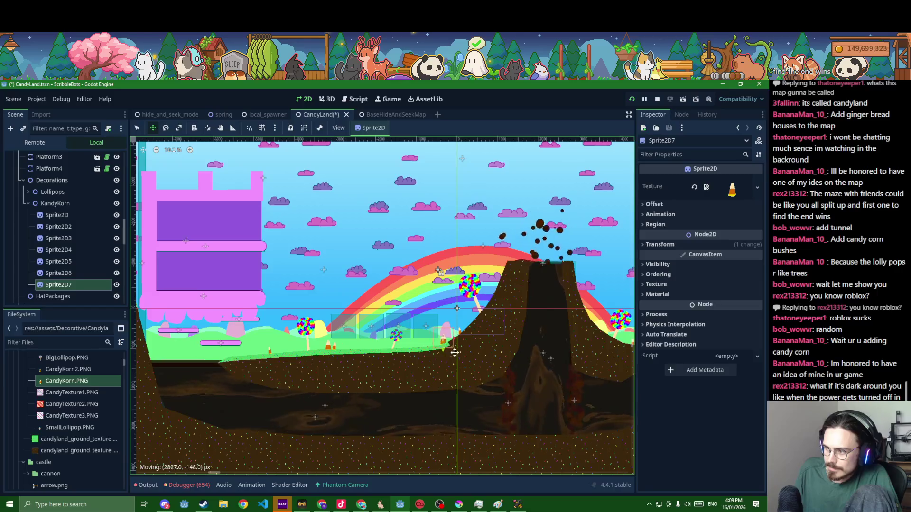
scroll(458, 356, up, 1)
click(659, 244)
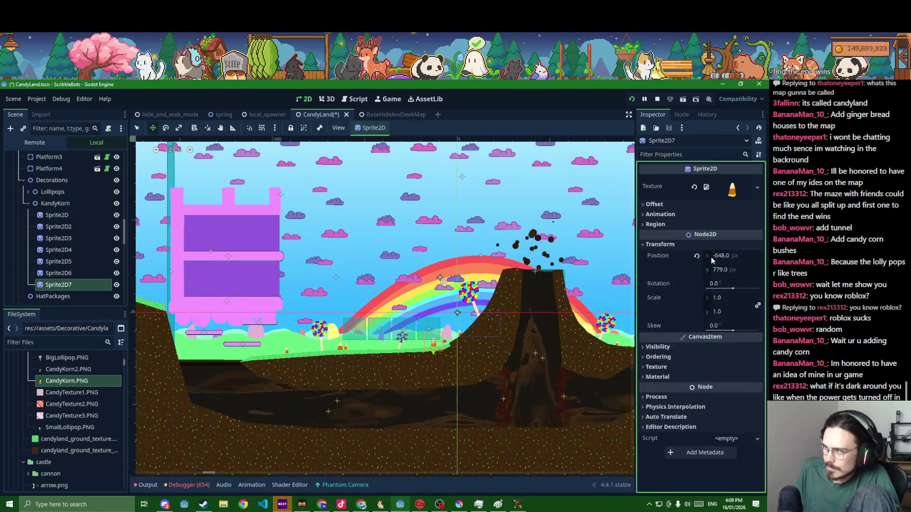
drag(719, 283, 697, 284)
scroll(499, 332, down, 2)
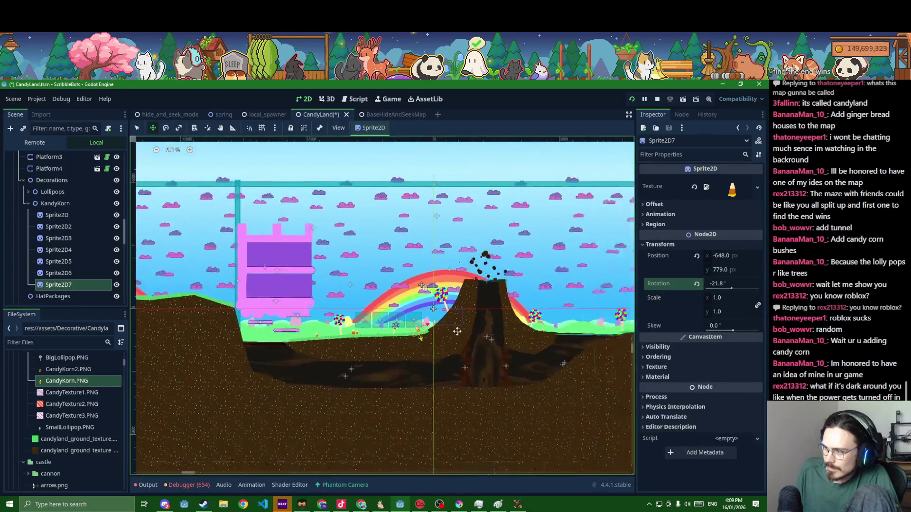
key(ctrl+d)
mouse_move(363, 325)
mouse_down()
mouse_move(602, 320)
mouse_move(587, 327)
mouse_up()
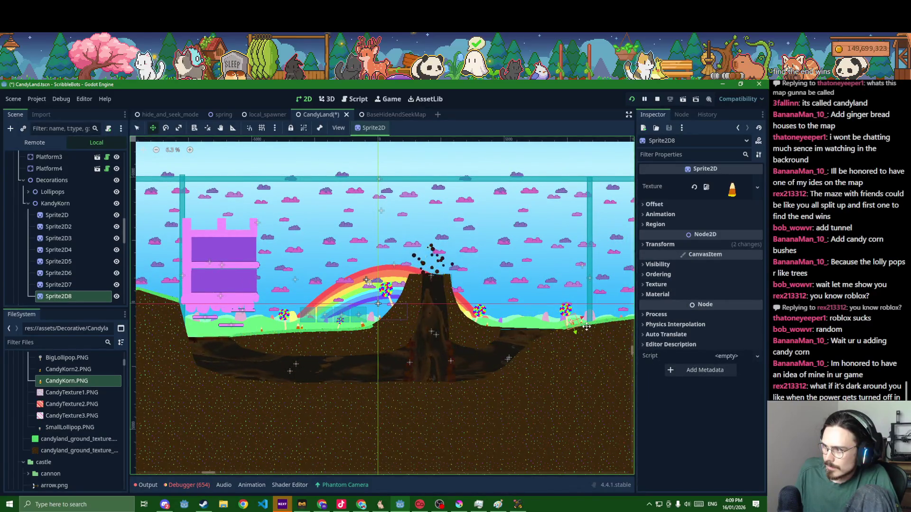
Save the CandyLand scene and collapse the KandyKorn group
key(ctrl+s)
scroll(587, 326, down, 3)
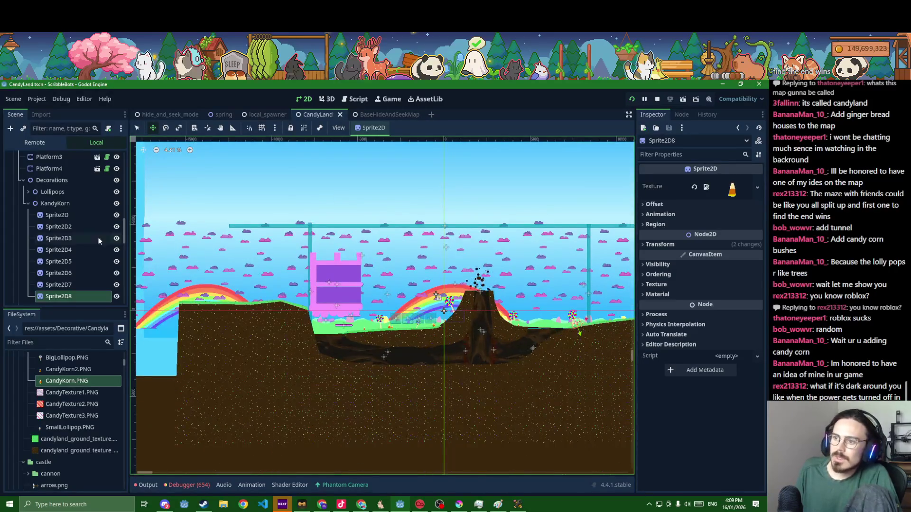
click(28, 203)
scroll(427, 337, up, 4)
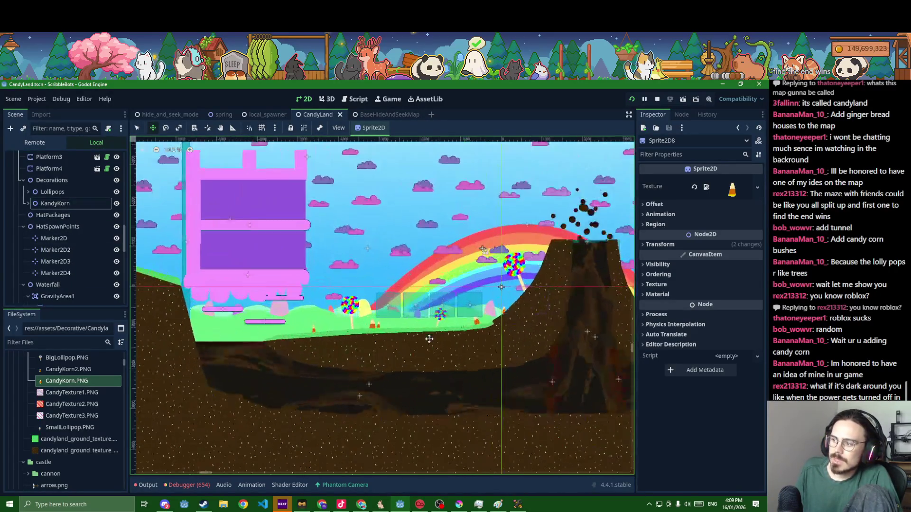
key(ctrl+s)
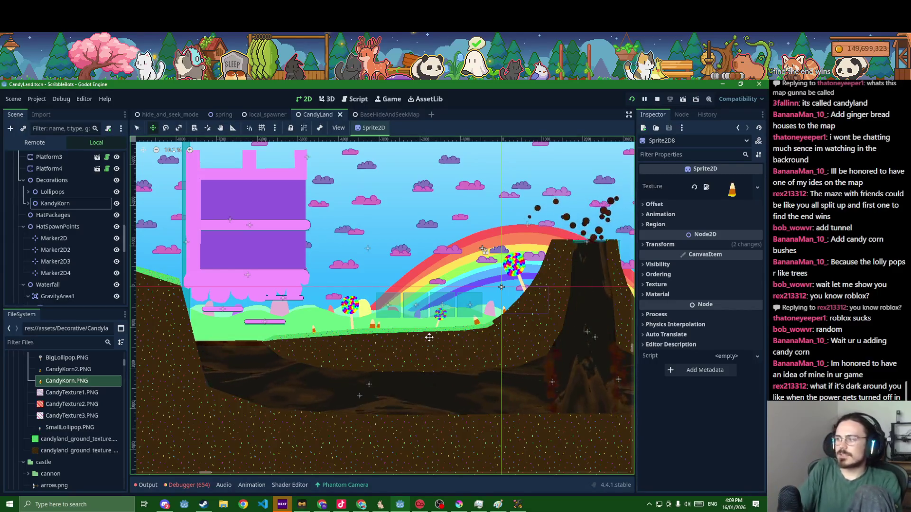
scroll(458, 336, down, 4)
scroll(476, 354, down, 1)
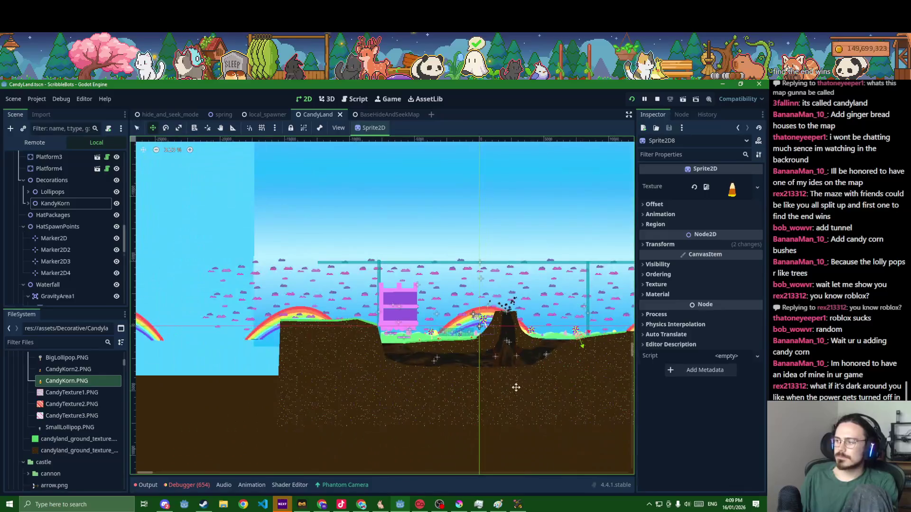
drag(525, 387, 447, 383)
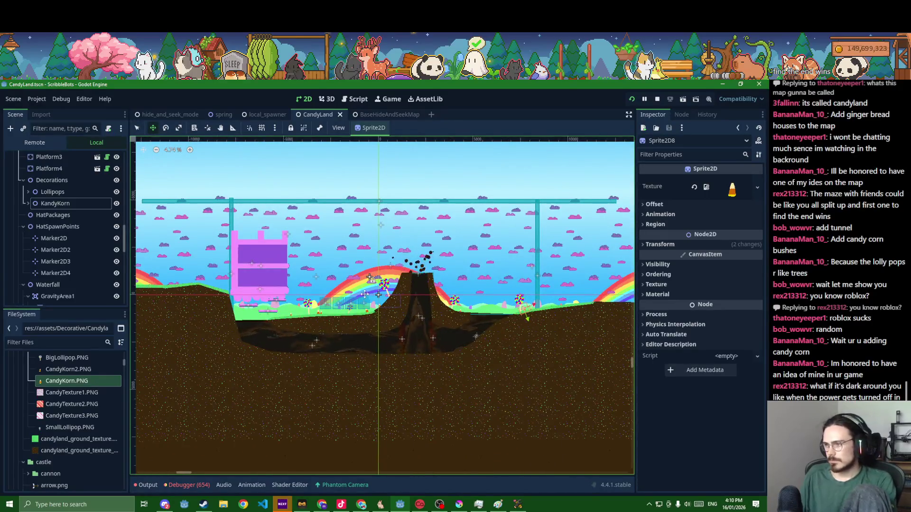
key(shift+alt+o)
Open hover_module.tscn and add a PointLight2D under HoverModuleBody
text(ho)
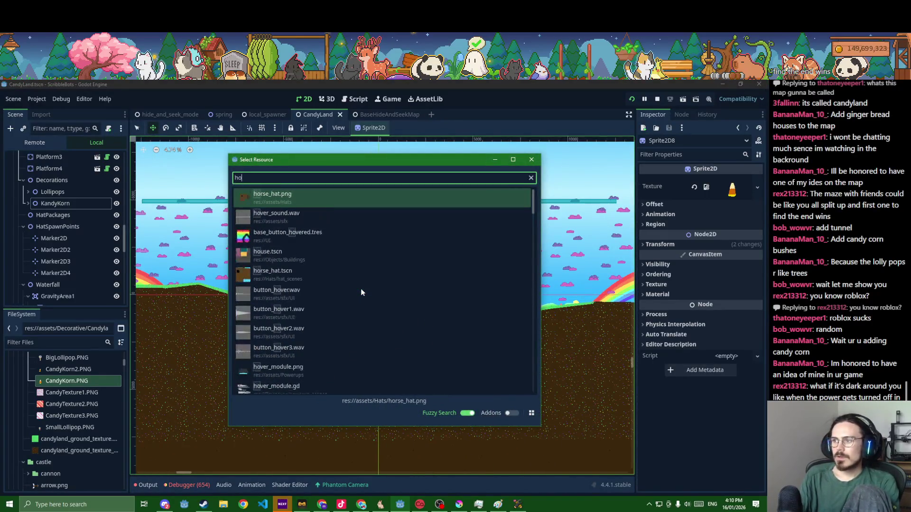
text(ver_modk)
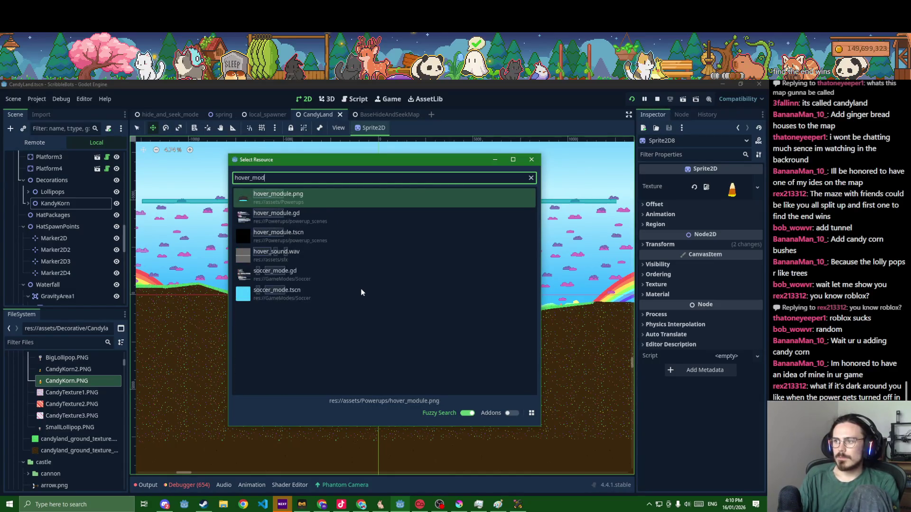
key(Down)
key(Down)
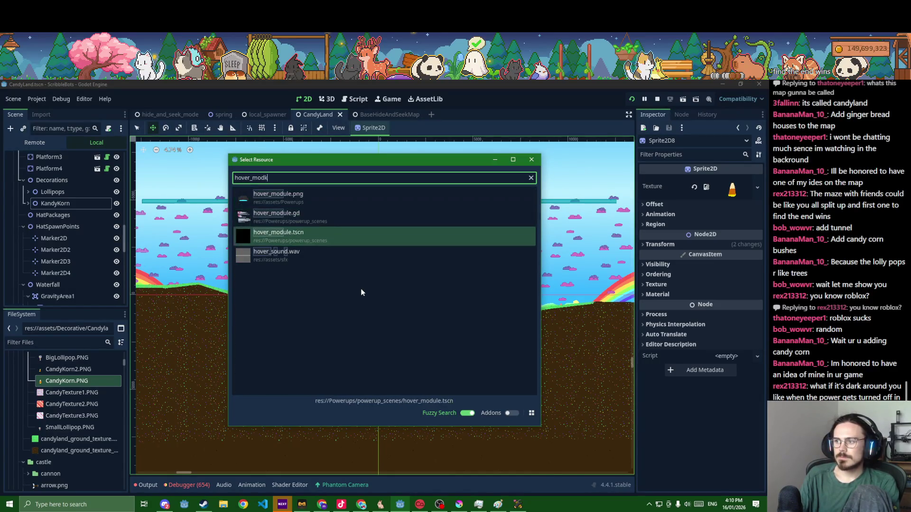
key(Return)
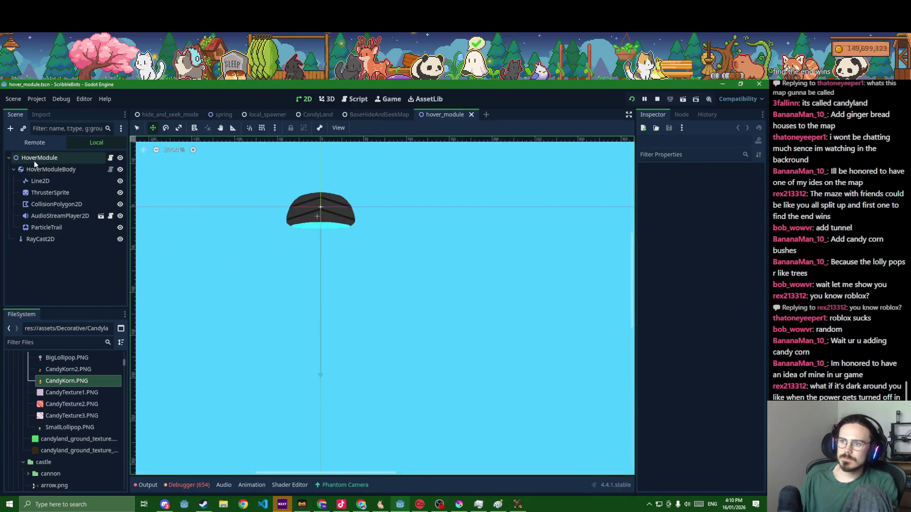
click(35, 171)
key(ctrl+a)
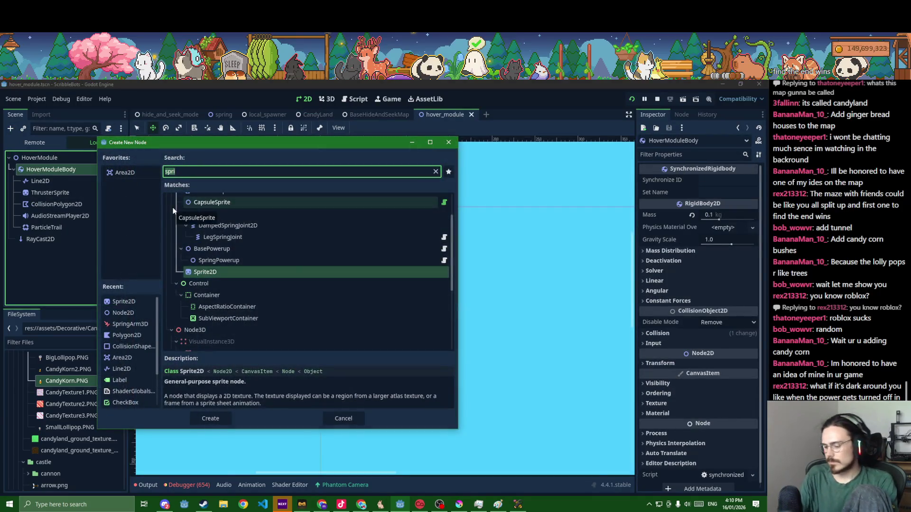
text(ligh)
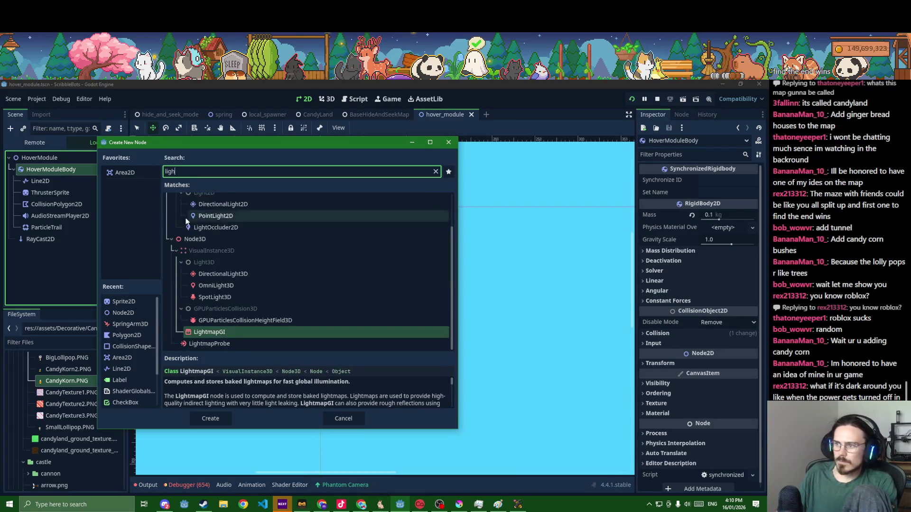
double_click(215, 220)
Give the light the downwardsLight.png texture and move it below the module
click(56, 341)
text(light)
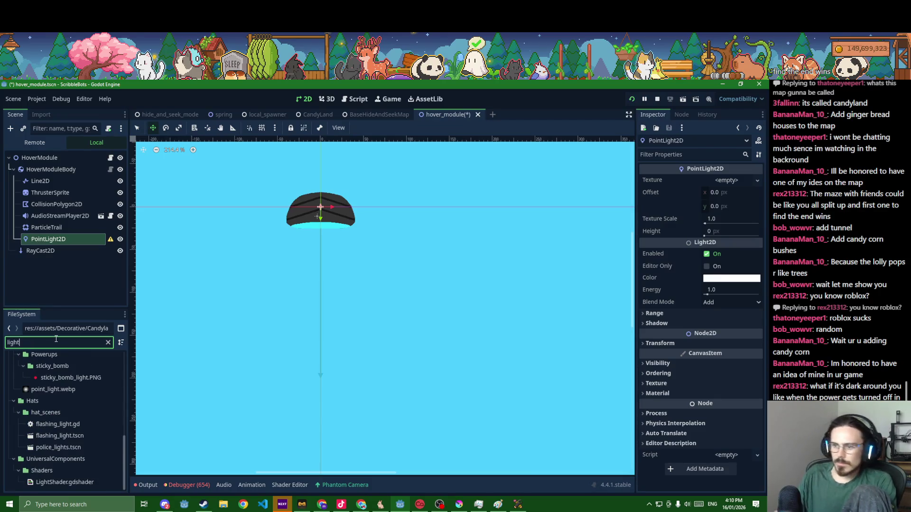
scroll(67, 389, up, 5)
scroll(66, 389, up, 3)
mouse_move(66, 415)
mouse_down()
mouse_move(47, 417)
mouse_move(624, 276)
mouse_move(726, 182)
mouse_up()
scroll(495, 255, down, 5)
scroll(459, 254, up, 5)
mouse_move(403, 241)
mouse_down()
mouse_move(393, 375)
mouse_move(399, 353)
mouse_up()
Set the light's scale to 0.5 and move it up closer to the body
click(704, 357)
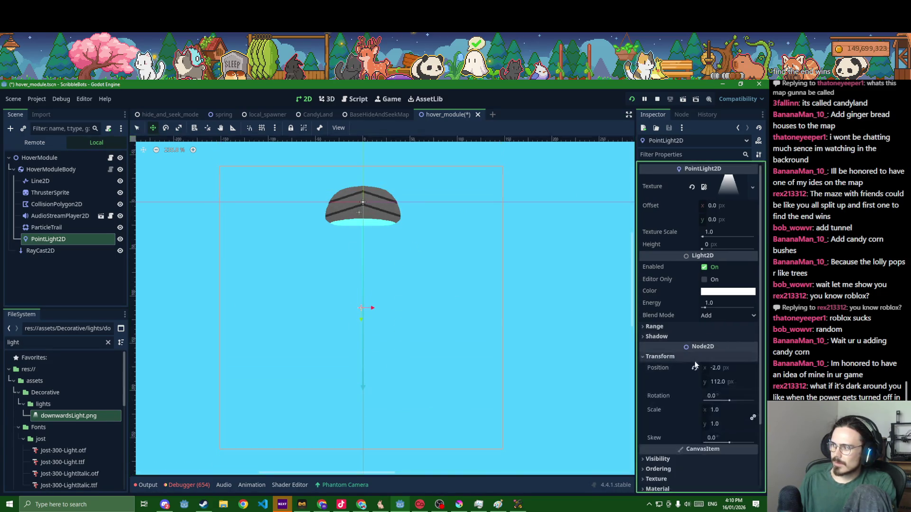
click(721, 413)
text(0.5)
key(Return)
mouse_move(438, 353)
mouse_down()
mouse_move(432, 305)
mouse_move(435, 328)
mouse_up()
click(723, 409)
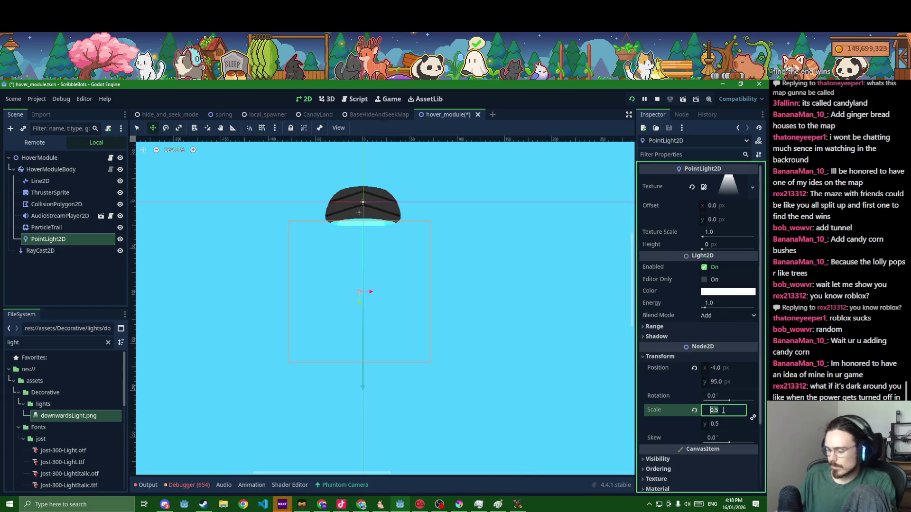
Colour the light vivid cyan (00e6ff), save, and open hover_module.gd
click(725, 291)
click(701, 413)
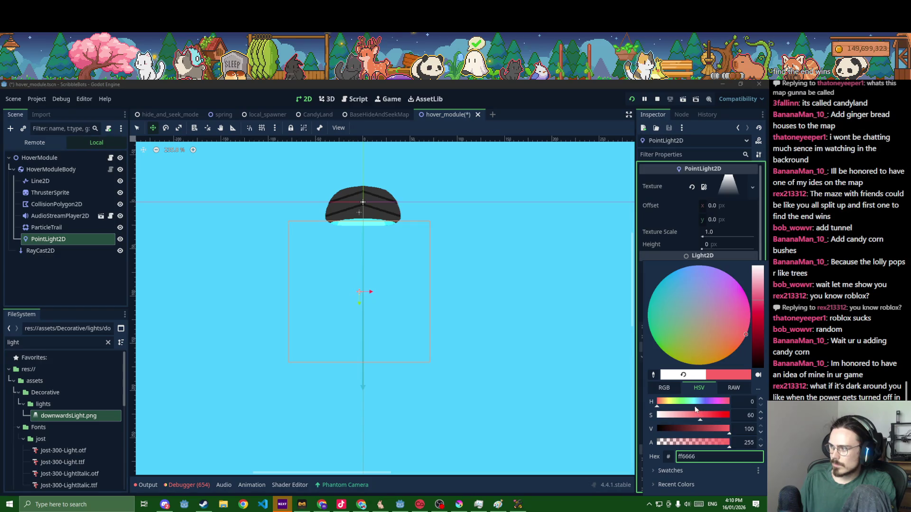
click(696, 402)
drag(696, 405, 733, 429)
click(473, 373)
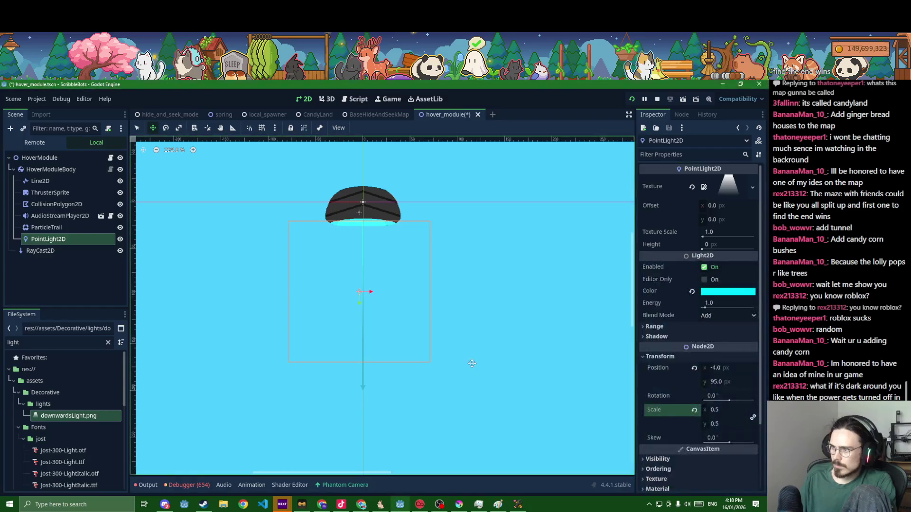
key(ctrl+s)
click(110, 158)
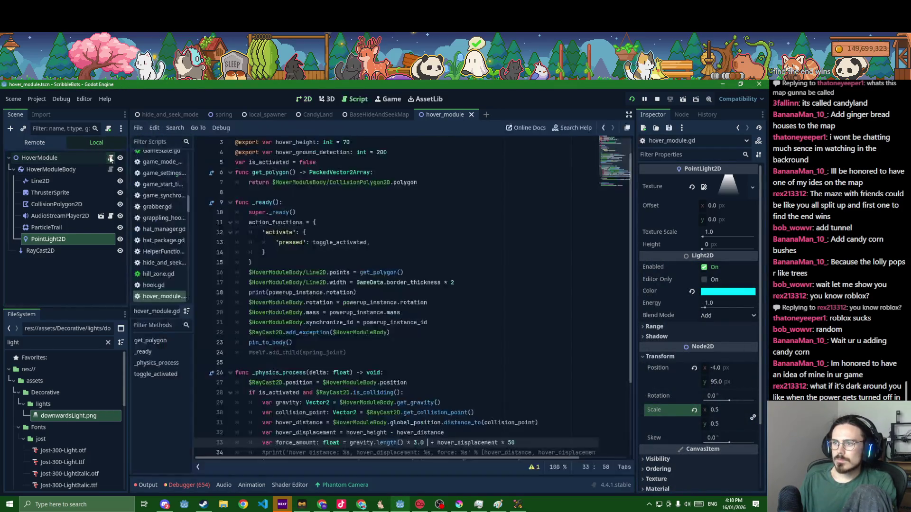
Rename the PointLight2D node to HoverLight and save
double_click(74, 240)
text(PointLight2D)
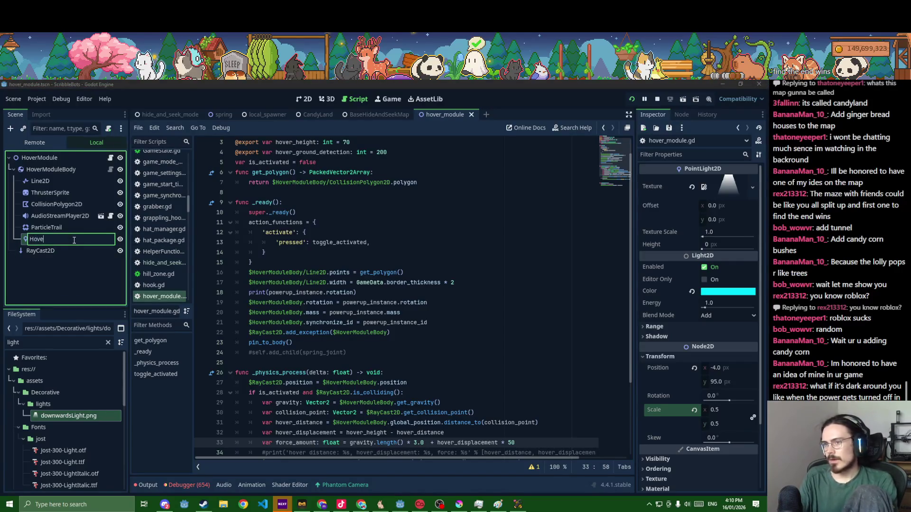
key(Return)
text(HoverLight)
key(Return)
scroll(339, 288, down, 3)
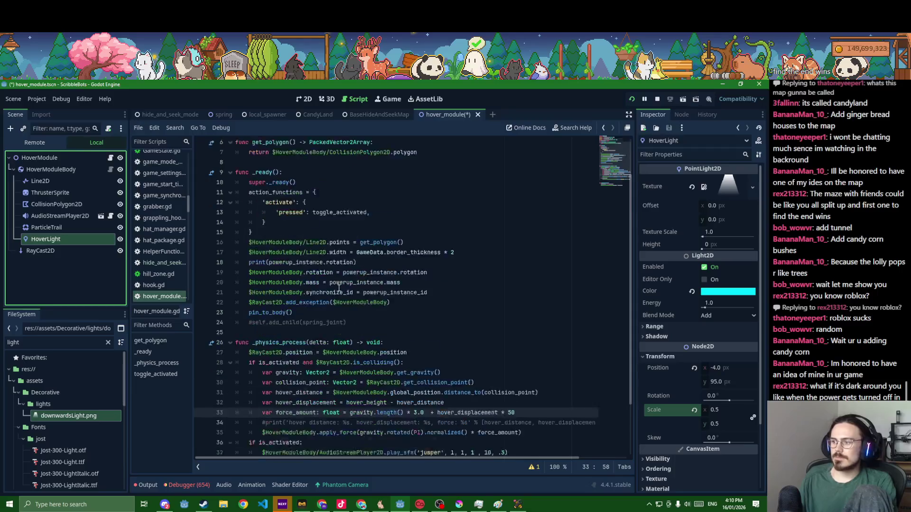
key(ctrl+s)
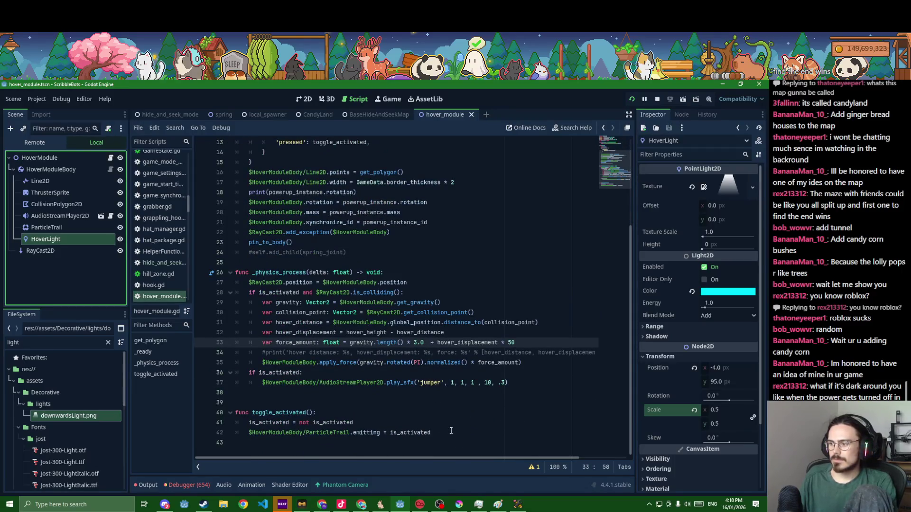
Add '$HoverModuleBody/HoverLight.visible = is_activated' to the end of toggle_activated and save
click(452, 433)
key(Return)
text($Hoverl)
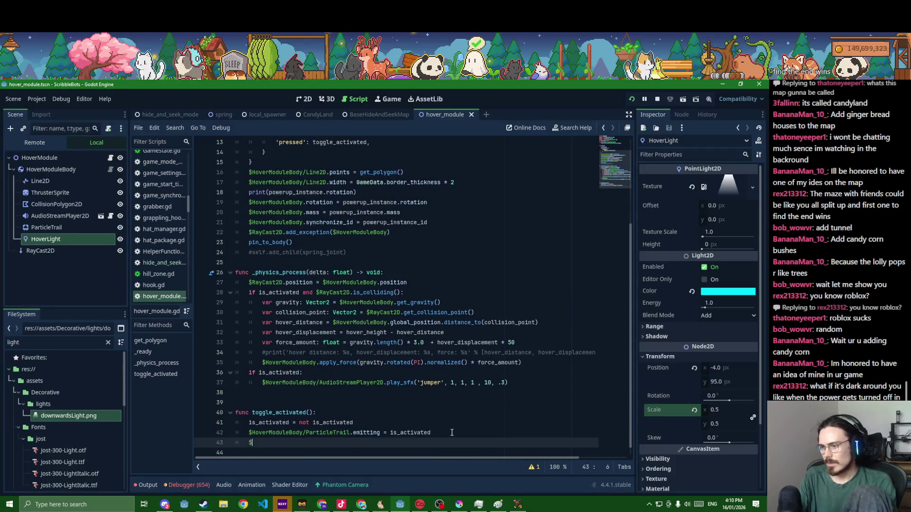
key(Return)
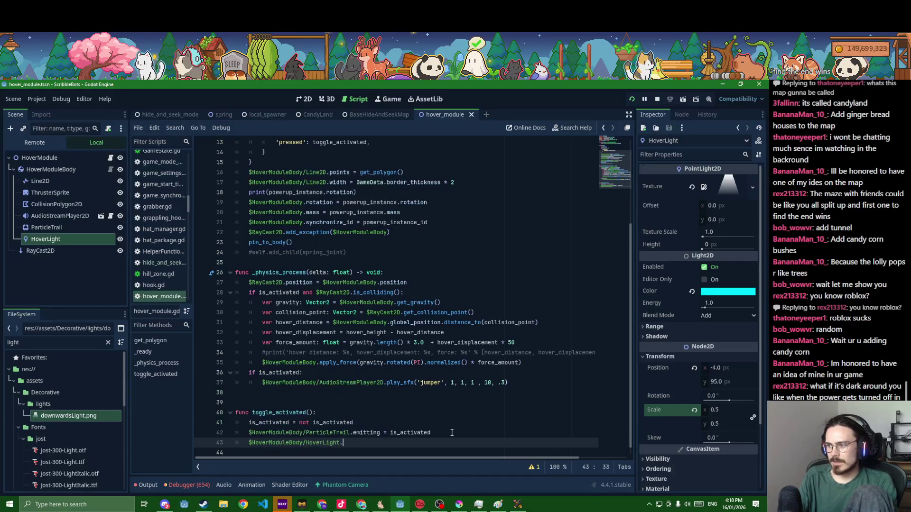
text(.visi)
key(Down)
key(Down)
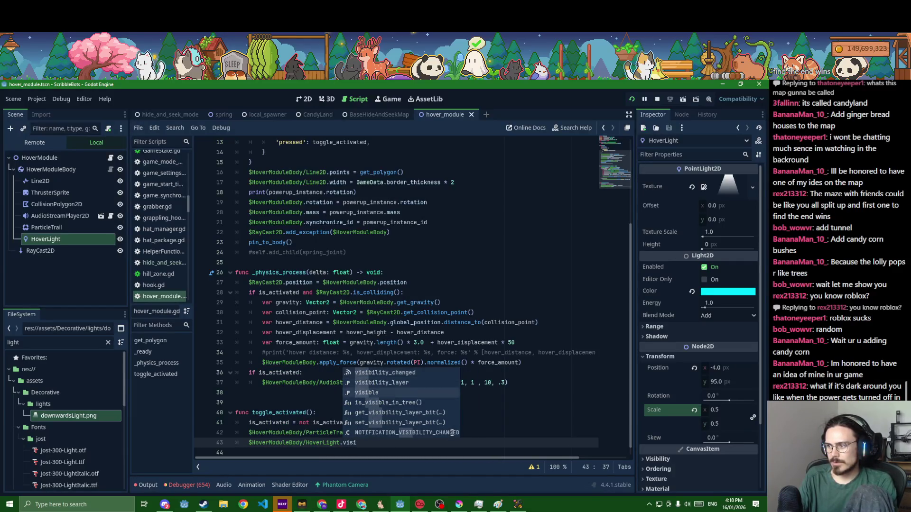
key(Return)
text(= is_ac)
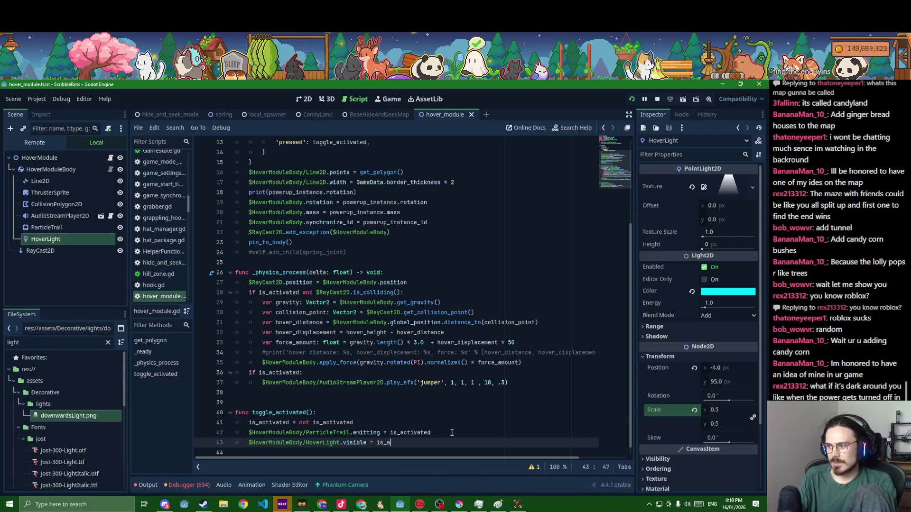
key(Return)
key(ctrl+s)
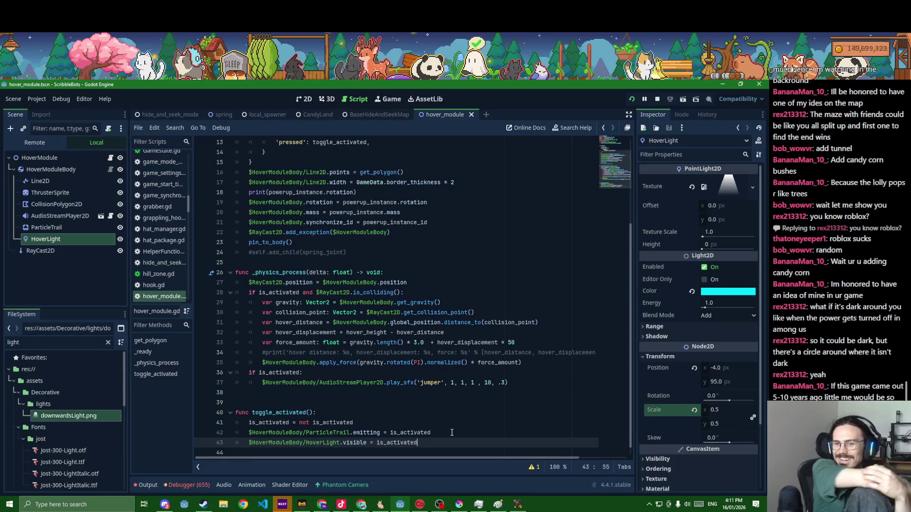
Open thruster.tscn through Quick Open
click(304, 99)
scroll(329, 284, up, 2)
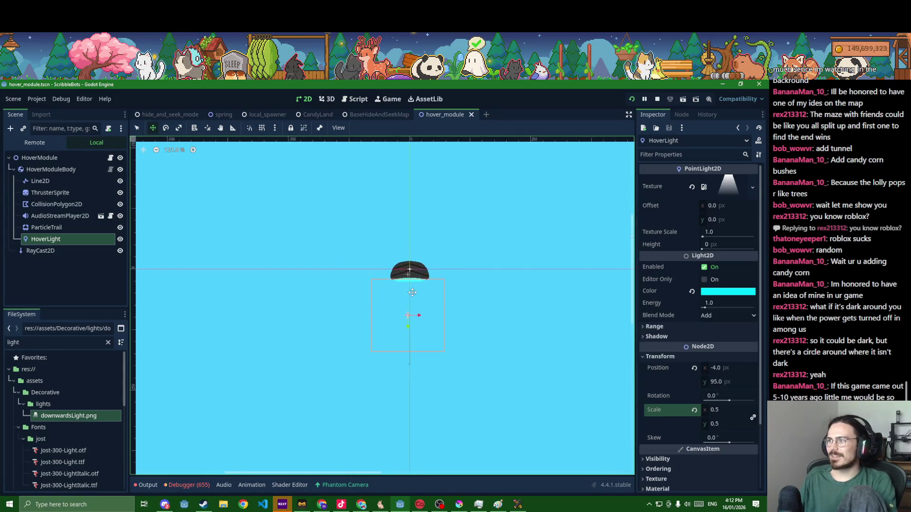
key(shift+alt+o)
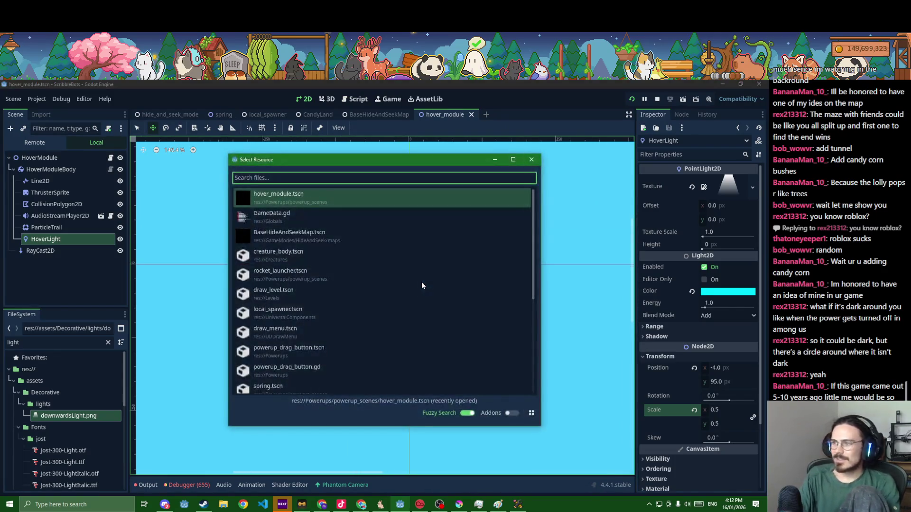
text(thruster)
key(Down)
key(Down)
key(Down)
key(Return)
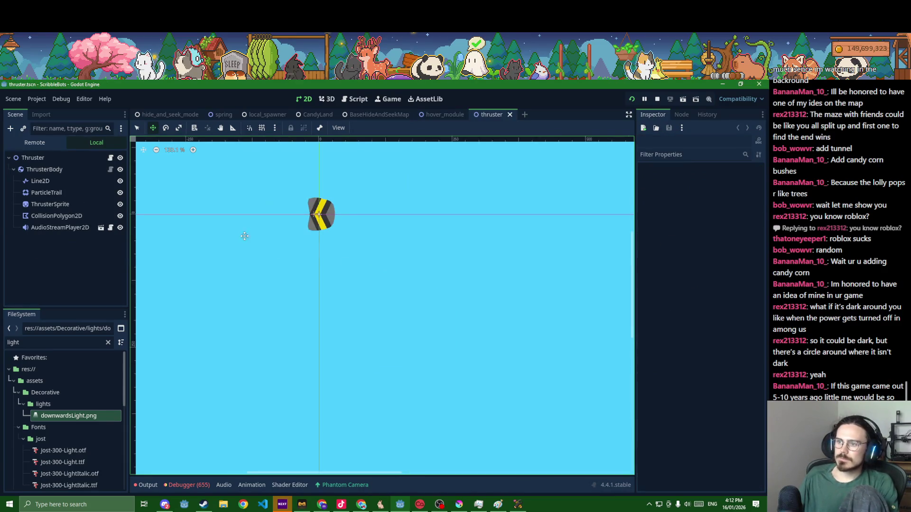
Copy HoverLight from hover_module, paste it under ThrusterBody, and place it on the thruster sprite
click(436, 115)
click(58, 241)
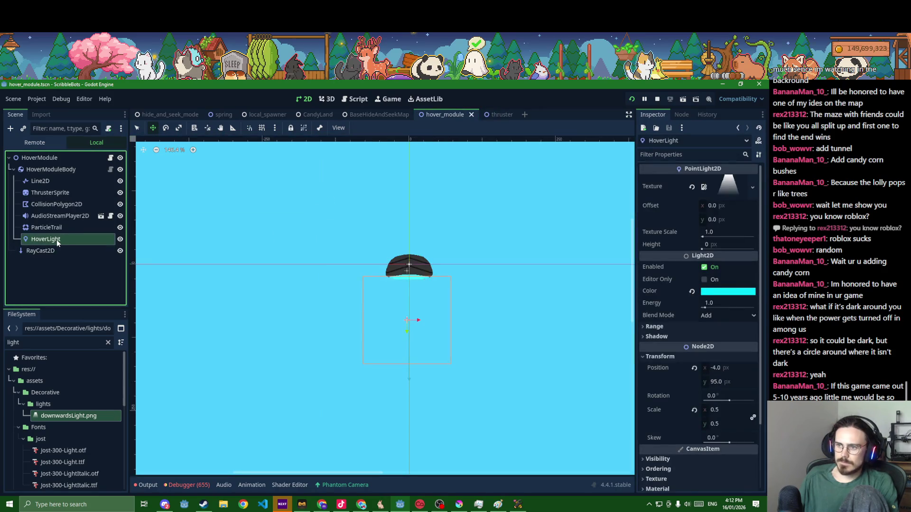
click(491, 115)
click(44, 169)
key(ctrl+v)
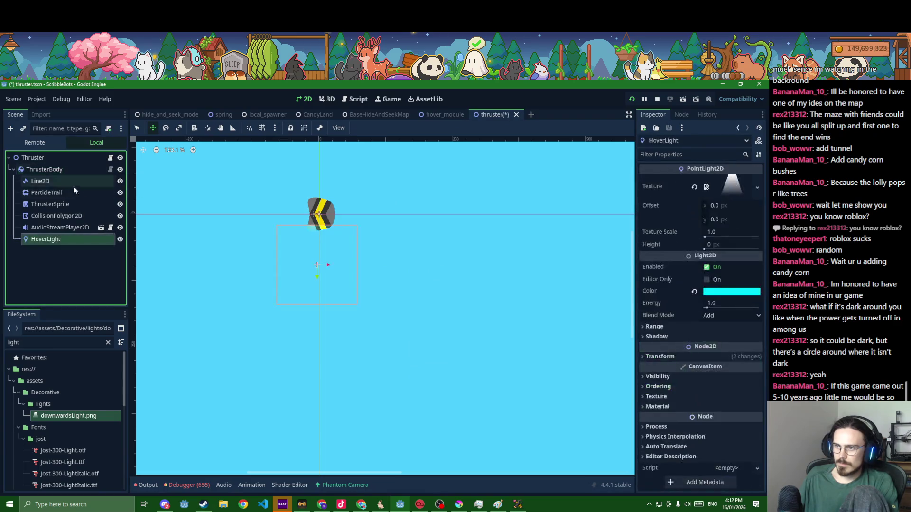
scroll(345, 261, up, 2)
drag(314, 265, 289, 229)
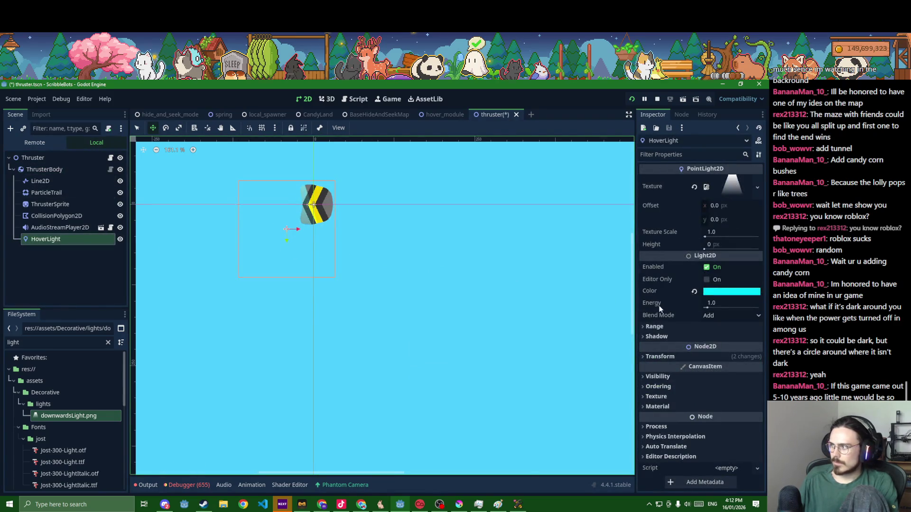
Set the pasted light's rotation to 90 degrees
click(662, 356)
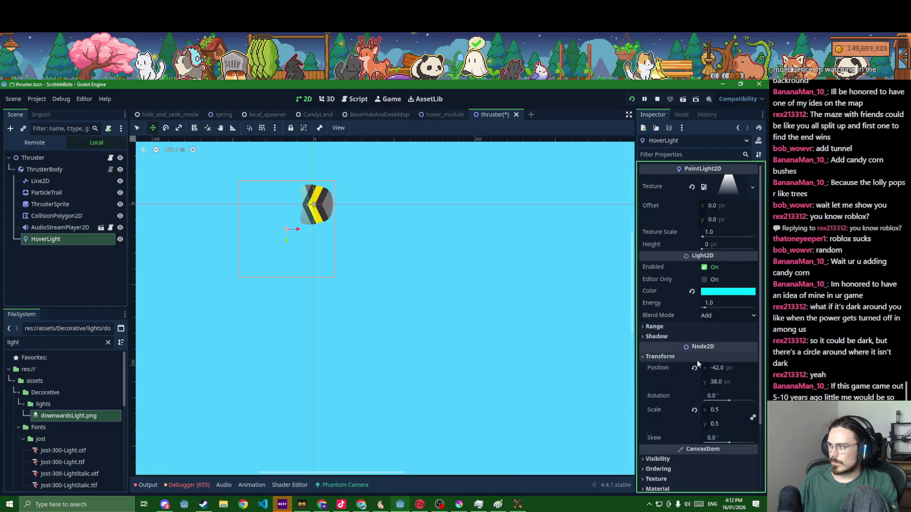
click(718, 397)
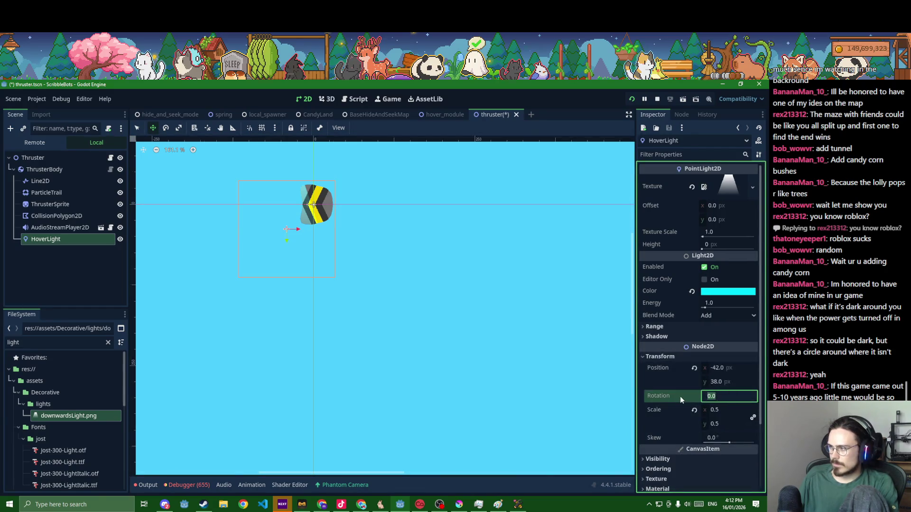
drag(729, 402, 735, 403)
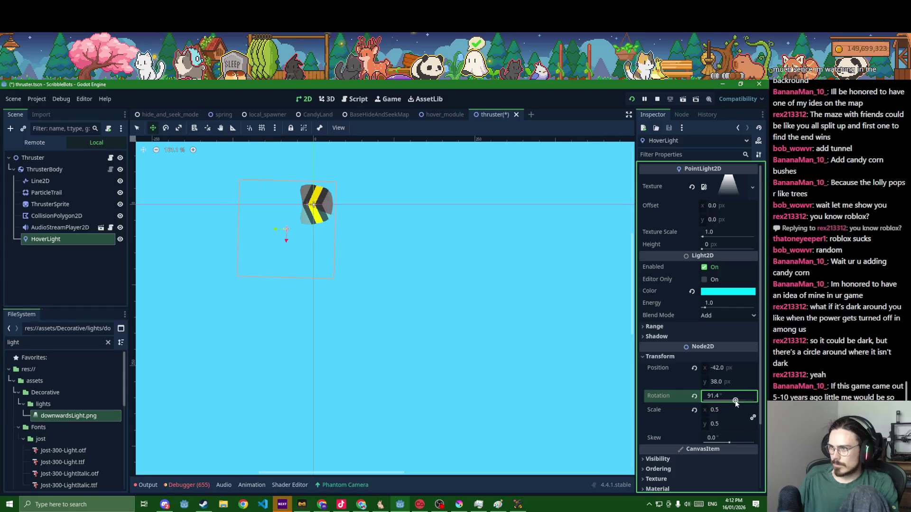
click(730, 397)
text(90)
key(Return)
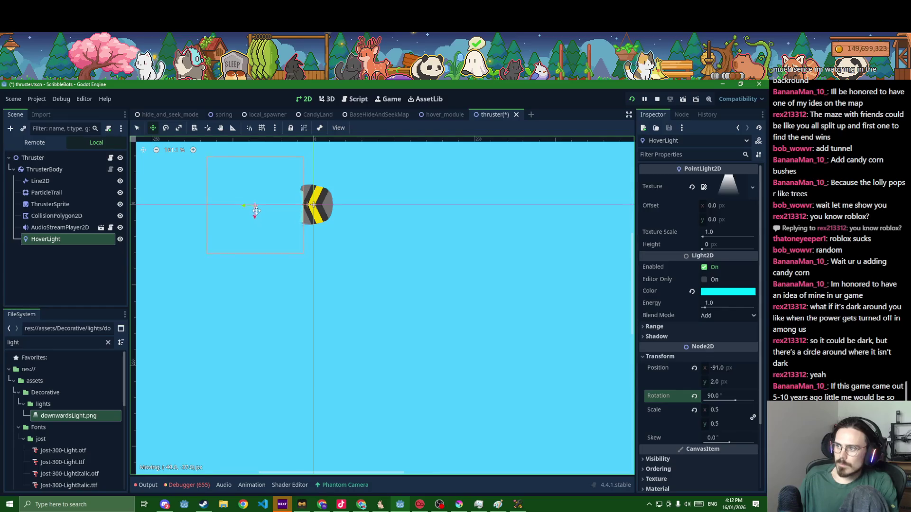
Change the light colour from cyan to dark orange and save
scroll(304, 194, up, 4)
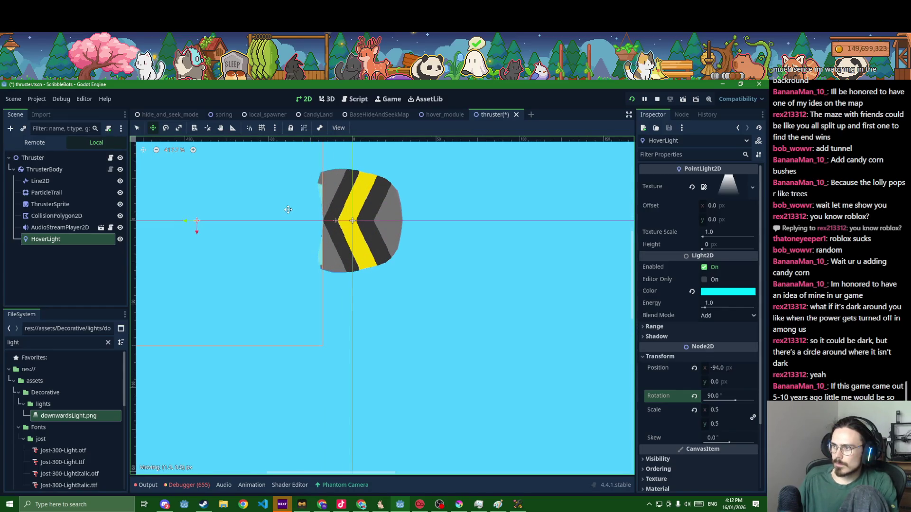
click(730, 296)
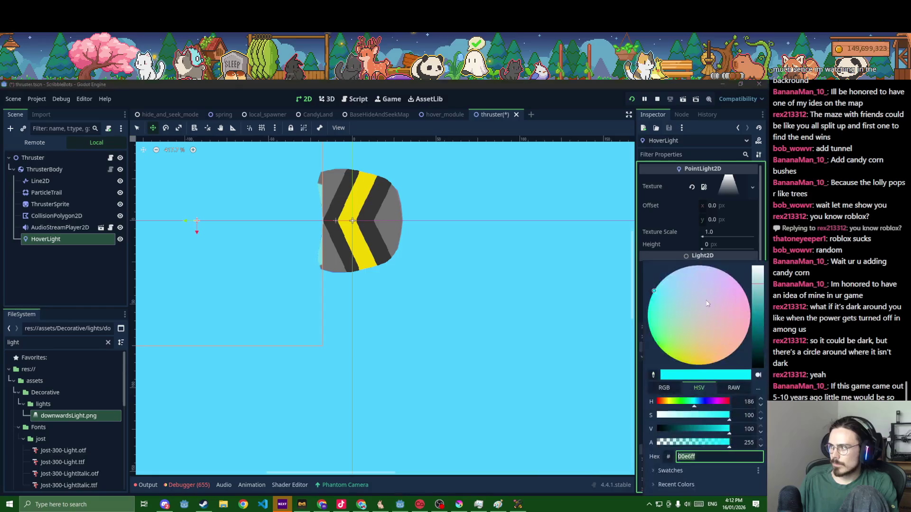
drag(673, 404, 665, 405)
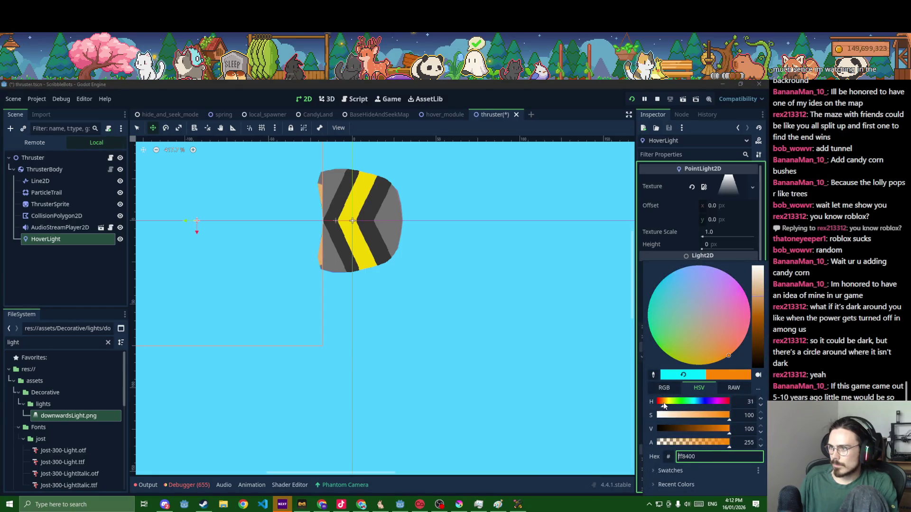
click(704, 428)
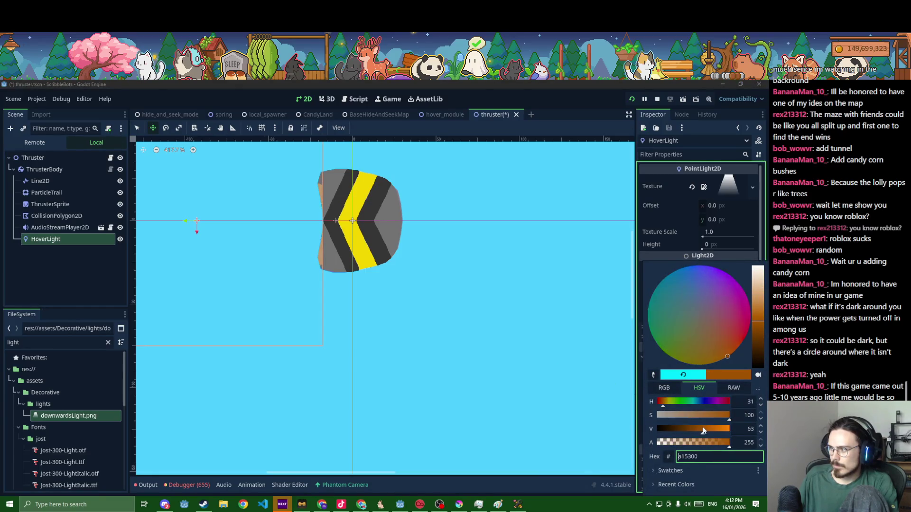
click(465, 375)
key(ctrl+s)
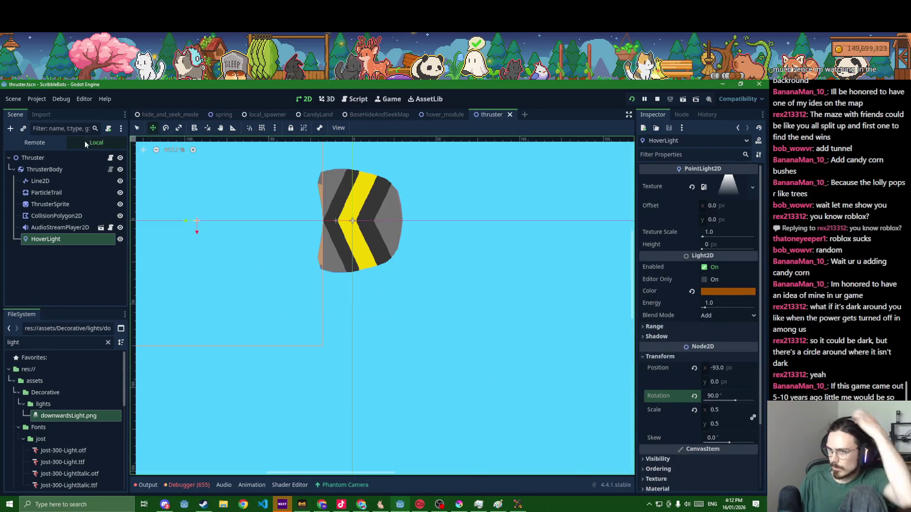
Rename the light to ThrusterLight, save, and open thruster.gd
click(60, 240)
click(46, 241)
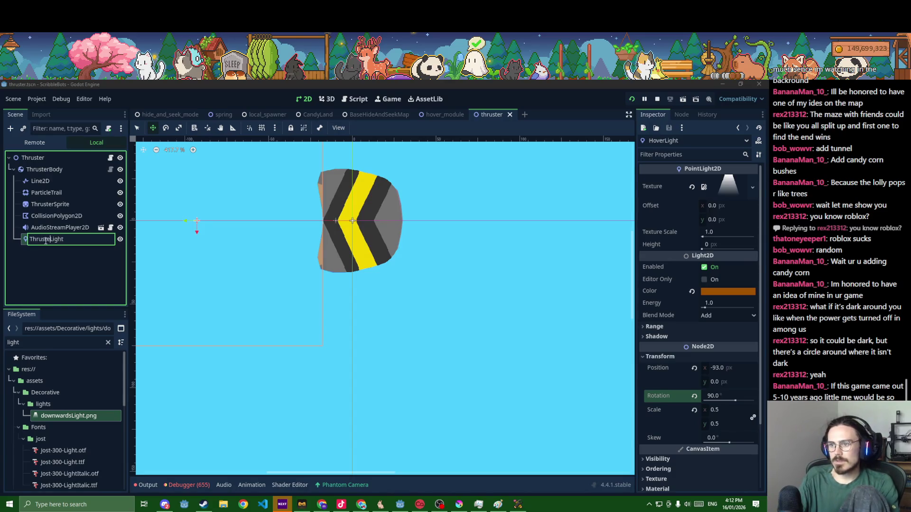
key(Return)
key(ctrl+s)
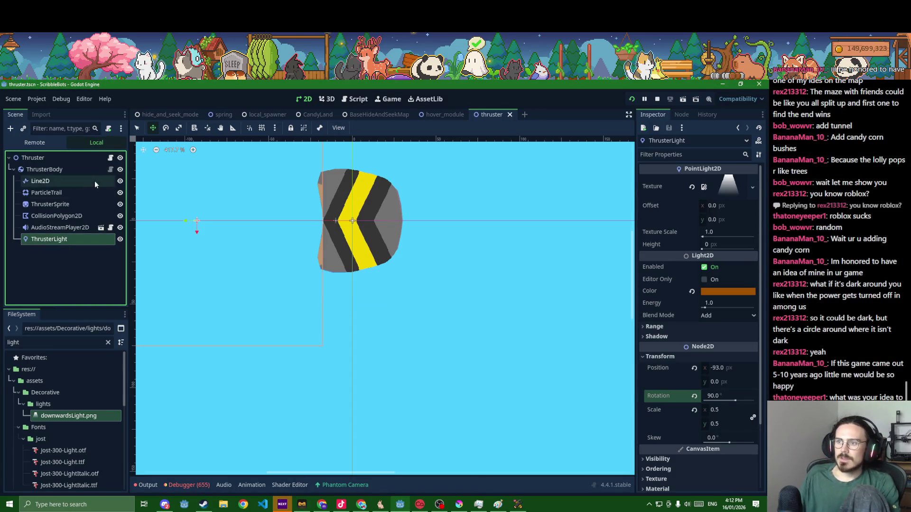
click(110, 158)
Add '$ThrusterBody/ThrusterLight.visible = activated' to set_activated, save, and run the game
click(298, 323)
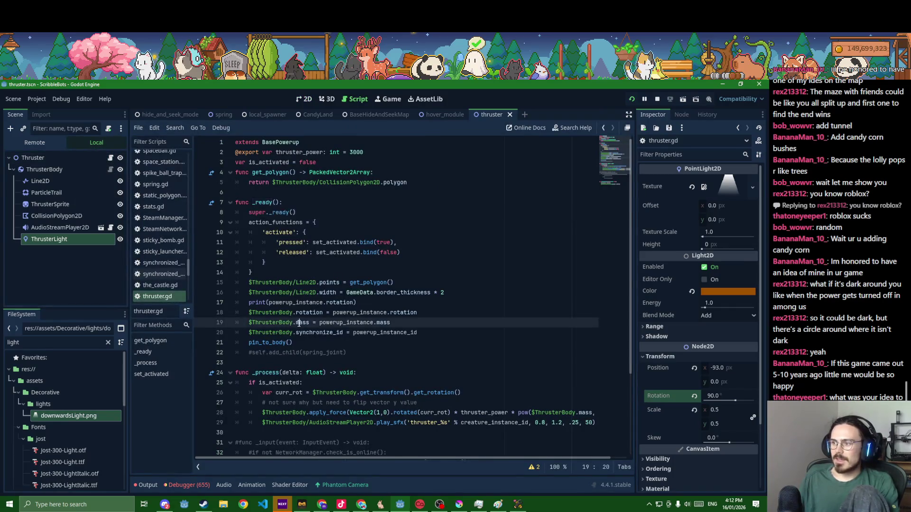
scroll(301, 326, down, 4)
click(436, 442)
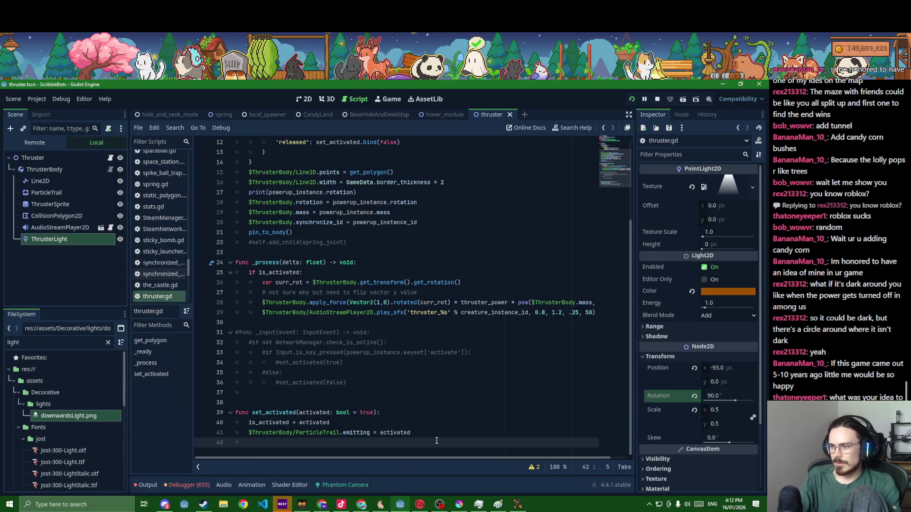
text($ThrusterBody.)
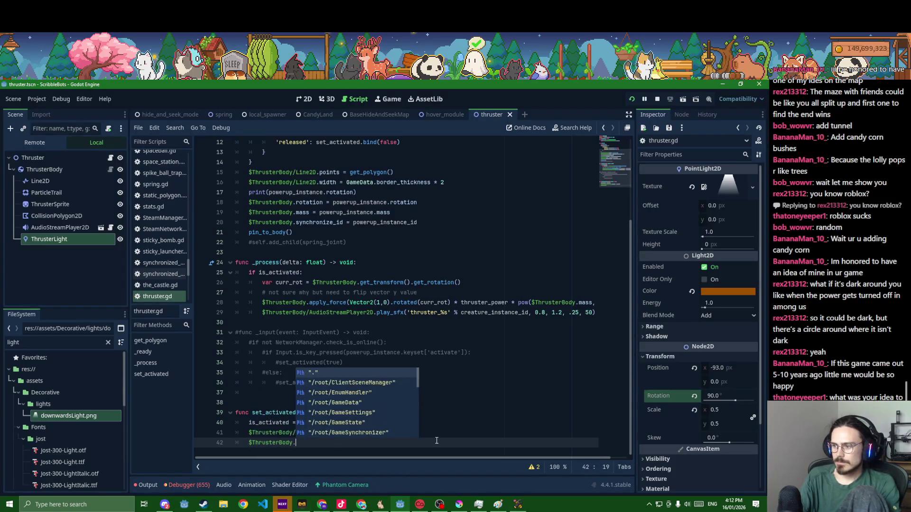
key(BackSpace)
text(/Th)
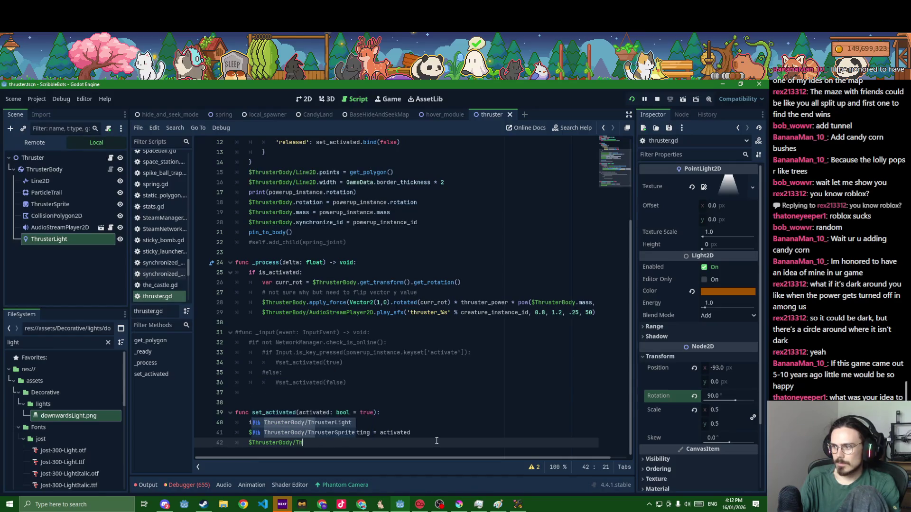
text(rusterLight.visible)
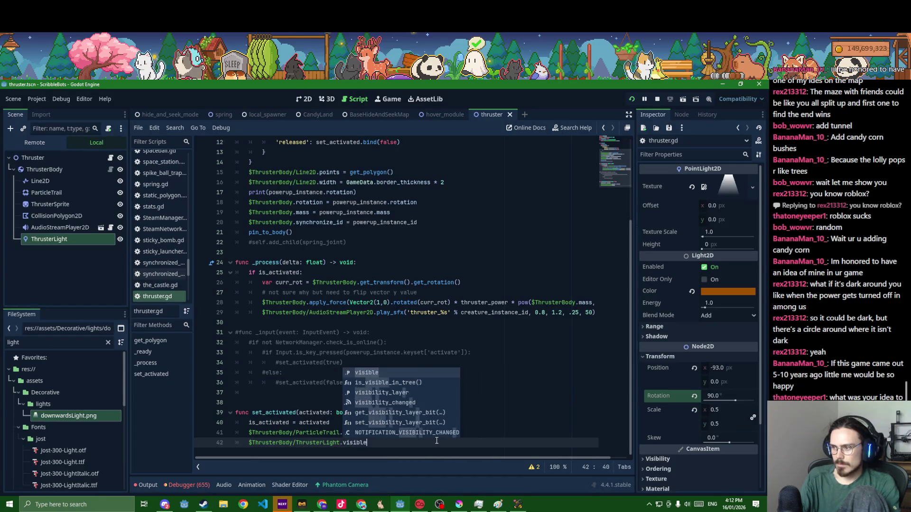
text( = act)
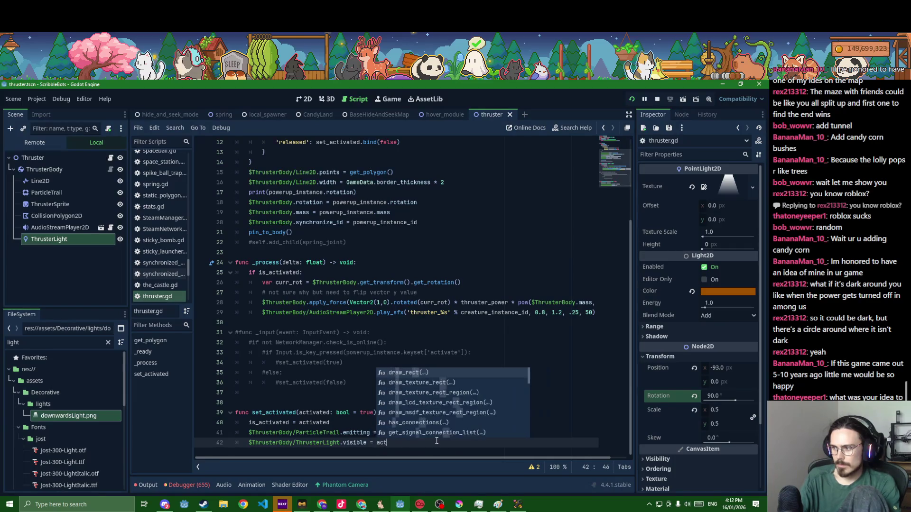
text(ivat)
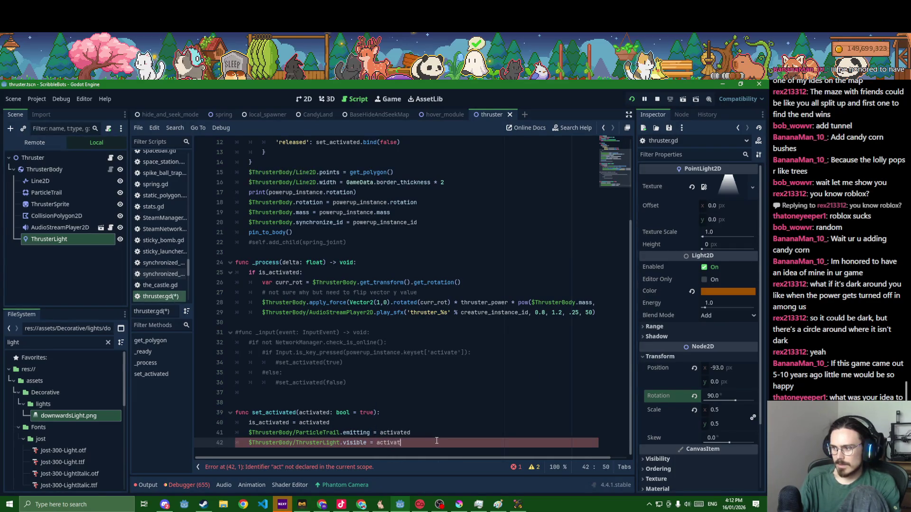
text(ed)
key(ctrl+s)
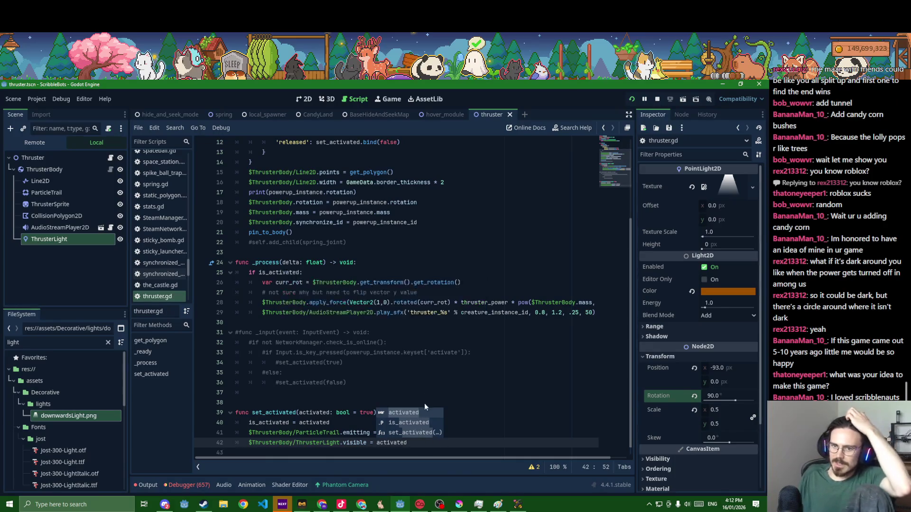
click(427, 366)
key(F5)
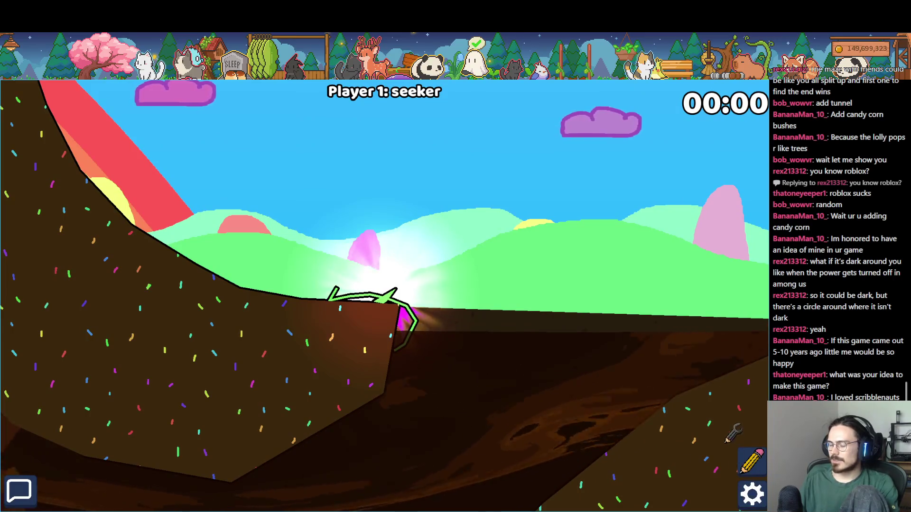
Stop the running game with F8 and relaunch it with Run Project
key(F8)
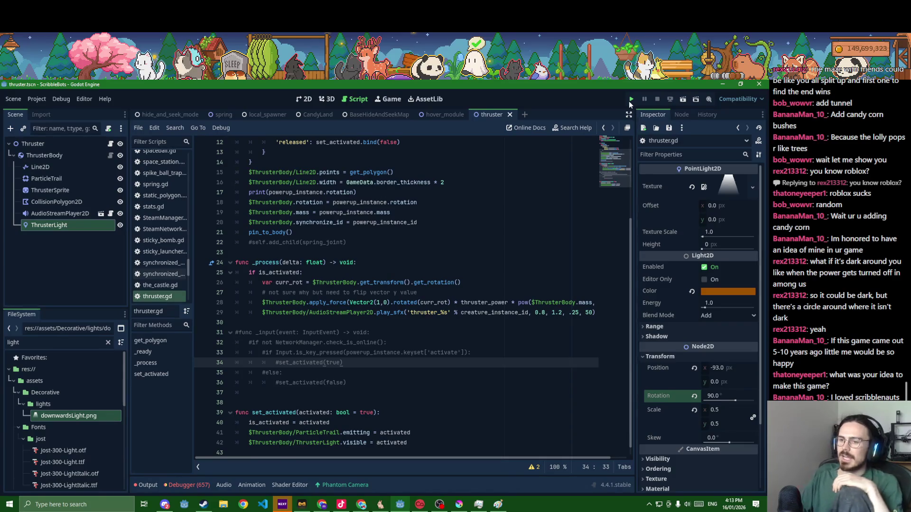
click(631, 103)
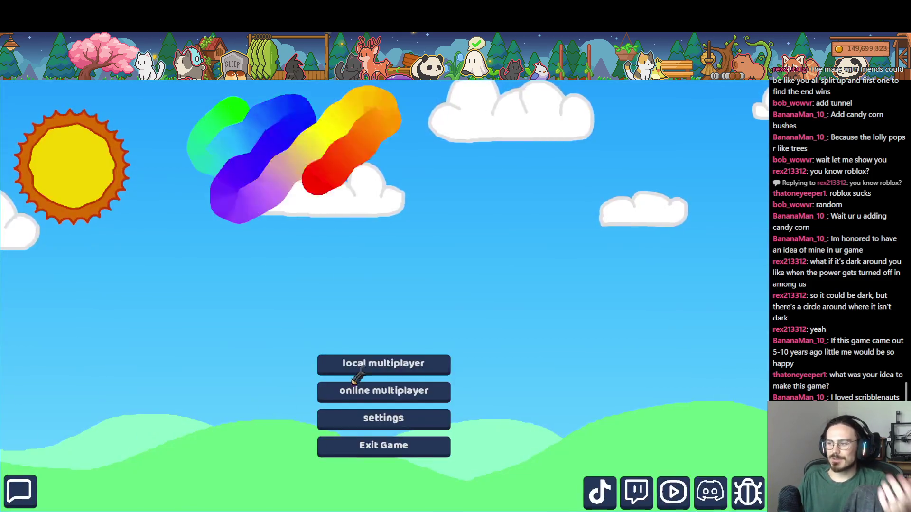
In the lobby, choose Hide and Seek mode and the Gnome Village map, then start
click(375, 371)
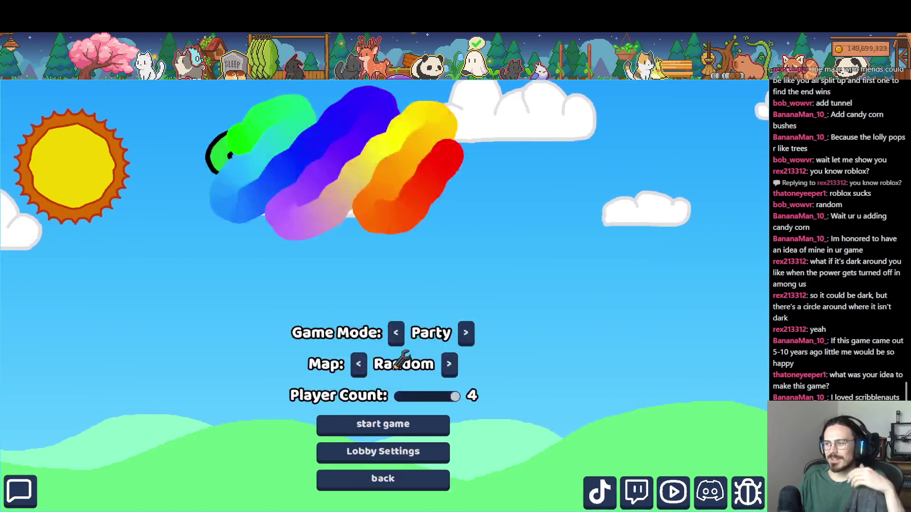
click(397, 335)
click(458, 364)
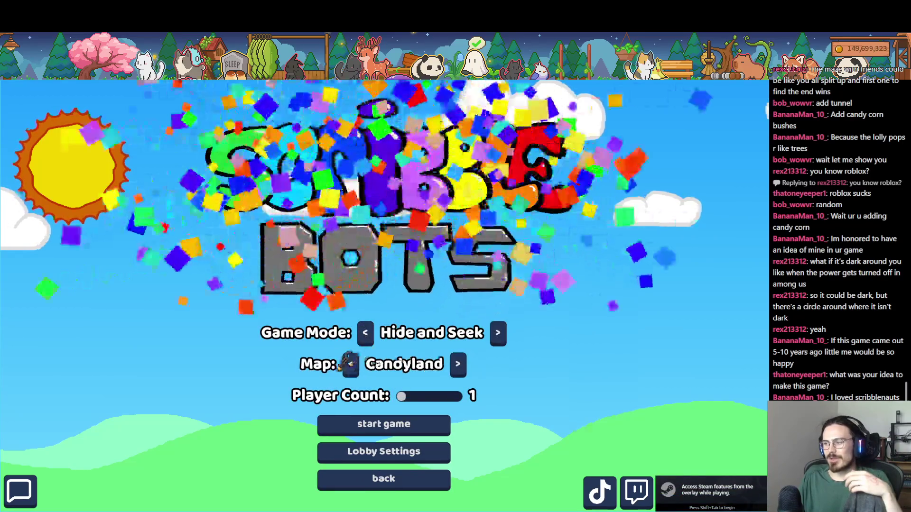
click(460, 365)
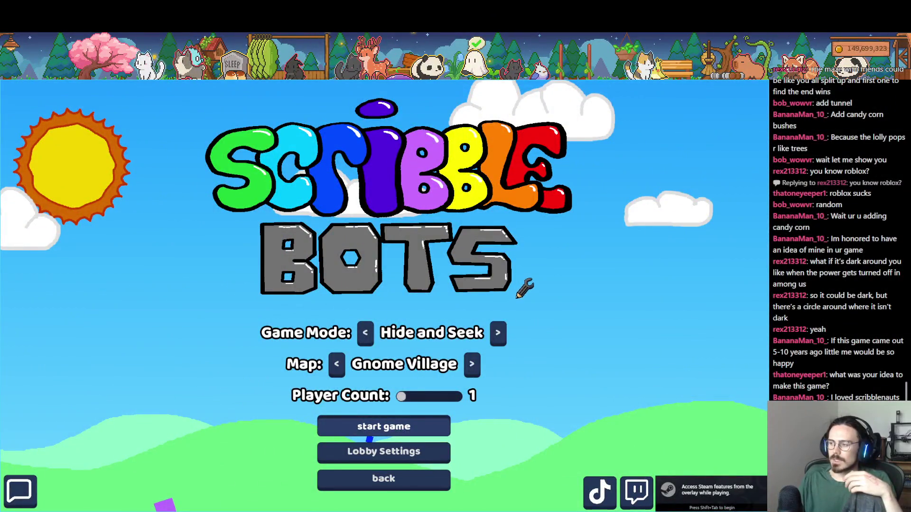
key(Return)
Draw a green bot body, attach a Thruster and two Hover Modules, and mark ready
mouse_move(550, 297)
mouse_down()
mouse_move(258, 303)
mouse_move(339, 235)
mouse_move(449, 284)
mouse_move(560, 379)
mouse_up()
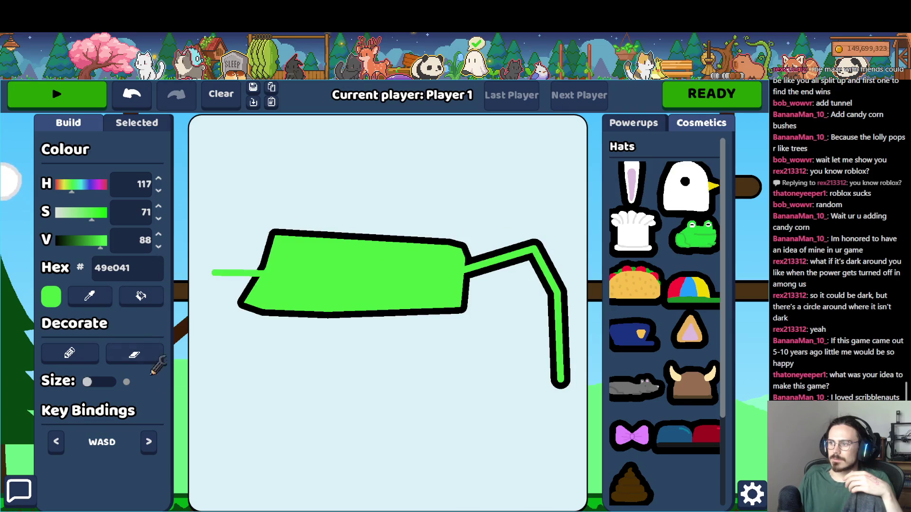
click(634, 123)
mouse_move(653, 187)
mouse_down()
mouse_move(315, 223)
mouse_move(237, 291)
mouse_up()
scroll(664, 308, down, 7)
scroll(673, 321, down, 5)
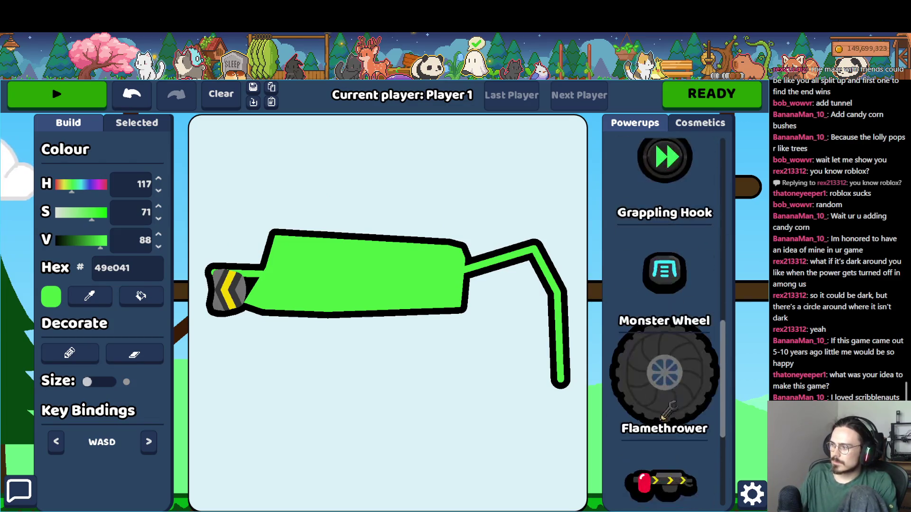
scroll(664, 403, down, 5)
drag(664, 368, 347, 334)
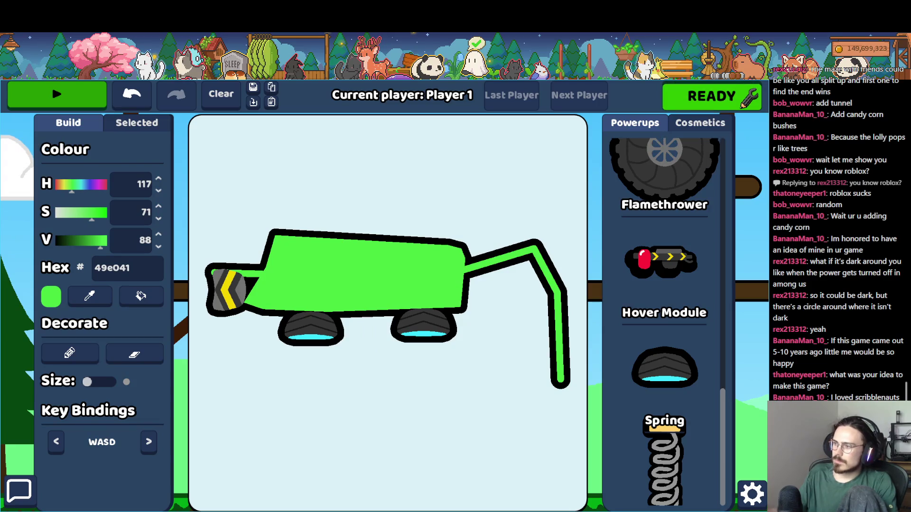
click(744, 105)
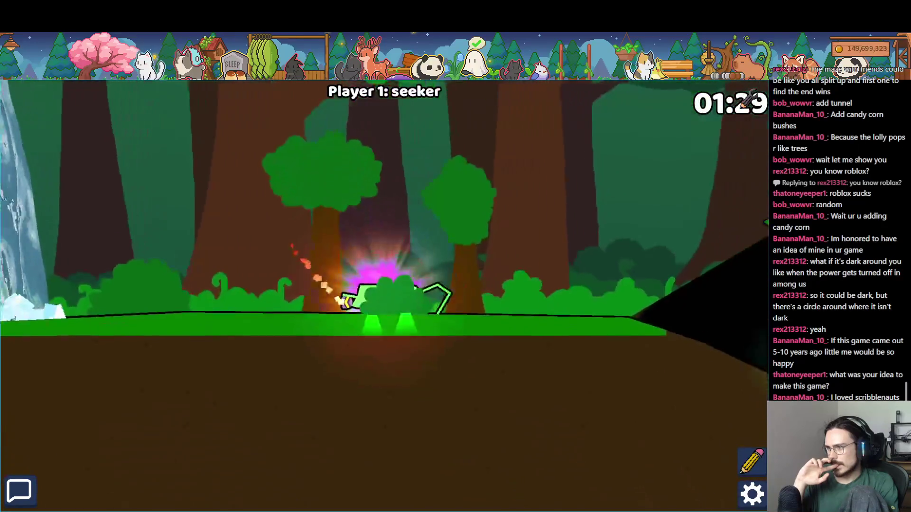
Drive the bot down the Gnome Village slope, then switch back to the Godot editor
key(Right)
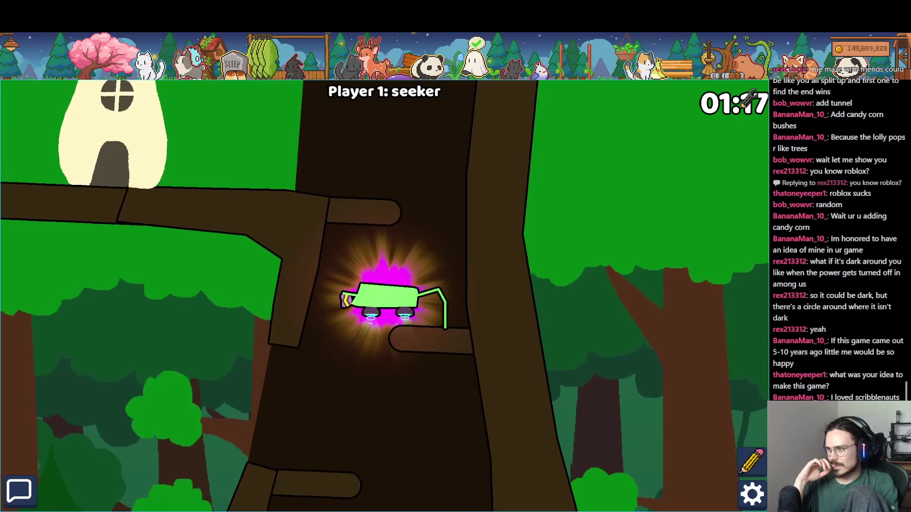
key(alt+Tab)
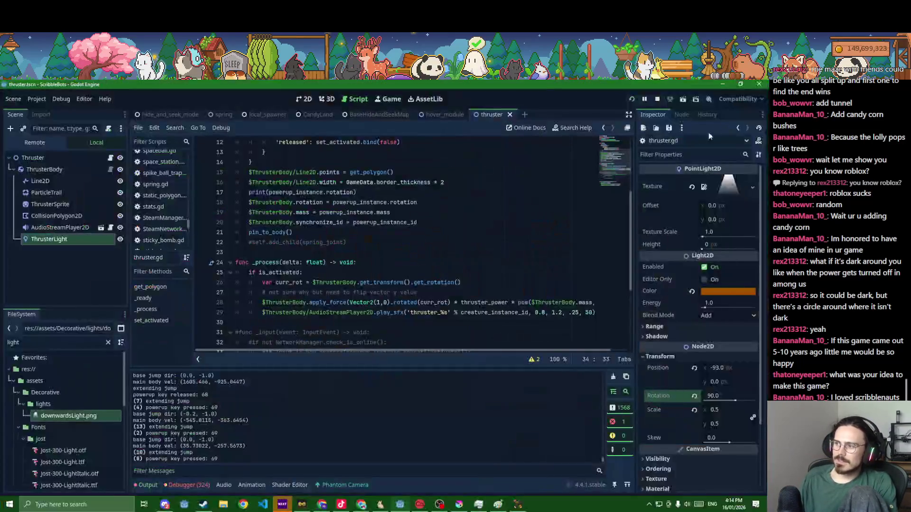
Remove the ThrusterLight visibility line and the ThrusterLight node, then save the thruster scene
click(60, 228)
click(49, 239)
scroll(339, 268, down, 4)
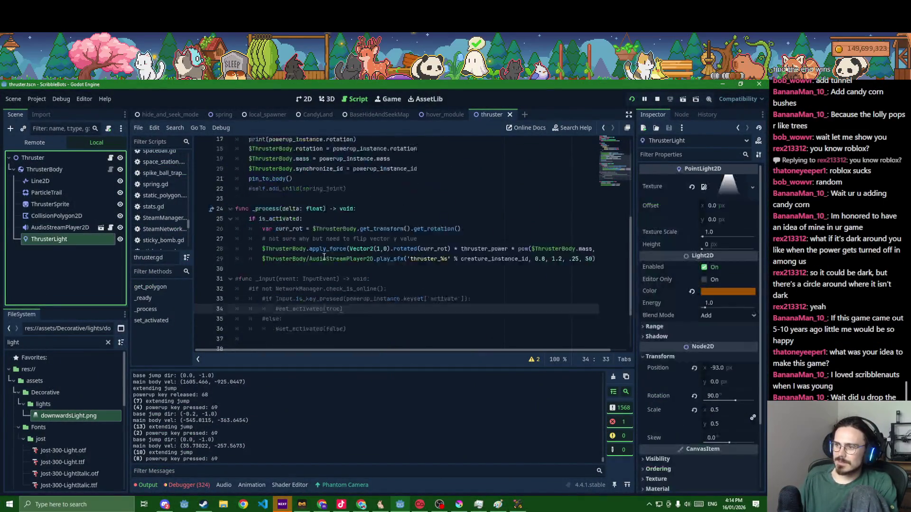
click(419, 324)
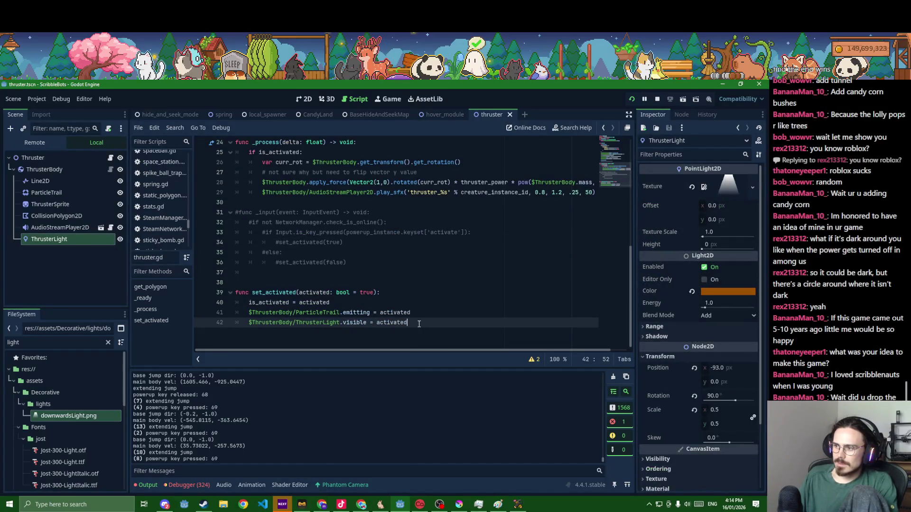
key(ctrl+shift+k)
click(65, 225)
click(62, 241)
key(Delete)
key(Return)
key(ctrl+s)
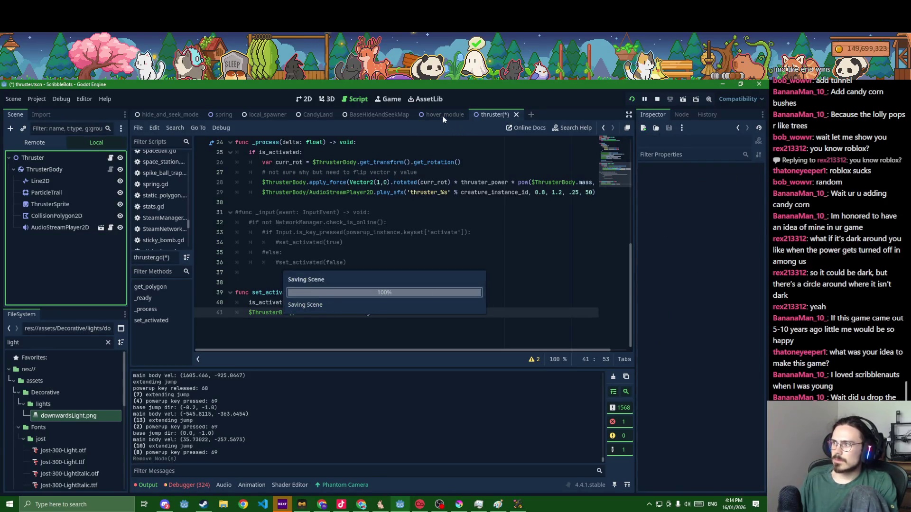
In hover_module, delete the HoverLight node and its visibility line, save, and return to 2D view
click(443, 115)
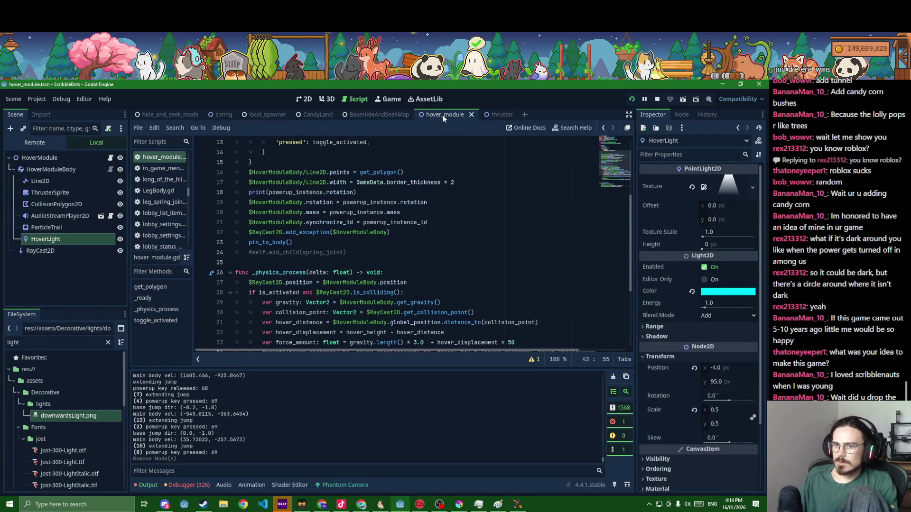
click(91, 253)
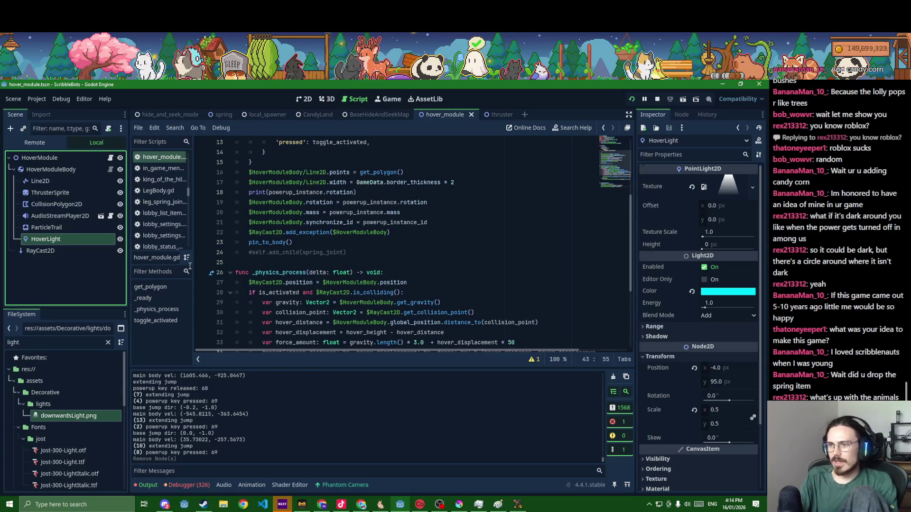
key(Delete)
key(Return)
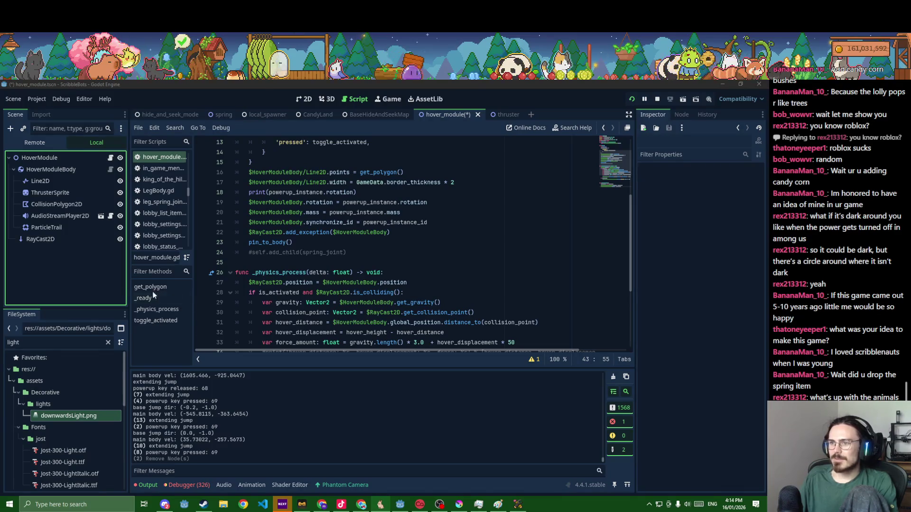
scroll(266, 295, down, 4)
key(ctrl+x)
key(ctrl+s)
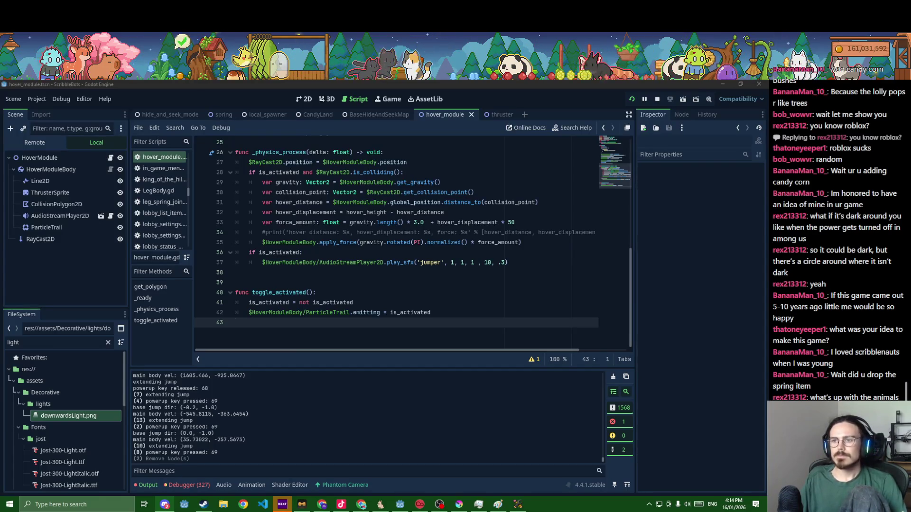
key(alt+Tab)
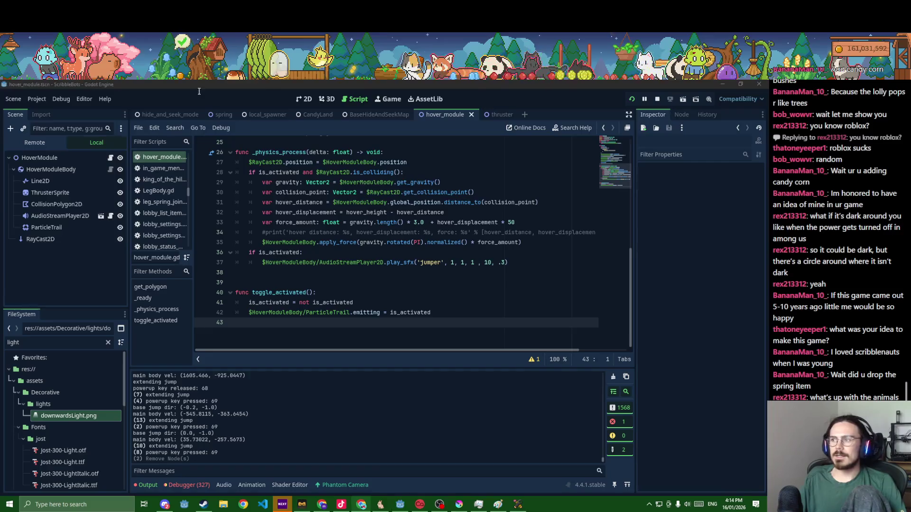
click(304, 98)
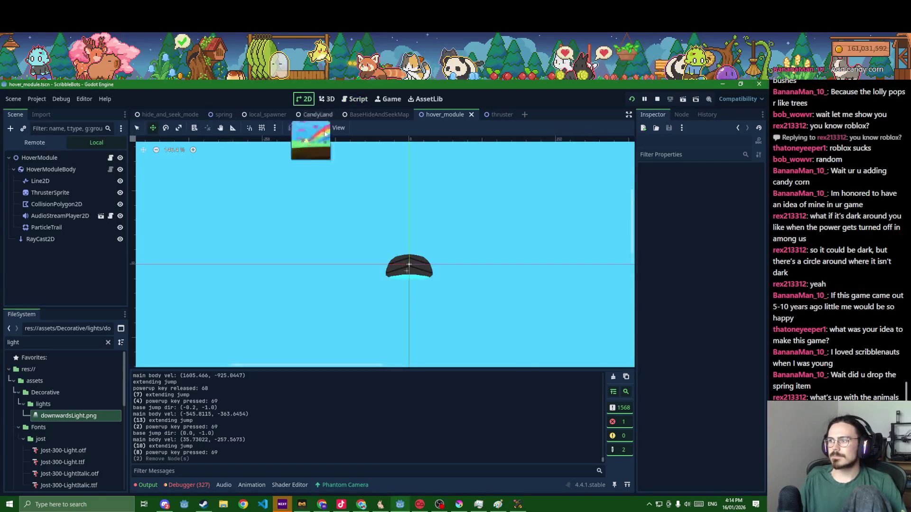
Close the BaseHideAndSeekMap scene and browse the CandyLand scene tree
click(379, 114)
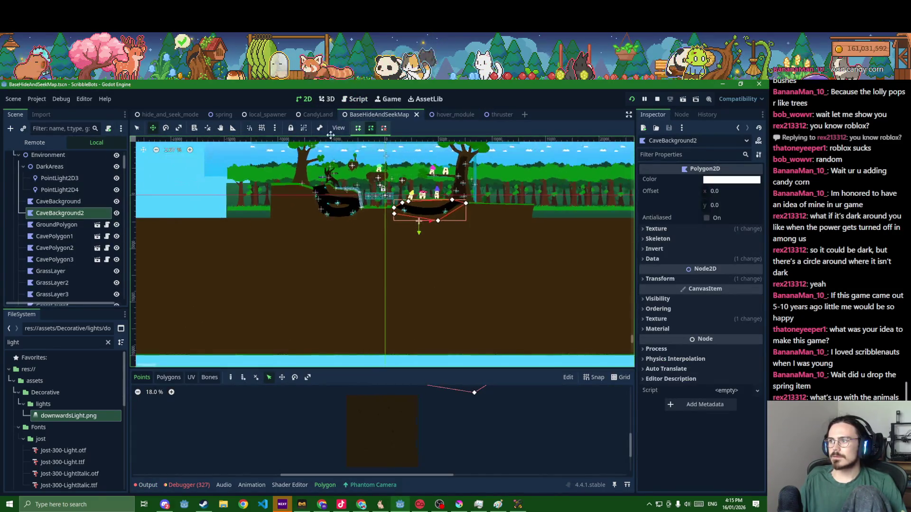
key(ctrl+shift+w)
scroll(404, 238, up, 2)
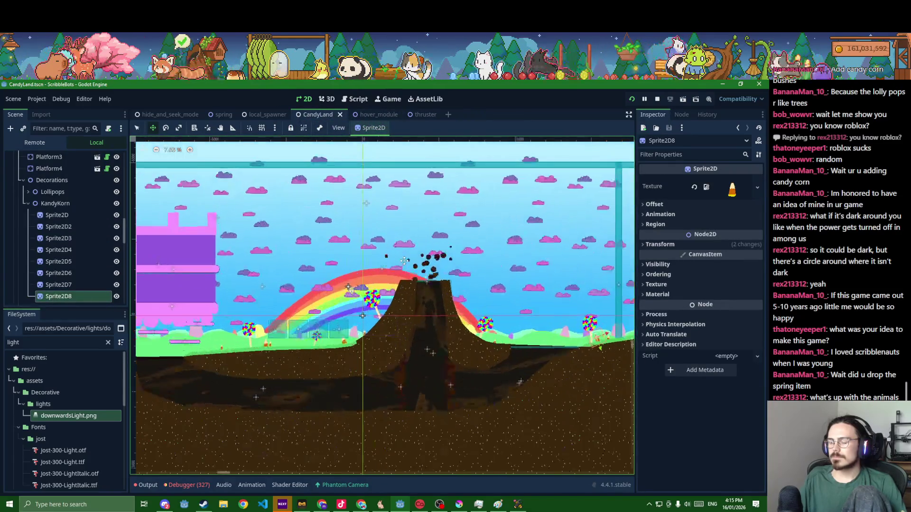
scroll(423, 247, up, 2)
scroll(429, 253, right, 3)
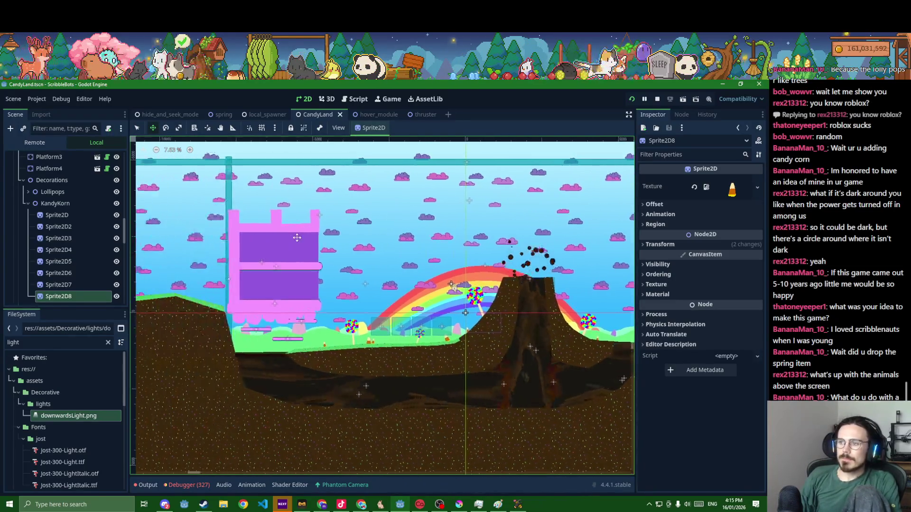
scroll(169, 233, up, 2)
scroll(61, 244, up, 3)
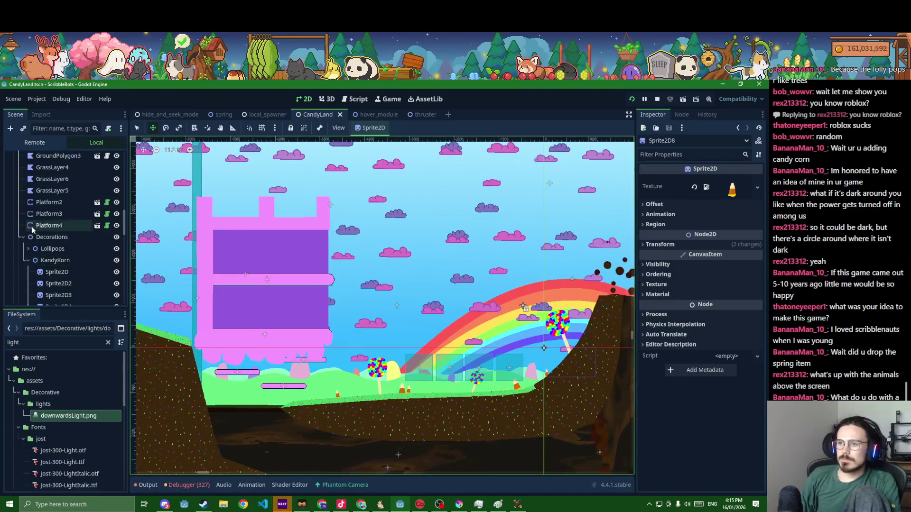
scroll(42, 213, up, 5)
scroll(49, 226, down, 5)
scroll(59, 233, down, 3)
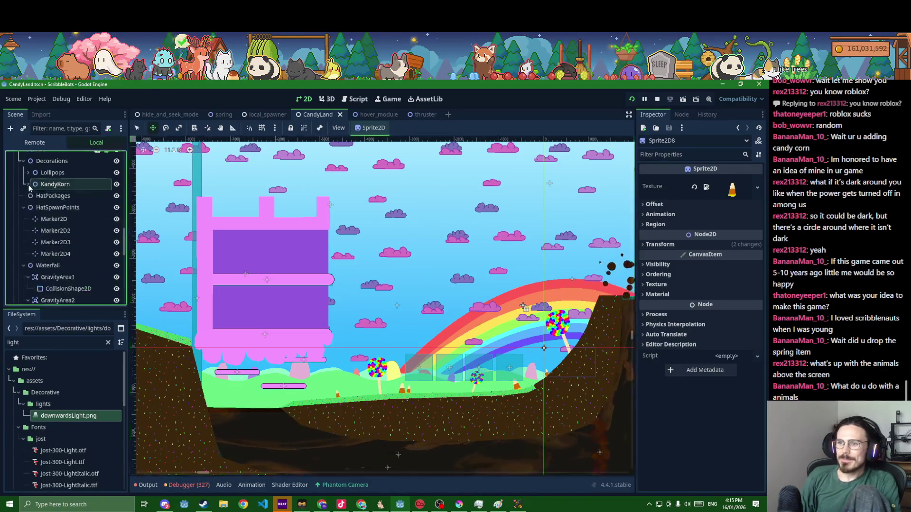
scroll(43, 266, down, 5)
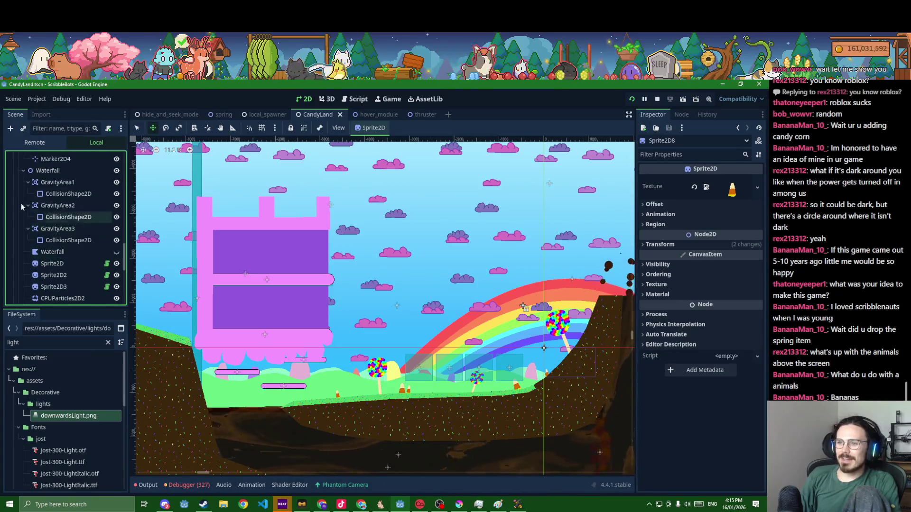
Collapse Waterfall, select CottonCandyCastle, and clear the FileSystem filter
click(23, 171)
click(57, 183)
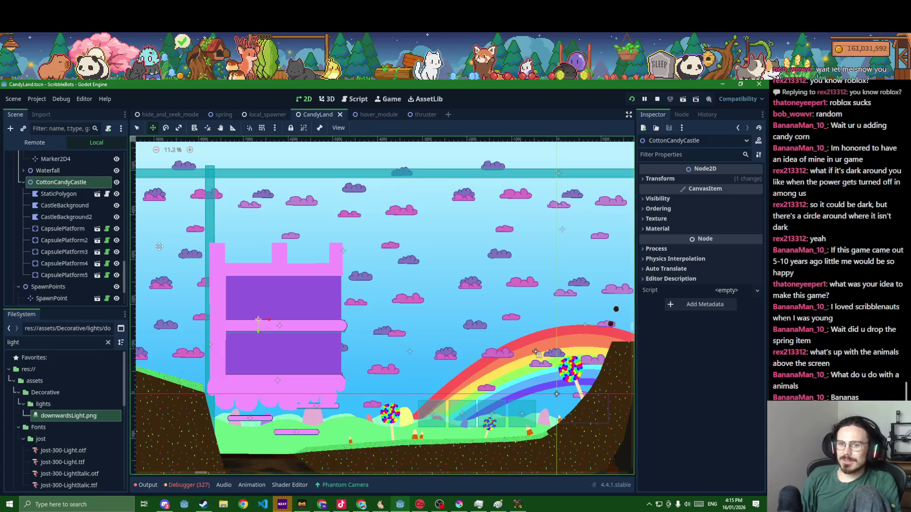
double_click(73, 342)
key(BackSpace)
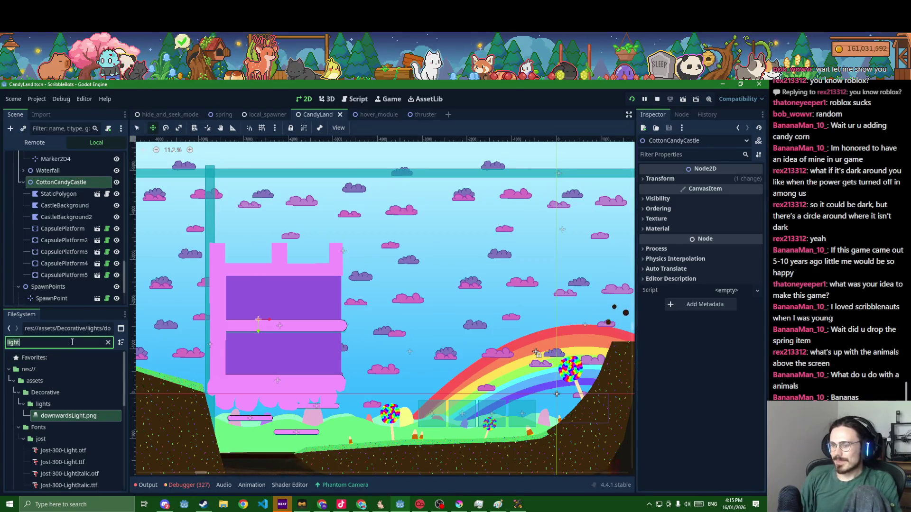
Filter files by 'bouncy' and drag bouncy_polygon.tscn onto CottonCandyCastle
text(bouncy)
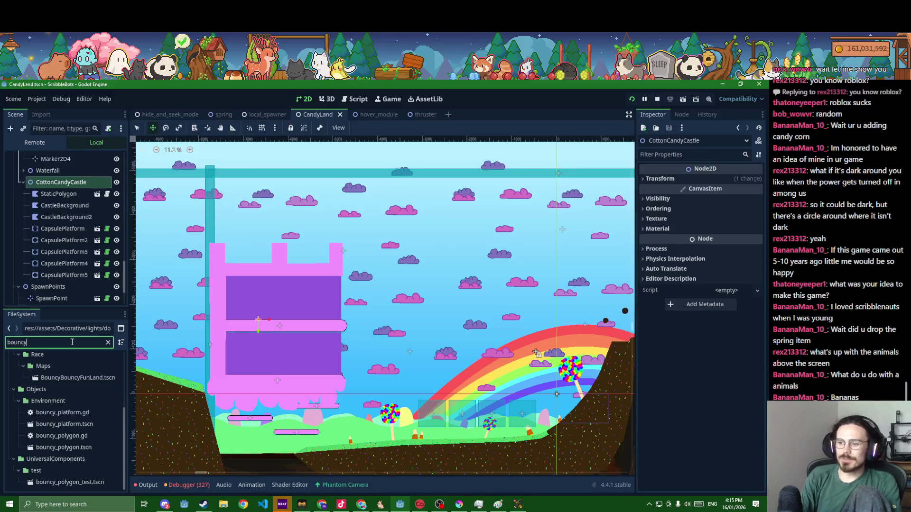
click(40, 425)
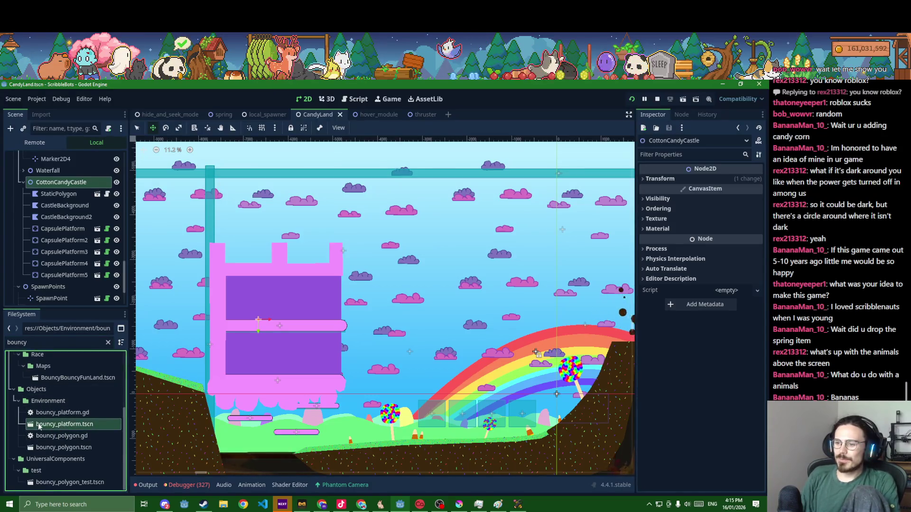
click(53, 447)
drag(41, 449, 75, 187)
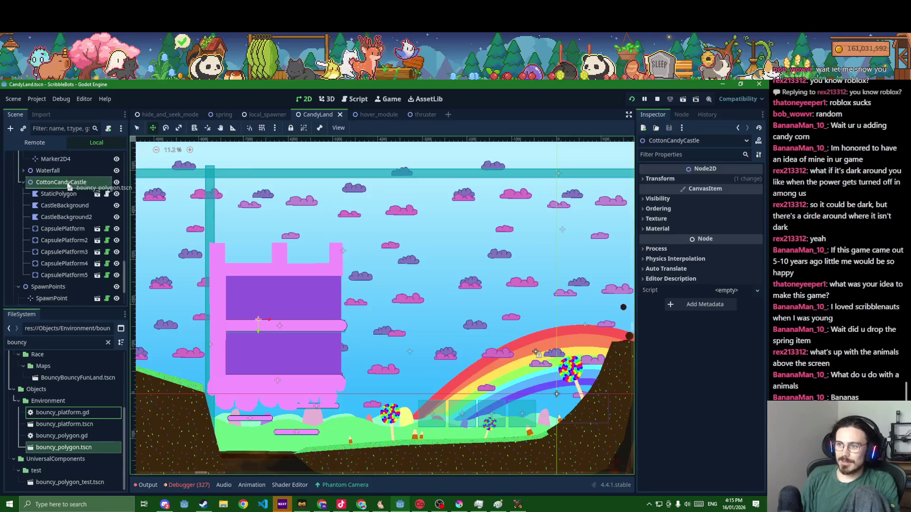
Return to select mode and turn off Use Poly Centre on the BouncyPolygon
scroll(264, 293, down, 1)
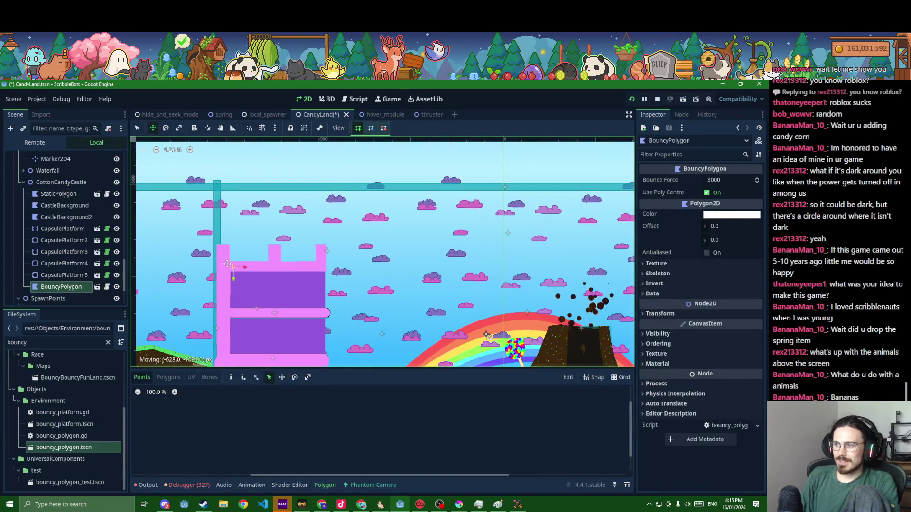
scroll(219, 252, up, 2)
scroll(219, 252, up, 5)
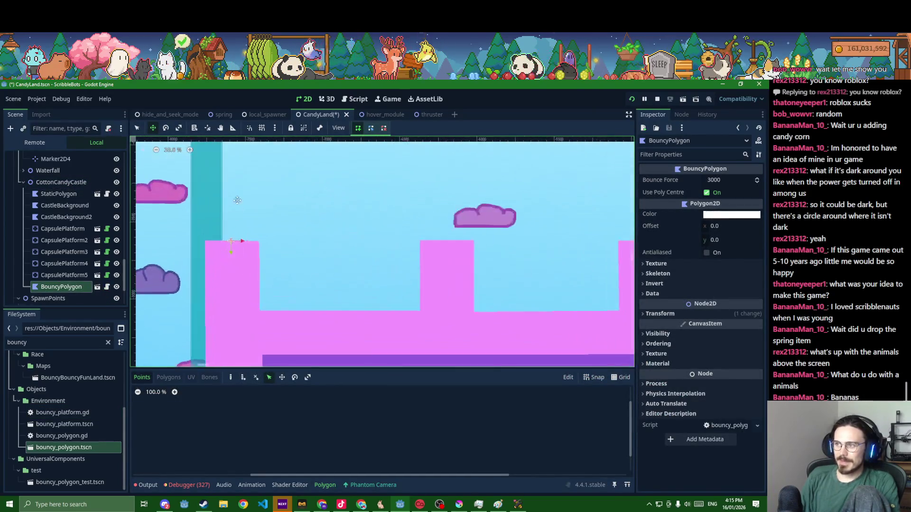
click(136, 129)
scroll(253, 289, up, 3)
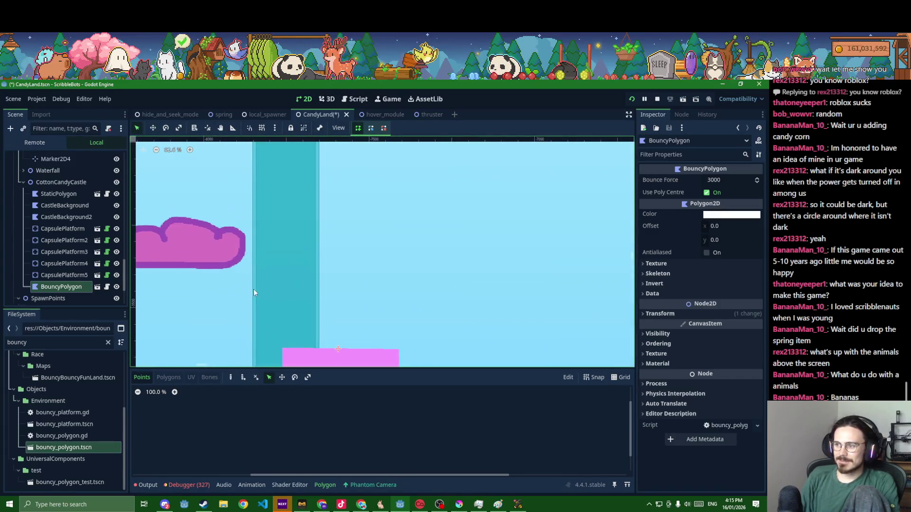
scroll(241, 301, down, 1)
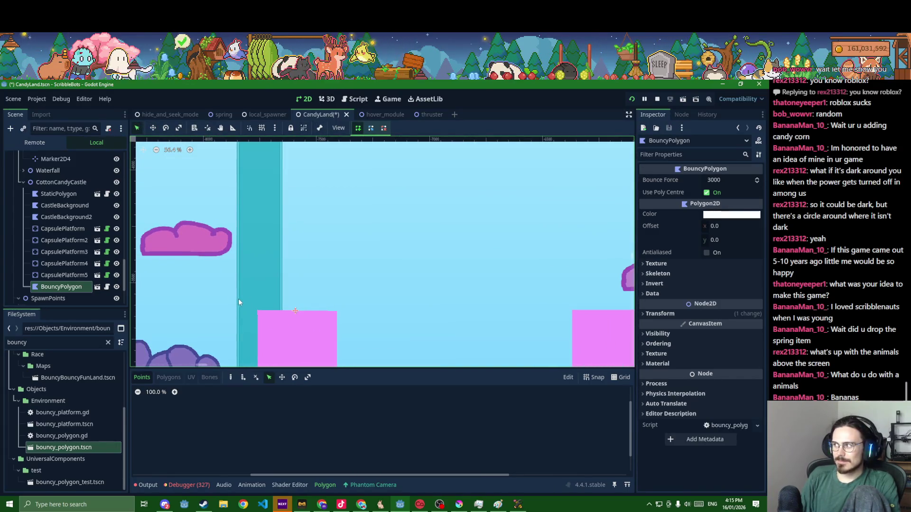
click(707, 193)
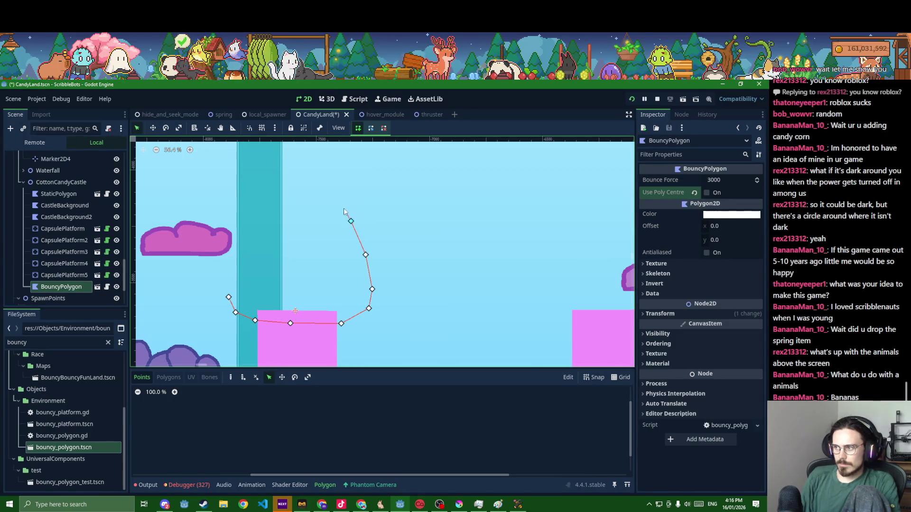
Close the polygon outline over the tower and colour it purple-blue 7373ff
click(325, 181)
click(303, 174)
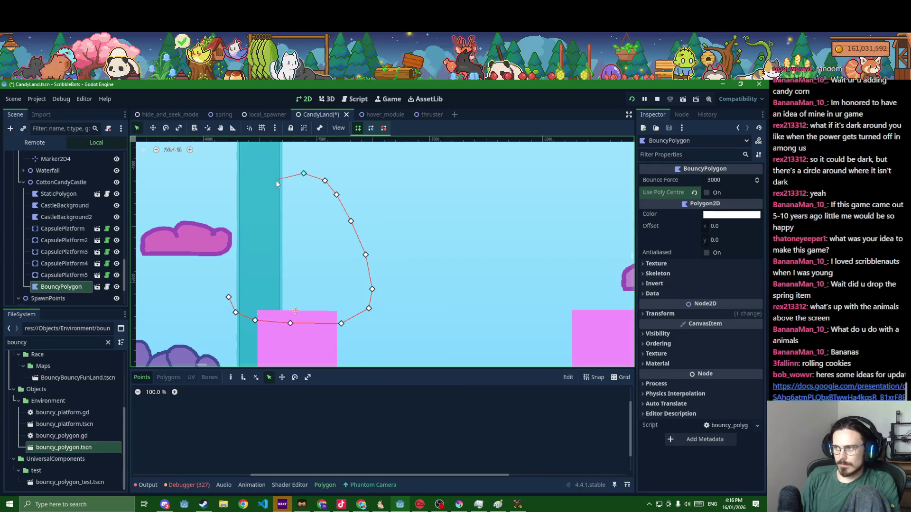
click(229, 297)
click(721, 215)
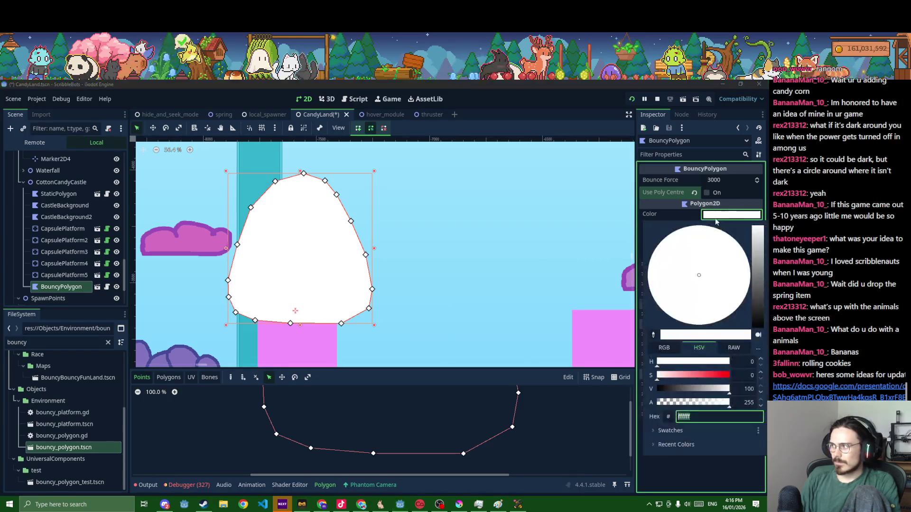
drag(698, 362, 706, 366)
scroll(512, 317, down, 5)
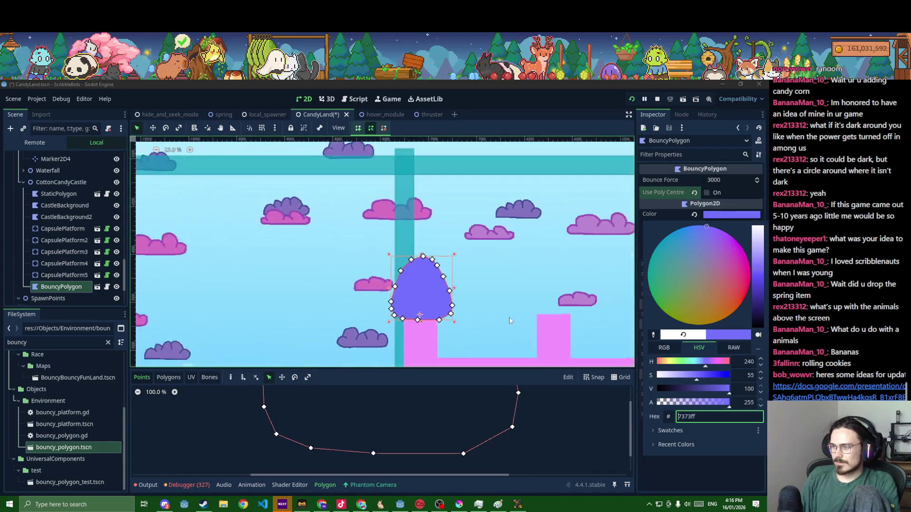
click(509, 317)
Duplicate the blob twice for the other castle towers and save CandyLand
mouse_move(384, 272)
mouse_down()
mouse_move(226, 229)
mouse_move(311, 249)
mouse_move(471, 254)
mouse_up()
key(ctrl+d)
click(152, 129)
key(ctrl+d)
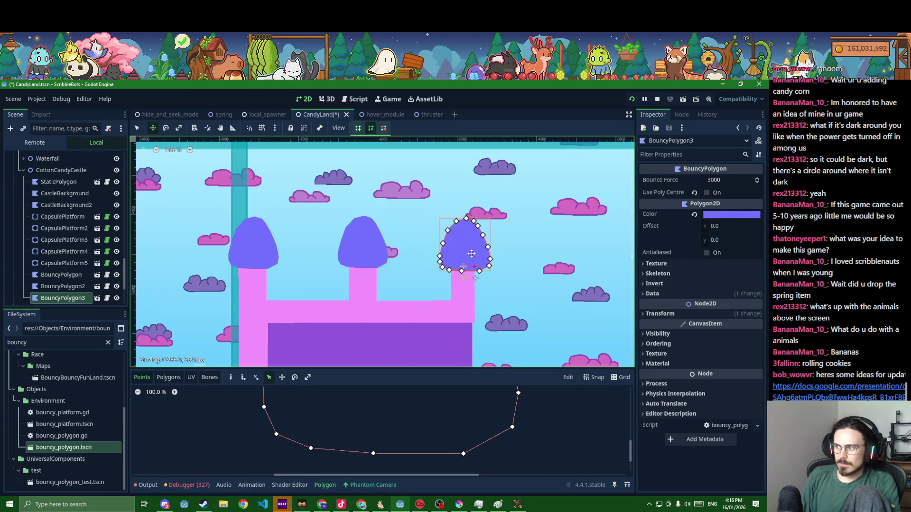
key(ctrl+s)
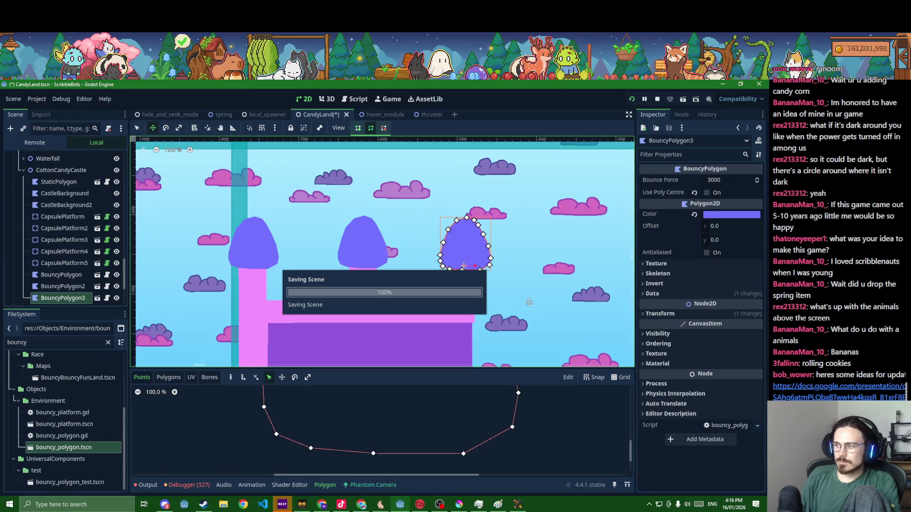
Open the viewer's shared 'Cool ideas' slides
scroll(530, 301, down, 2)
scroll(530, 302, down, 1)
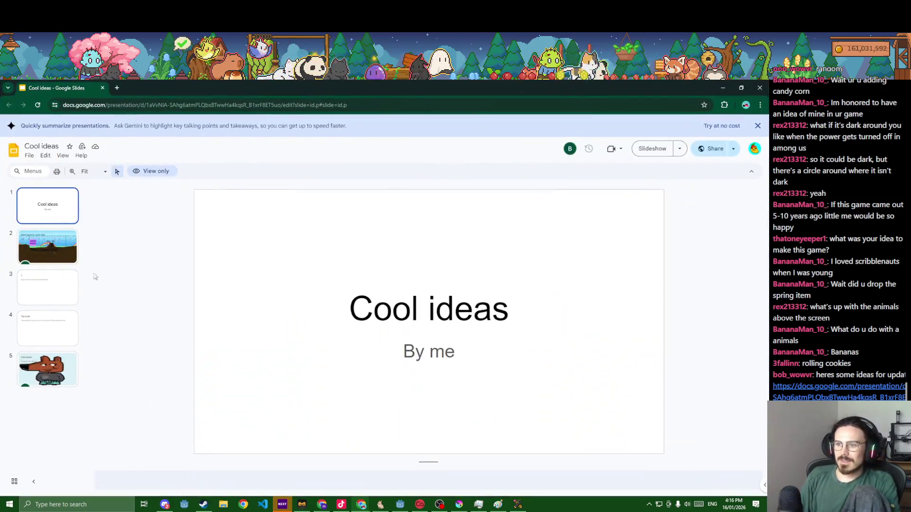
click(72, 245)
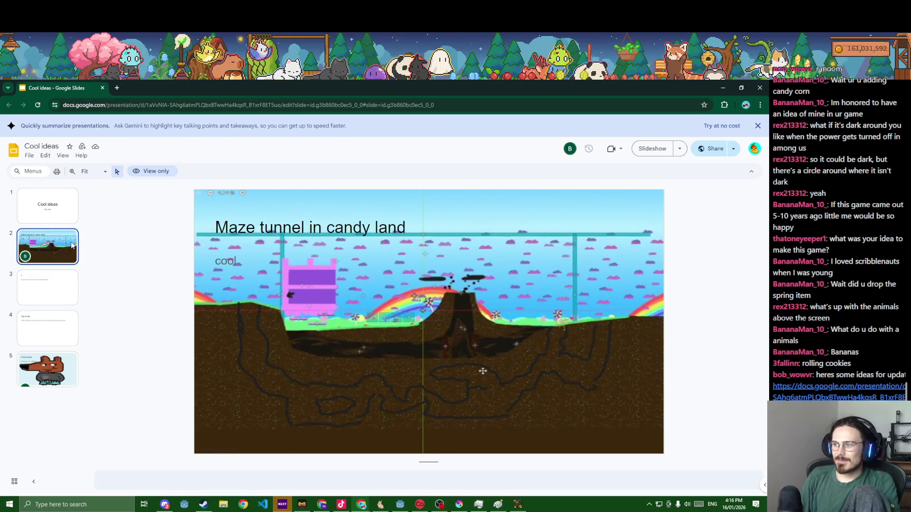
click(46, 290)
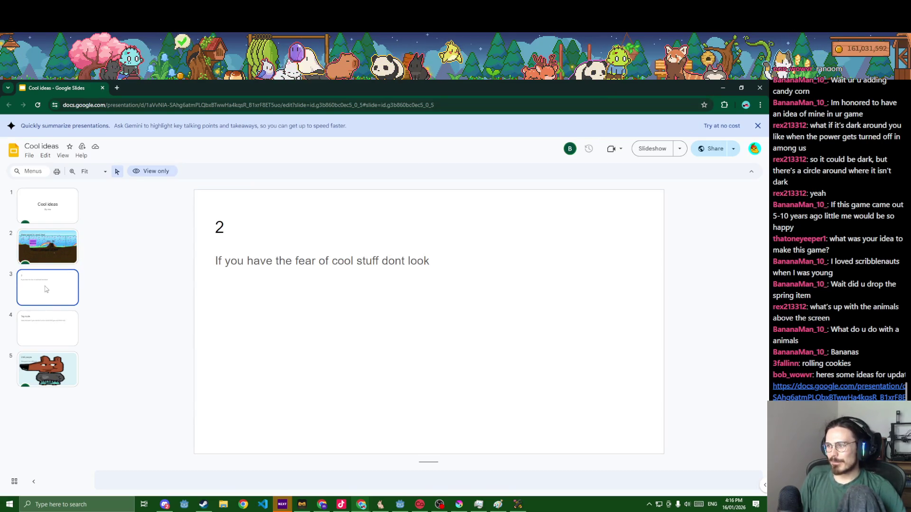
click(53, 325)
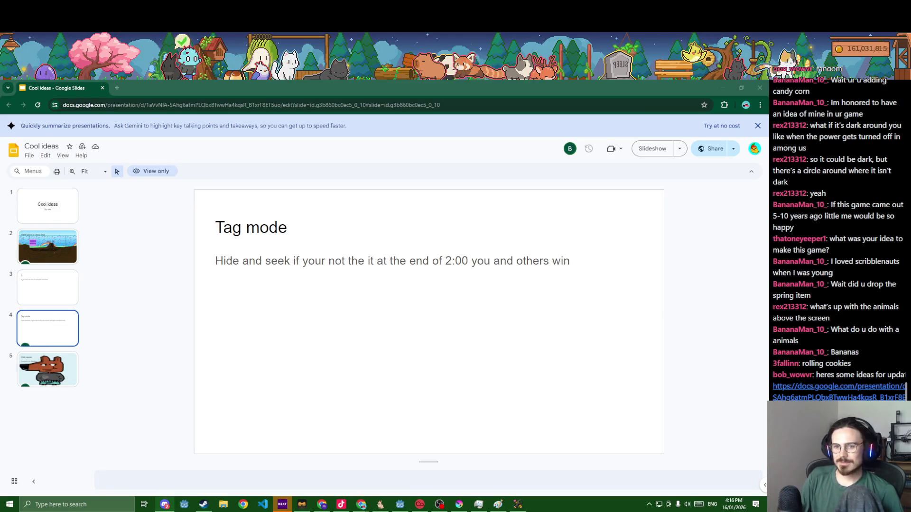
click(48, 385)
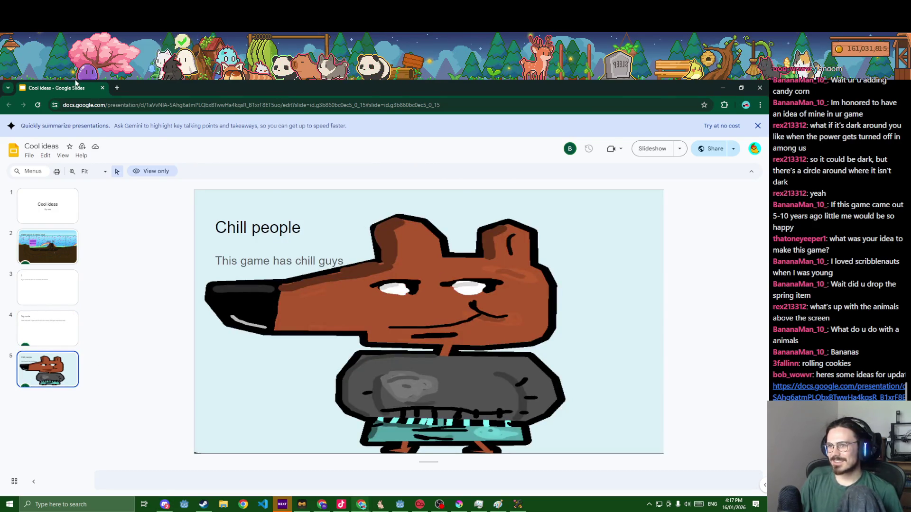
key(alt+Tab)
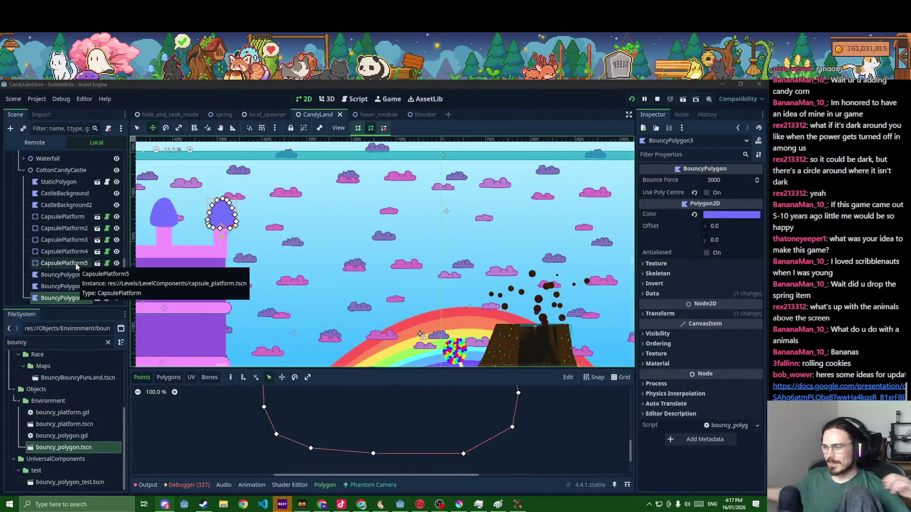
scroll(355, 338, down, 1)
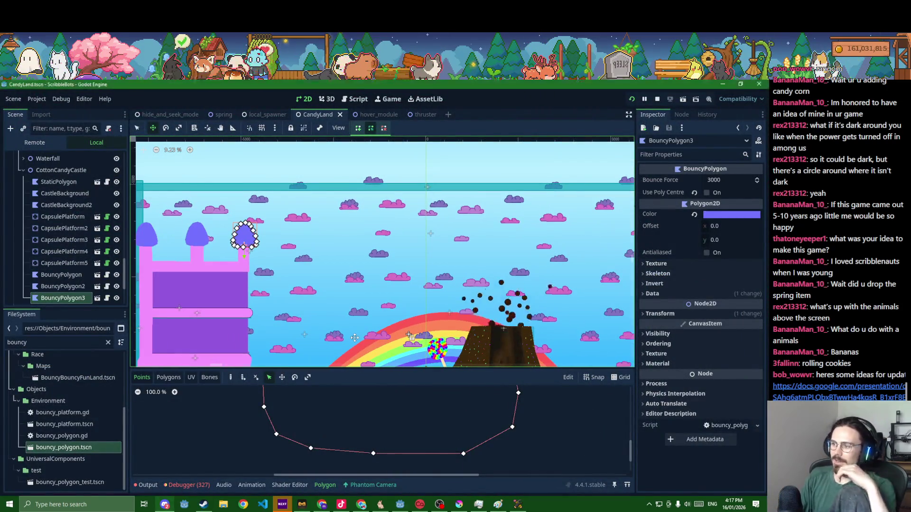
scroll(354, 337, down, 4)
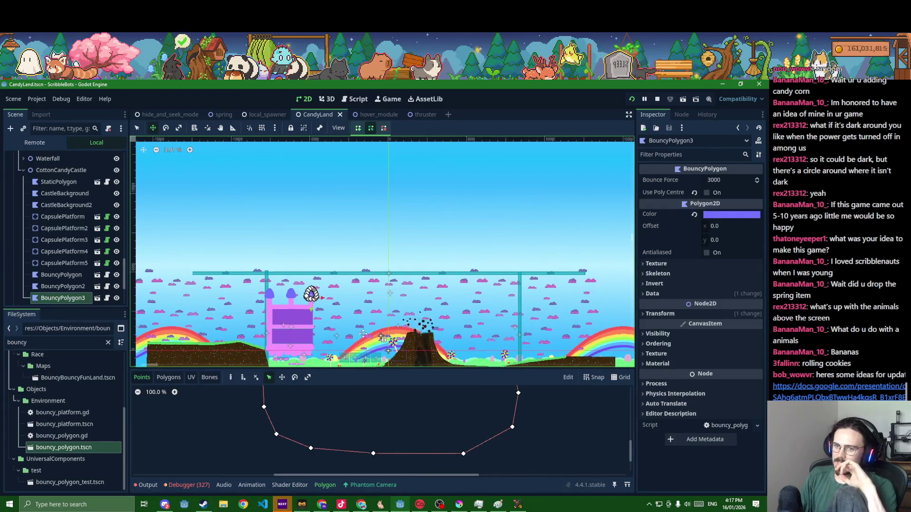
drag(363, 334, 409, 274)
scroll(411, 293, up, 3)
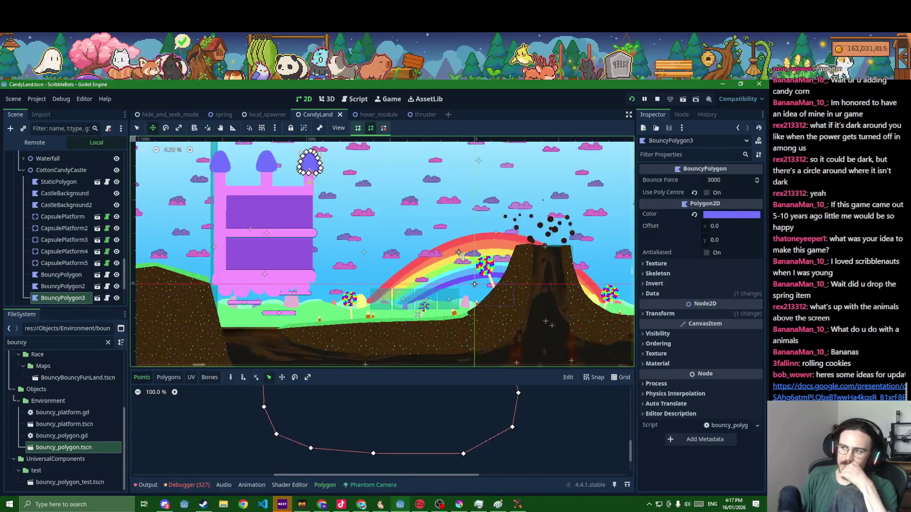
scroll(417, 315, down, 2)
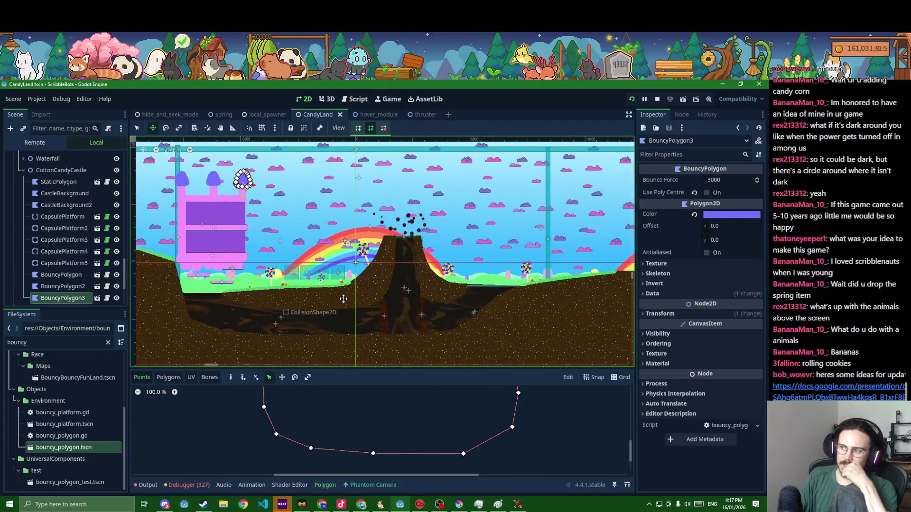
scroll(420, 330, up, 8)
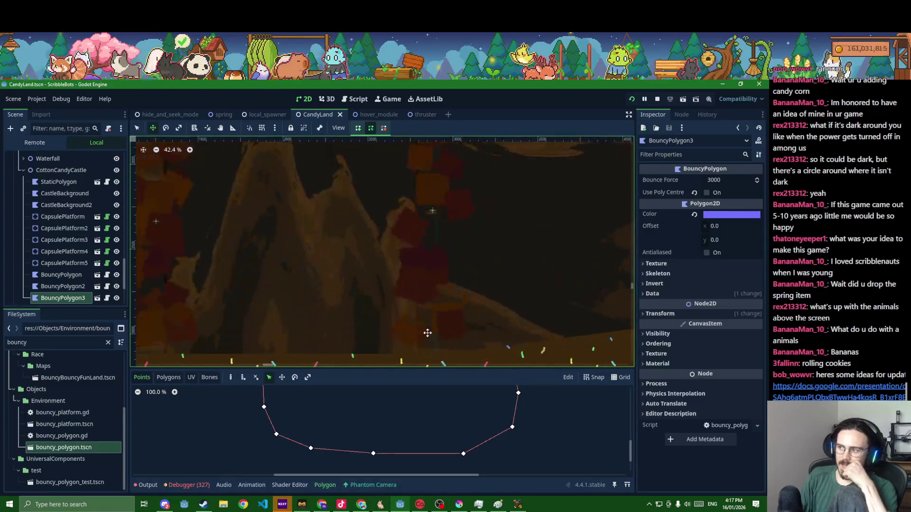
scroll(420, 330, down, 6)
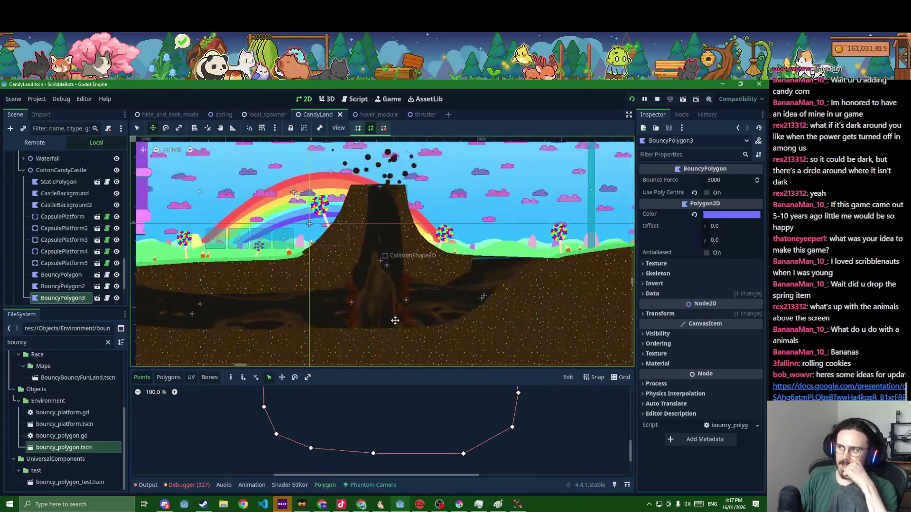
scroll(381, 327, down, 2)
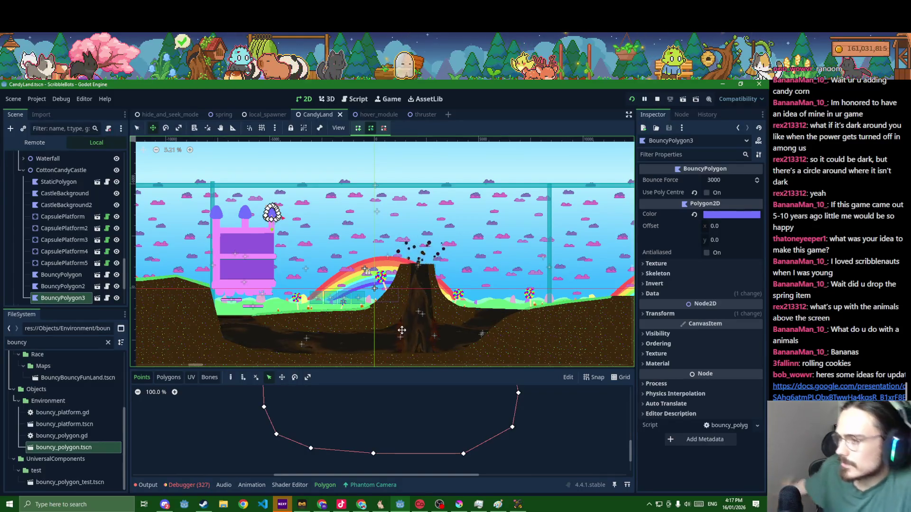
scroll(185, 299, up, 2)
scroll(213, 275, up, 1)
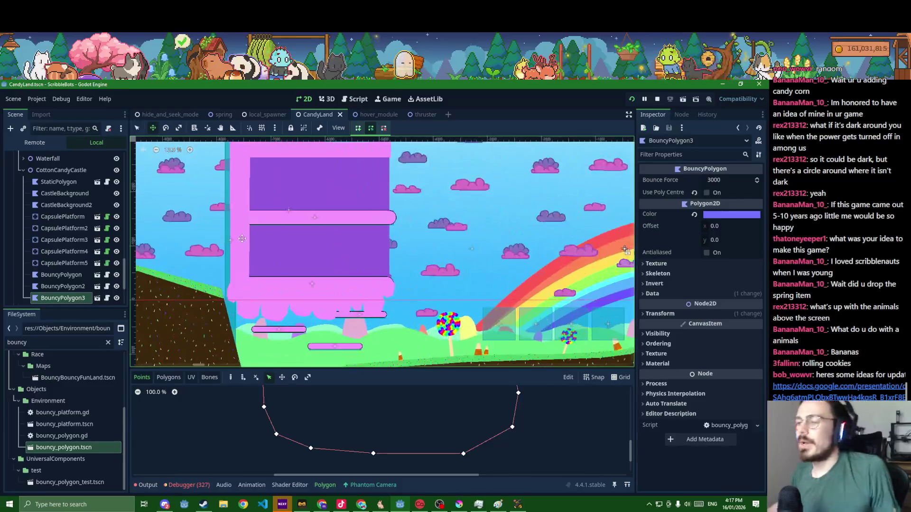
scroll(304, 273, up, 2)
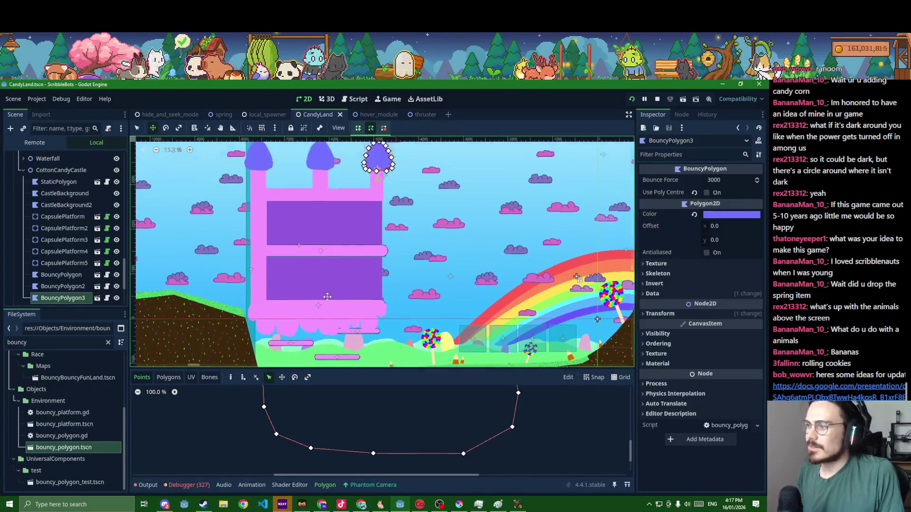
key(ctrl+d)
Move the copied blob to the castle's lower left, tint it magenta, and enable snapping
mouse_move(386, 175)
mouse_down()
mouse_move(264, 319)
mouse_move(282, 302)
mouse_up()
scroll(282, 302, up, 3)
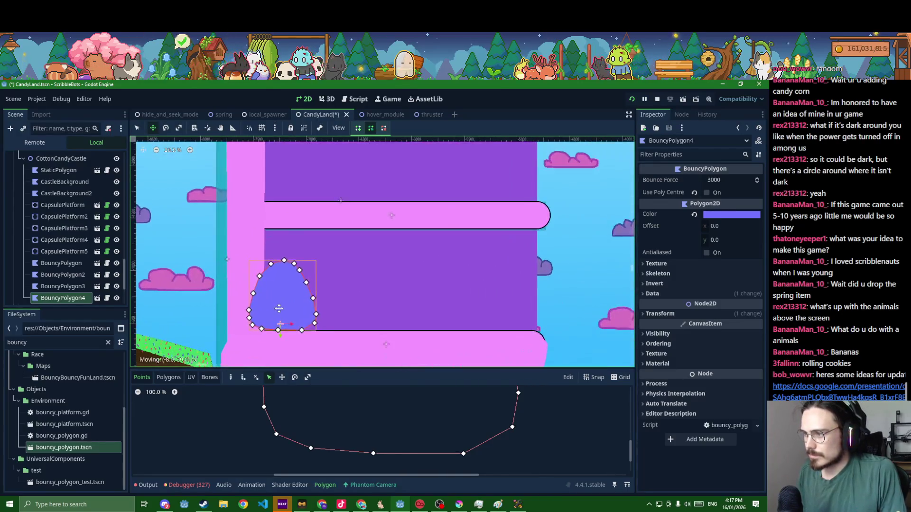
click(709, 217)
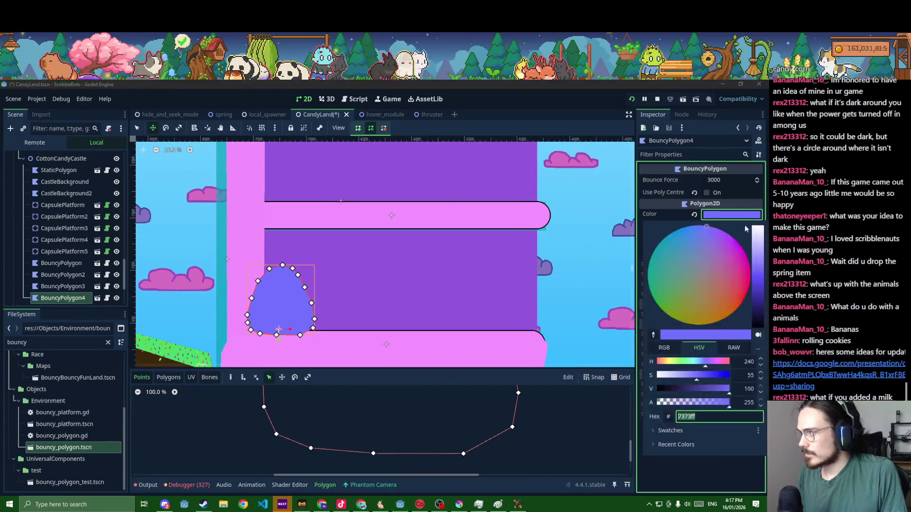
click(714, 363)
mouse_move(714, 364)
mouse_down()
mouse_move(762, 377)
mouse_move(712, 377)
mouse_move(719, 365)
mouse_up()
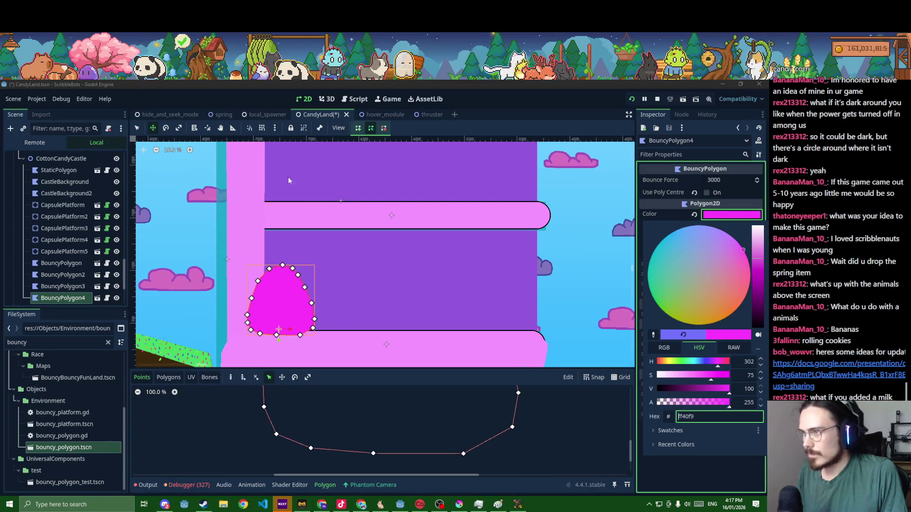
click(141, 124)
click(360, 128)
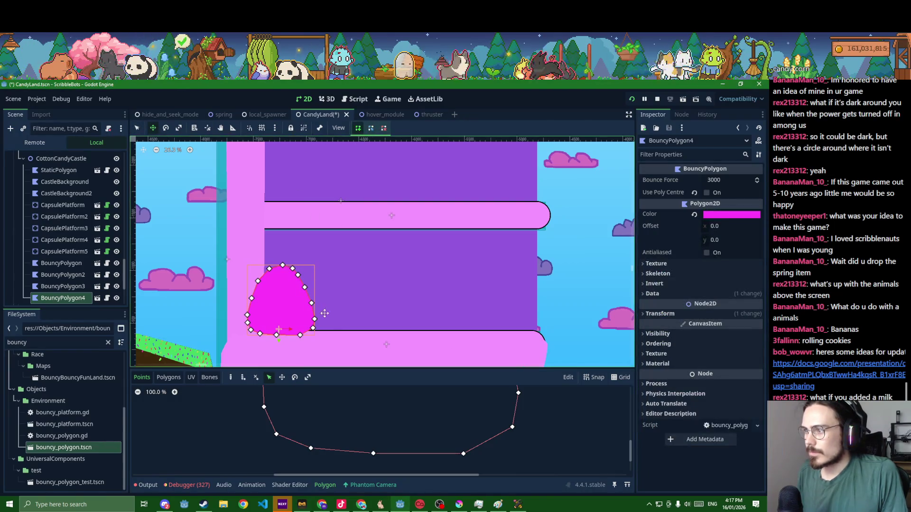
click(137, 129)
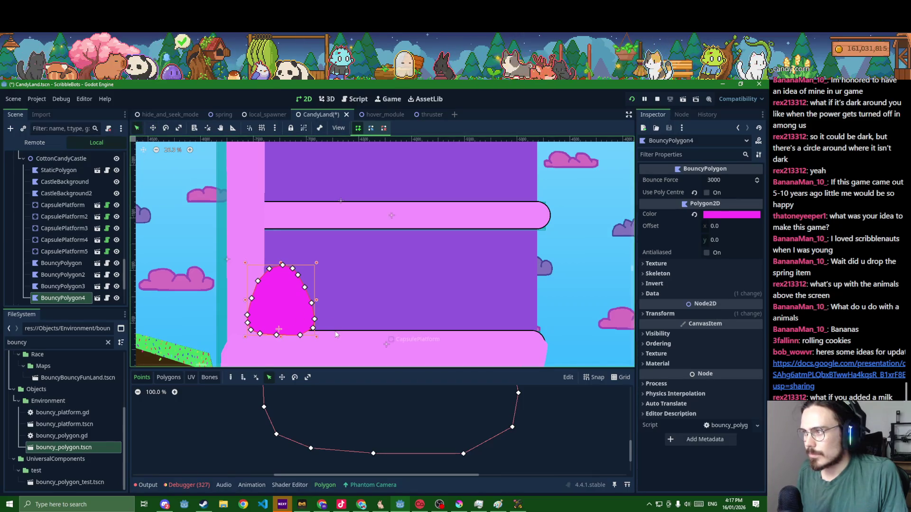
Outline a rounded quarter-dome in the lower castle window and save CandyLand
click(323, 302)
click(322, 293)
click(317, 278)
click(310, 270)
click(296, 257)
click(287, 254)
click(277, 253)
click(264, 253)
click(265, 331)
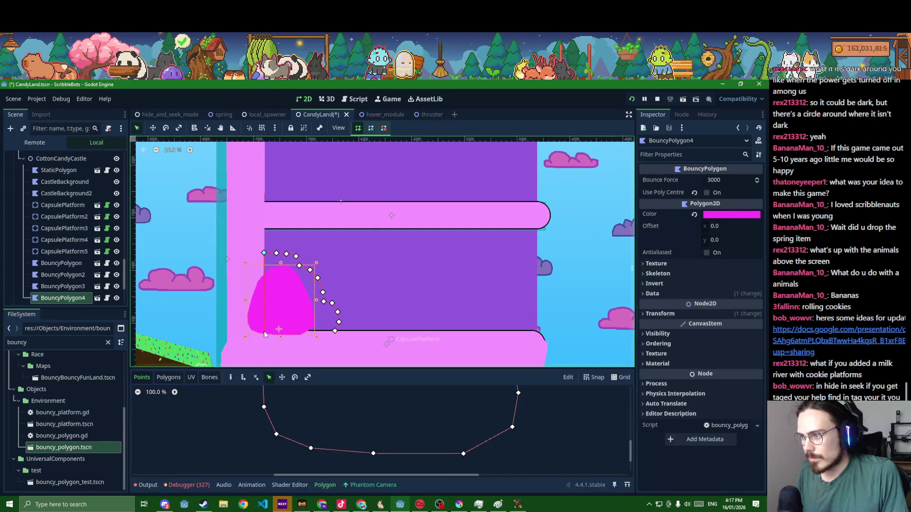
click(335, 332)
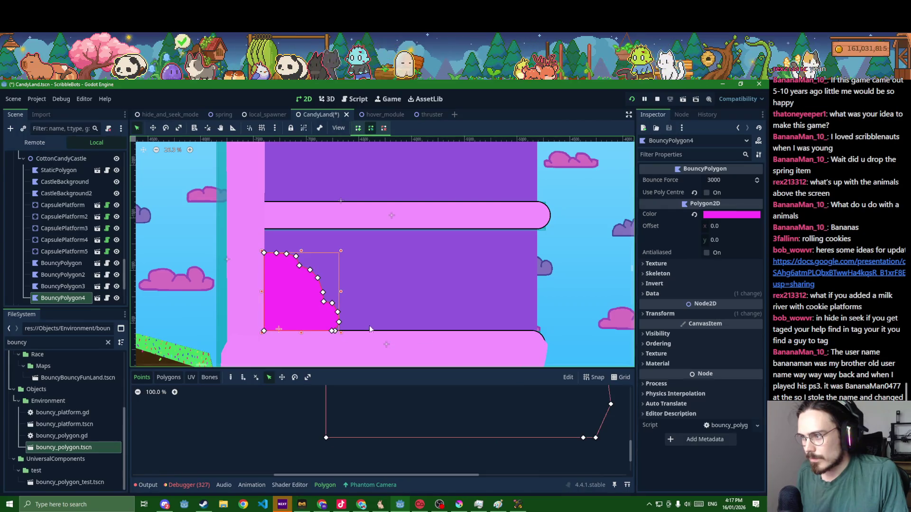
click(399, 307)
scroll(400, 307, down, 3)
key(ctrl+s)
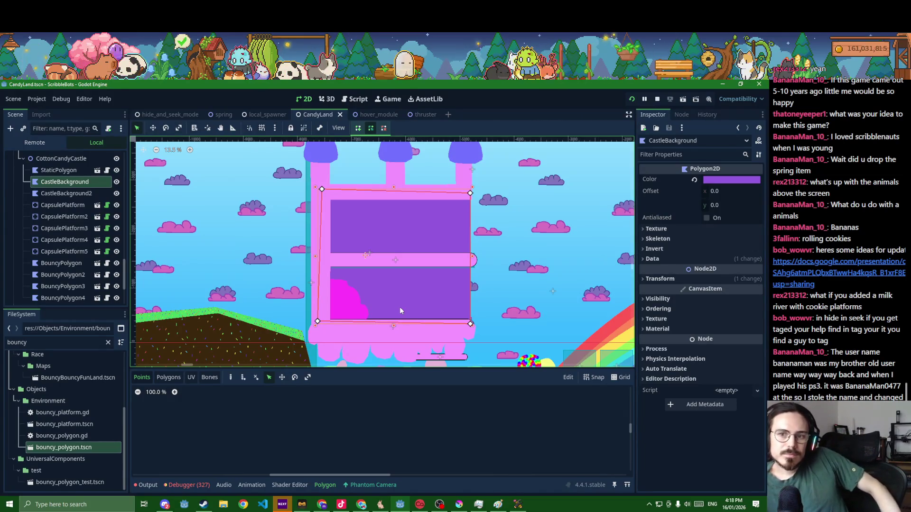
Duplicate the lower blob onto the upper platform and tick Use Poly Centre on both
click(358, 315)
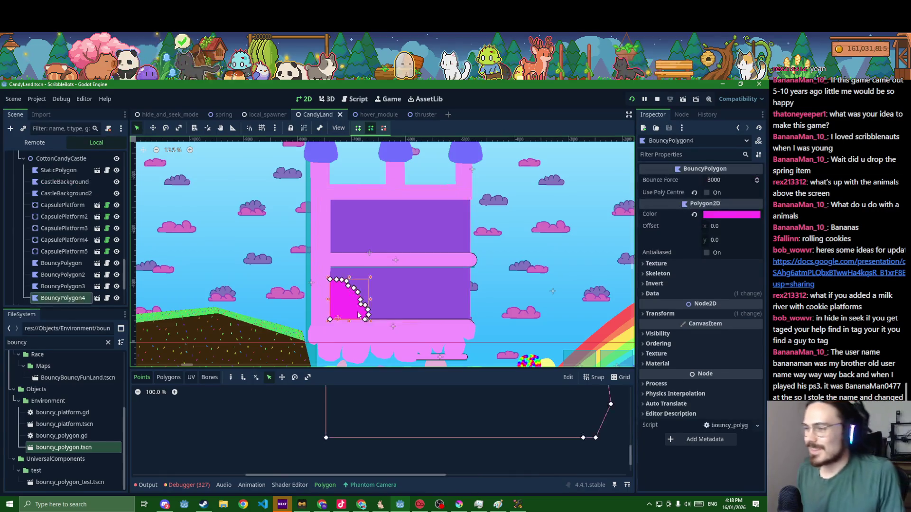
click(63, 286)
click(63, 298)
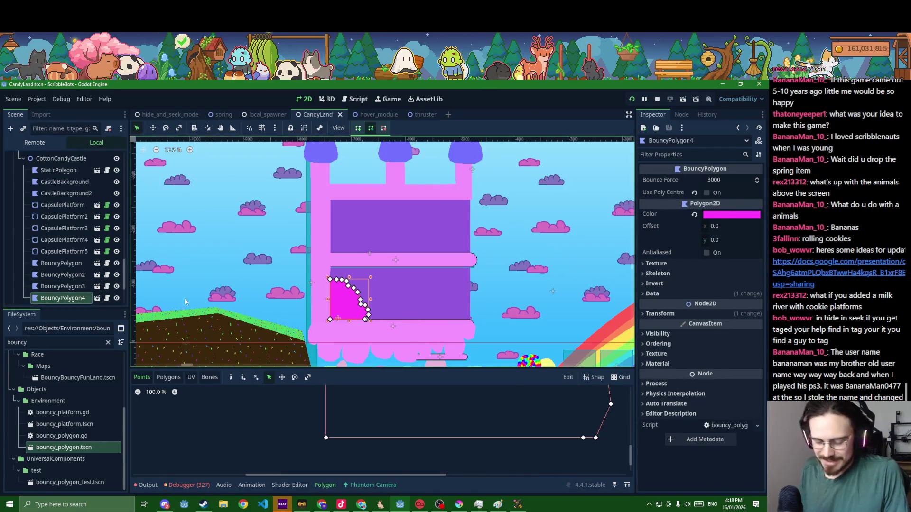
key(ctrl+d)
drag(361, 288, 475, 220)
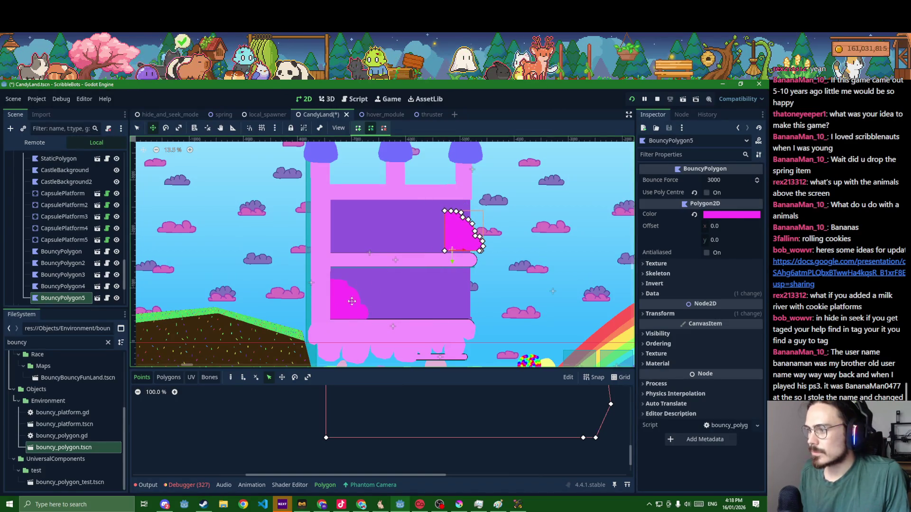
click(707, 192)
key(ctrl+s)
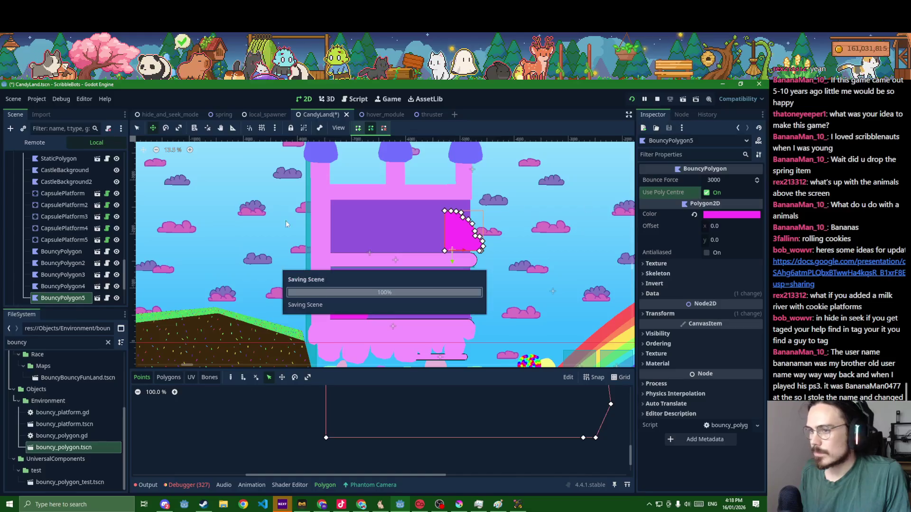
click(62, 286)
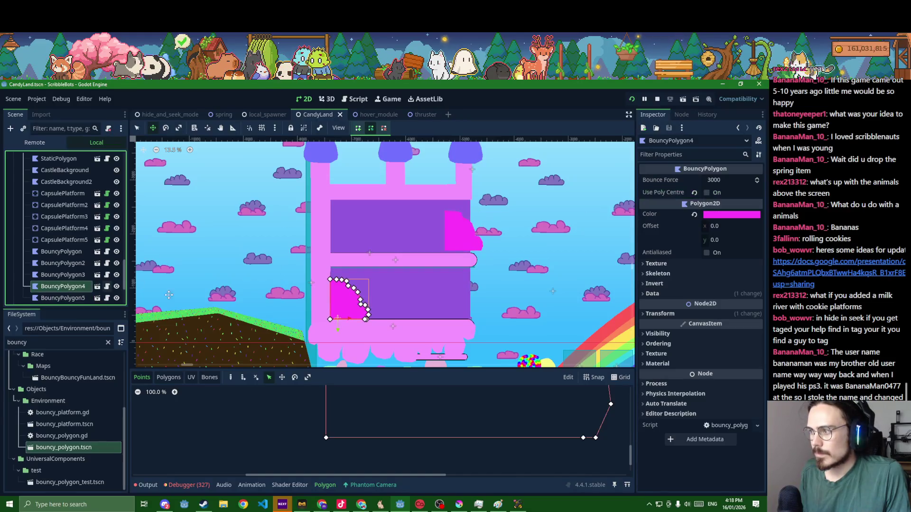
click(694, 193)
key(ctrl+s)
Turn on smart snapping and adjust the copy's outline points, nudging its bottom corners
click(63, 298)
scroll(460, 221, up, 5)
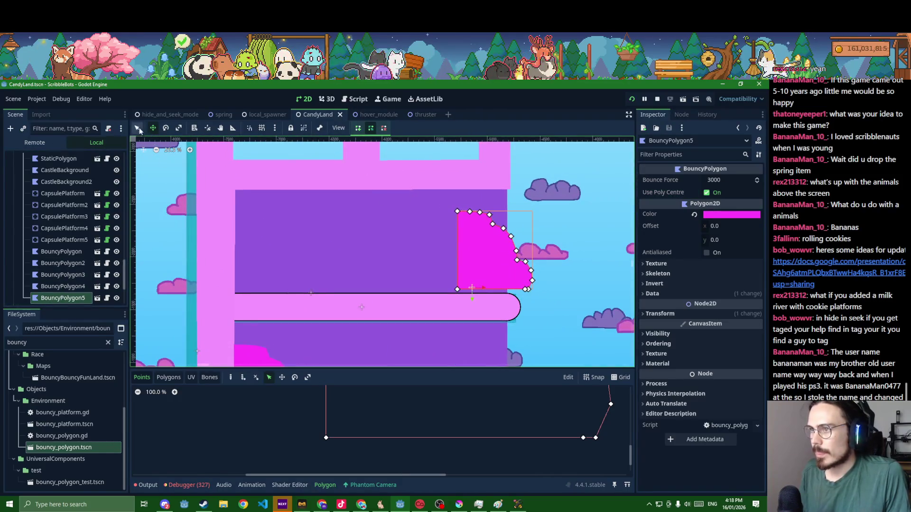
key(q)
scroll(433, 298, up, 3)
scroll(392, 290, up, 1)
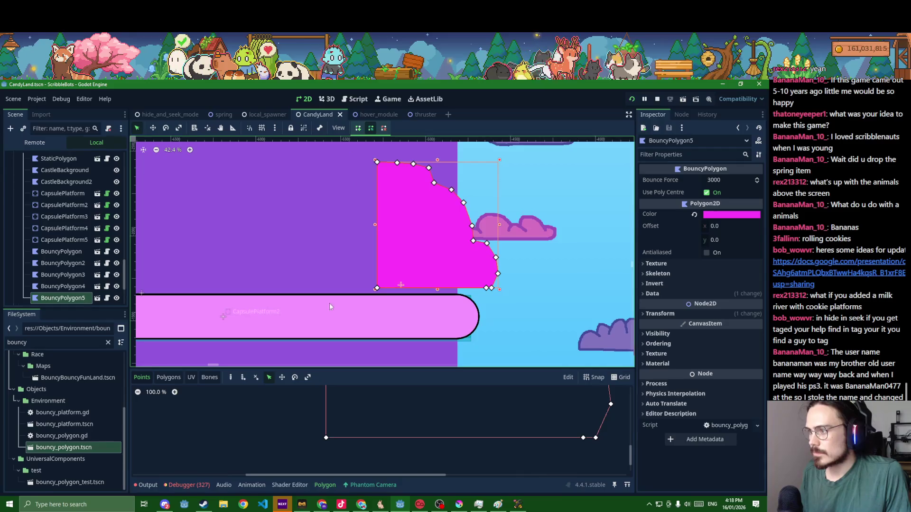
click(358, 128)
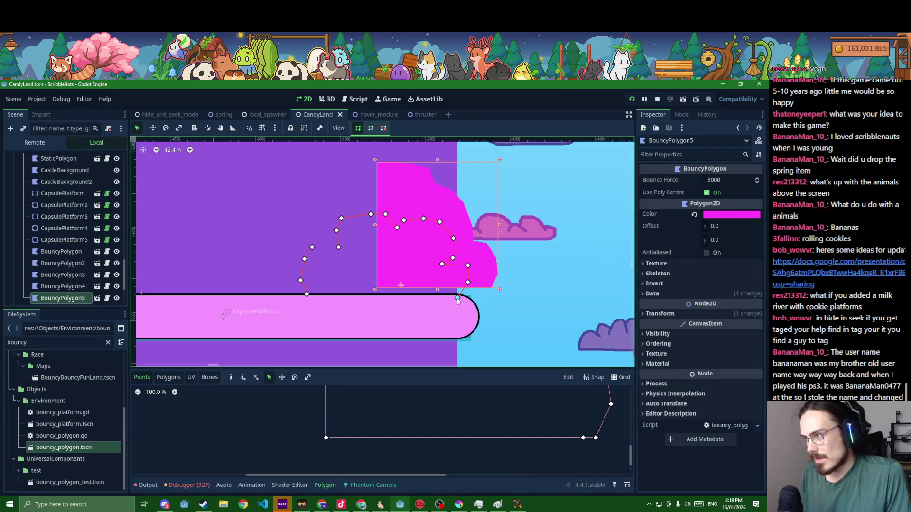
click(307, 294)
drag(459, 300, 458, 297)
key(ctrl+s)
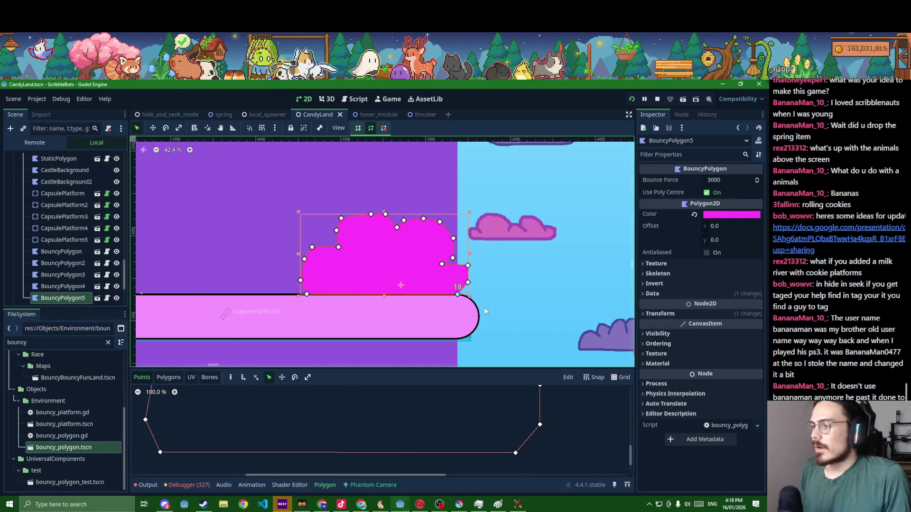
scroll(484, 311, down, 3)
scroll(495, 307, down, 3)
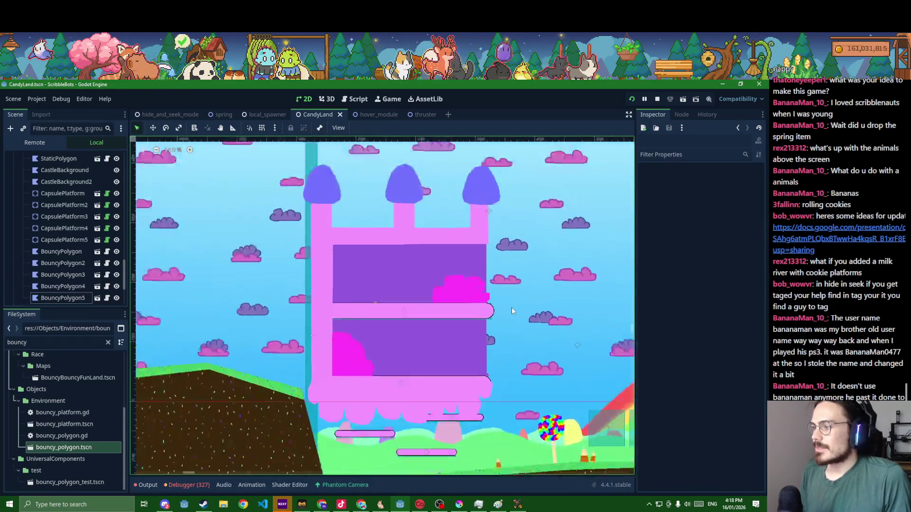
scroll(482, 299, up, 2)
scroll(482, 299, up, 2)
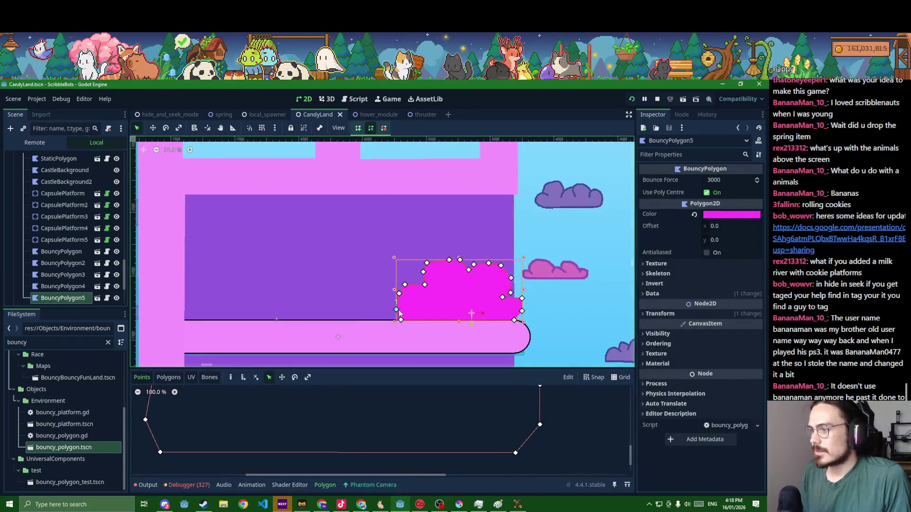
drag(401, 322, 426, 323)
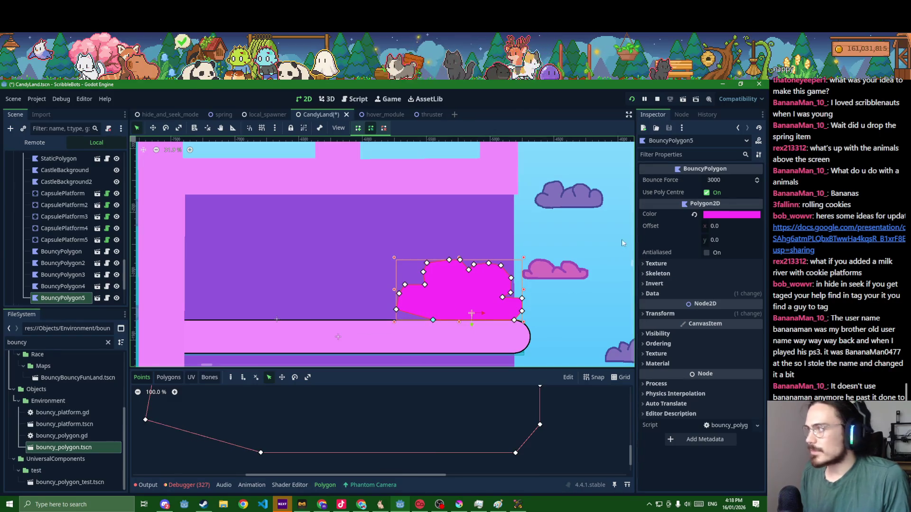
Revert the copy's Polygon, redraw it as a small bumpy cloud, and save
click(670, 294)
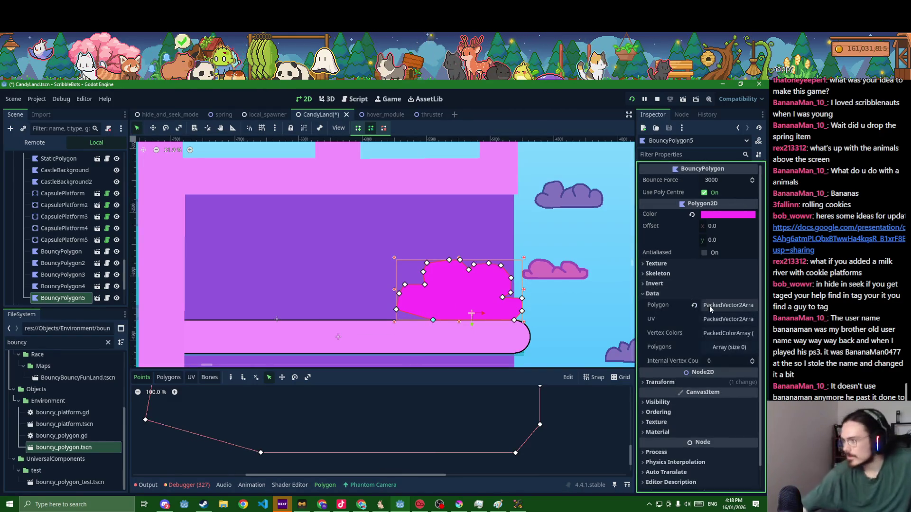
click(694, 306)
scroll(588, 304, up, 4)
key(shift+g)
click(333, 308)
click(343, 301)
click(358, 304)
click(357, 292)
click(365, 284)
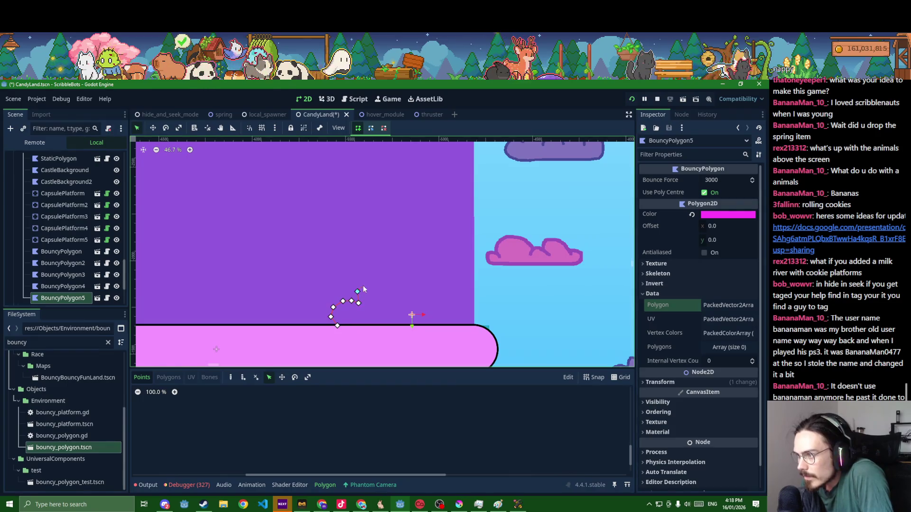
click(387, 279)
click(409, 290)
click(414, 280)
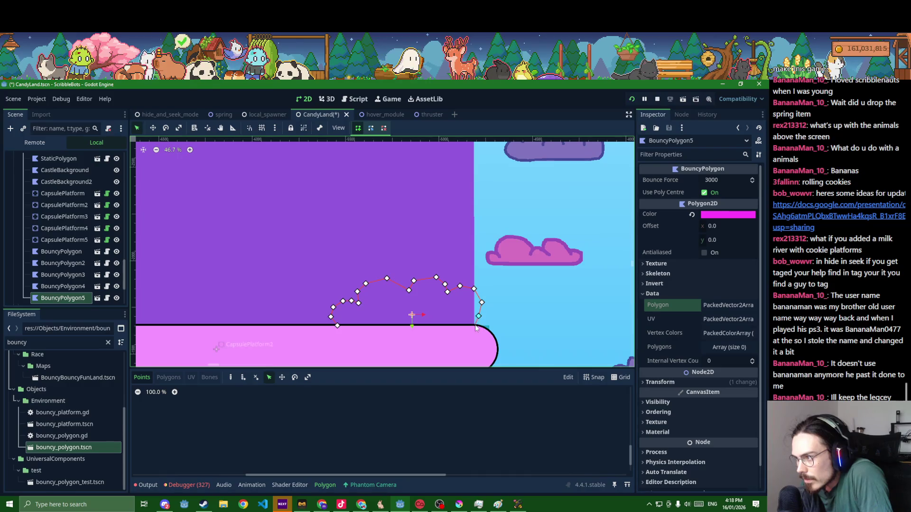
click(338, 325)
scroll(359, 329, down, 5)
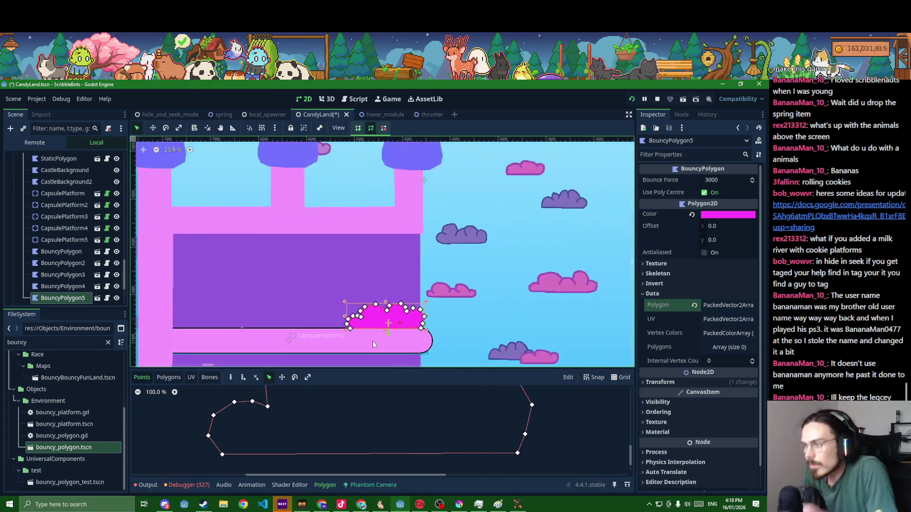
scroll(435, 253, down, 3)
key(ctrl+s)
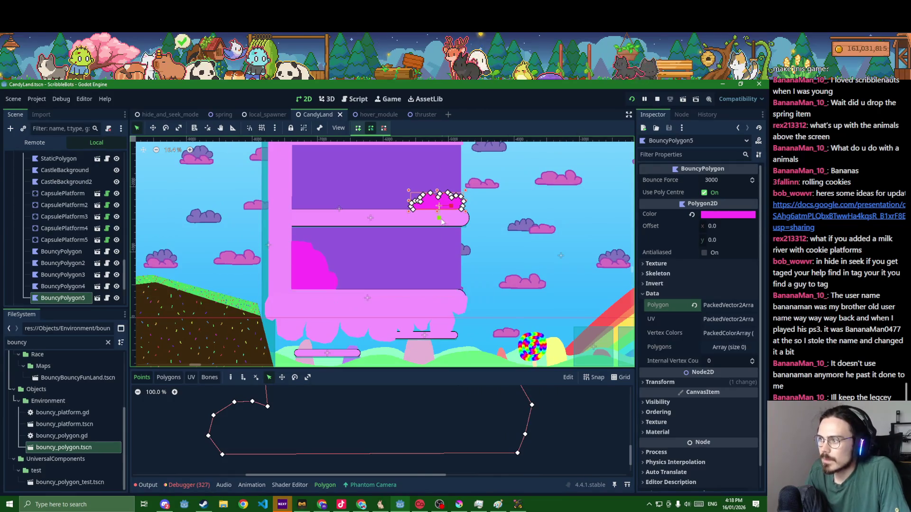
scroll(456, 270, down, 2)
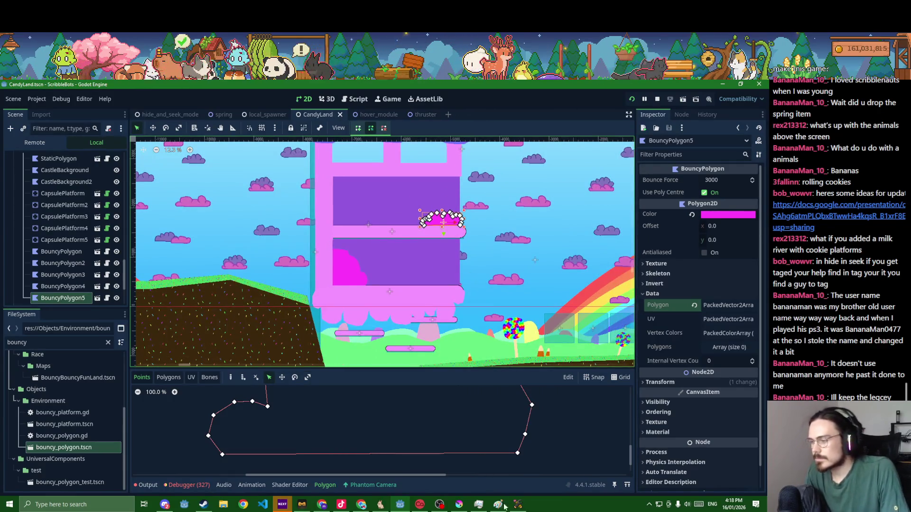
click(505, 507)
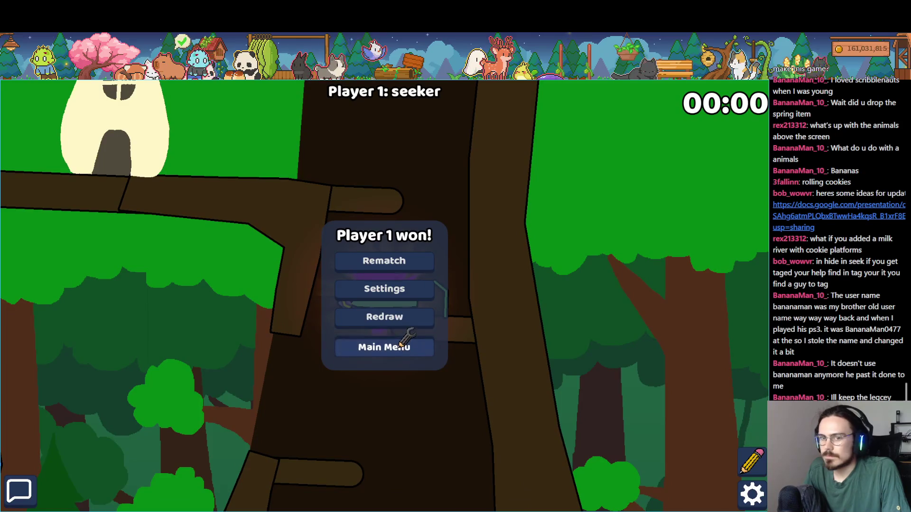
From the main menu, open the local lobby, choose the Candyland map, and start
click(401, 345)
click(424, 361)
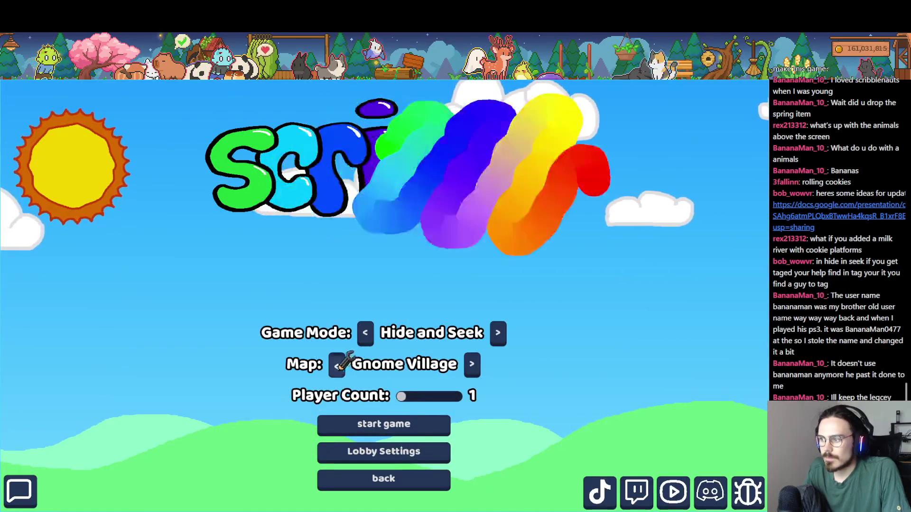
click(338, 366)
click(365, 419)
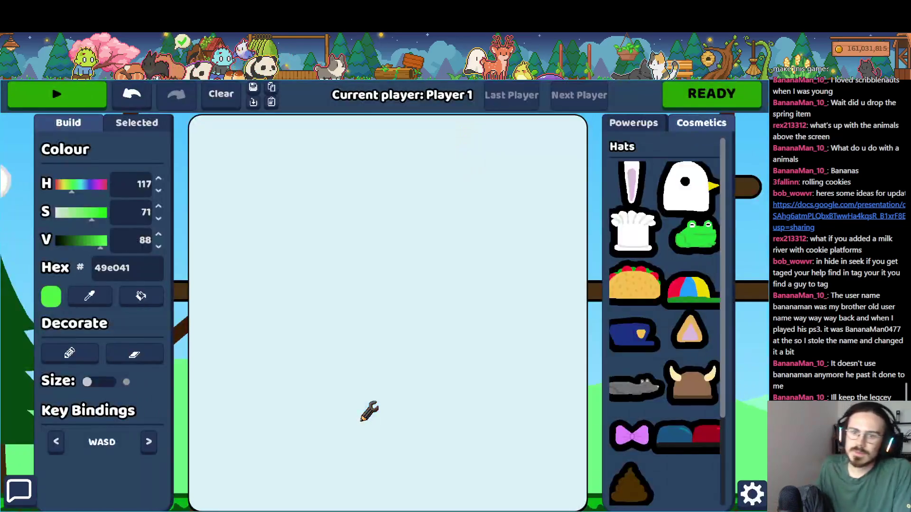
Draw a green two-legged character, add the red-blue cap, and mark ready
mouse_move(413, 280)
mouse_down()
mouse_move(338, 338)
mouse_move(342, 259)
mouse_up()
mouse_move(335, 350)
mouse_down()
mouse_move(279, 508)
mouse_move(316, 510)
mouse_up()
drag(441, 330, 561, 443)
mouse_move(712, 411)
mouse_down()
mouse_move(484, 291)
mouse_move(398, 206)
mouse_up()
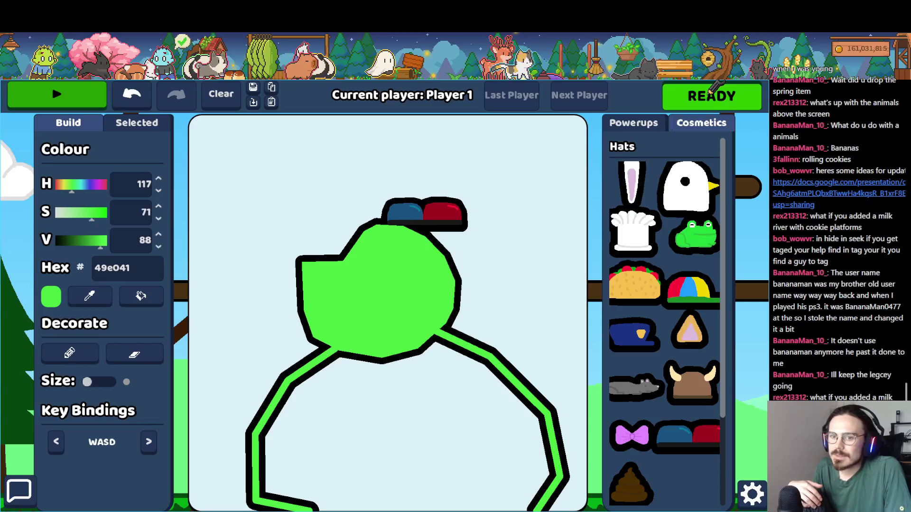
click(712, 92)
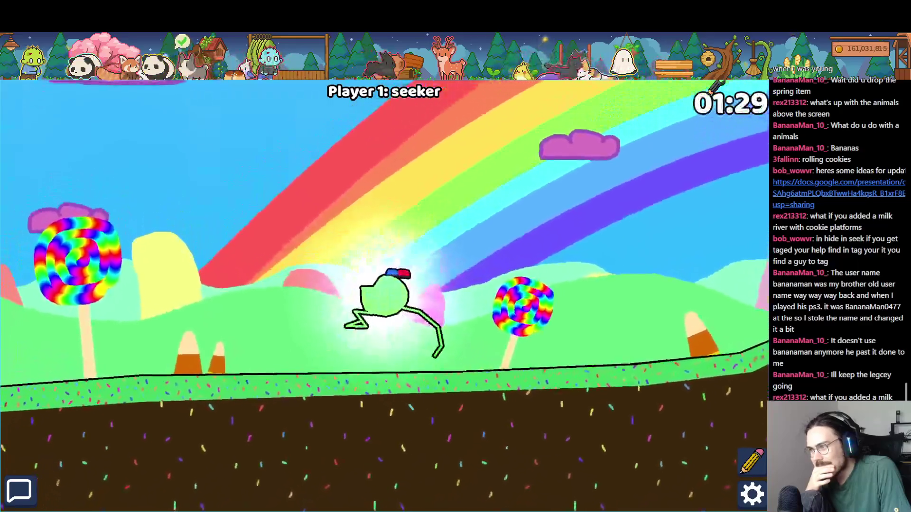
Play-test Candyland as seeker, running left and right and jumping, then open the window switcher
key(Left)
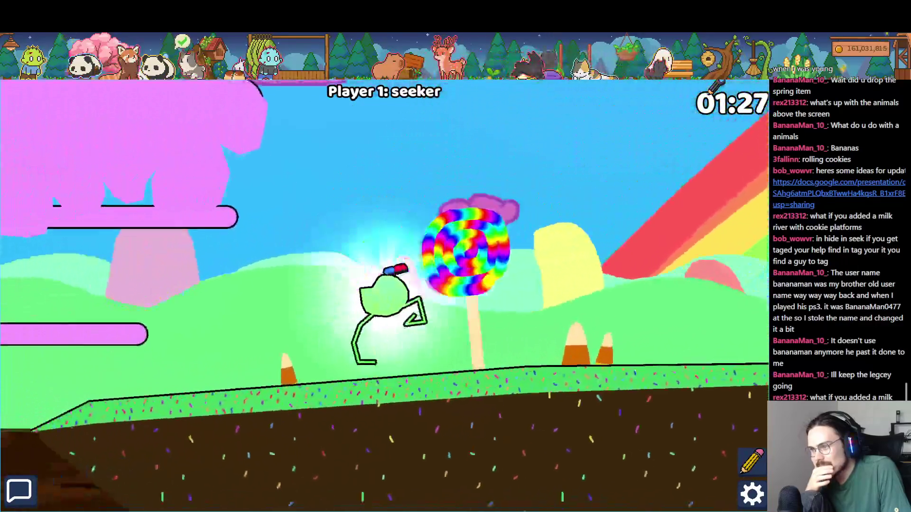
key(Up)
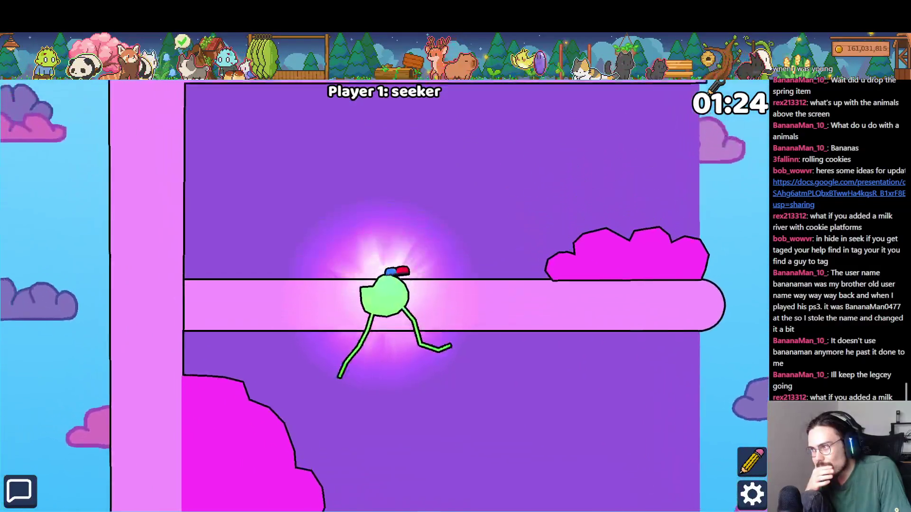
key(Right)
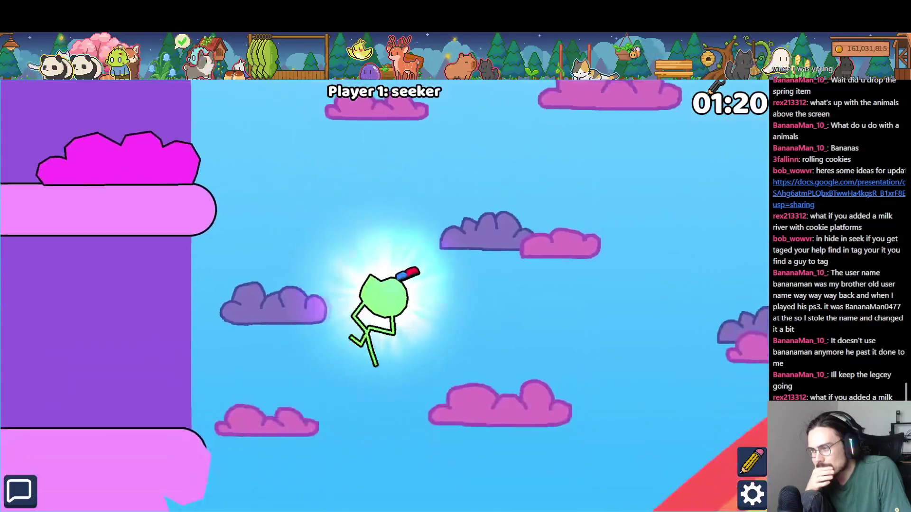
key(Right)
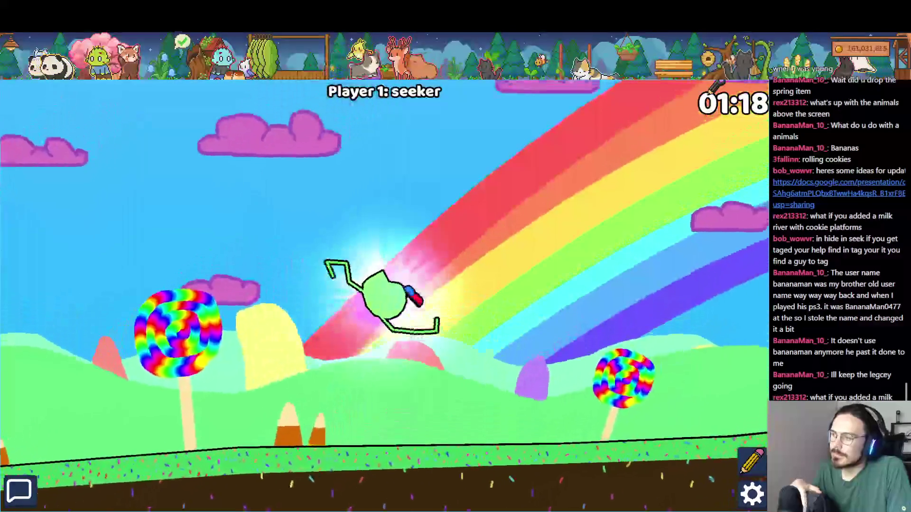
key(Up)
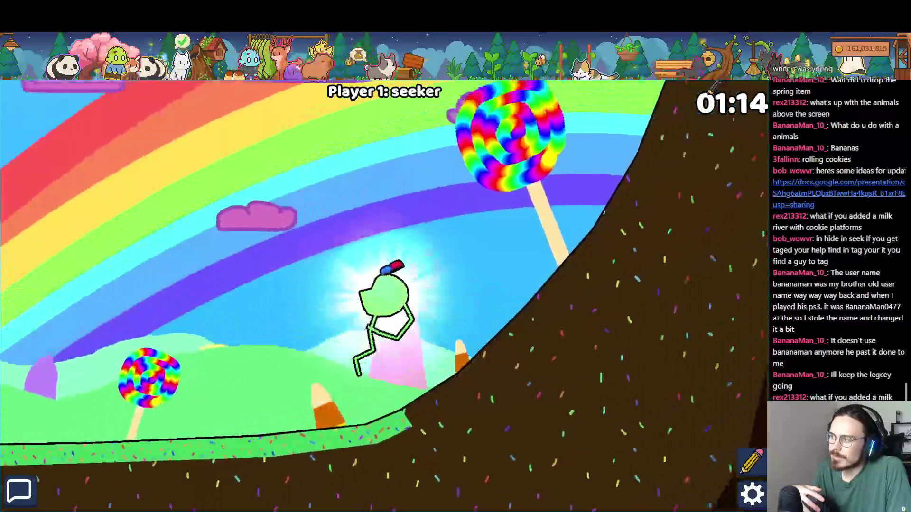
key(Up)
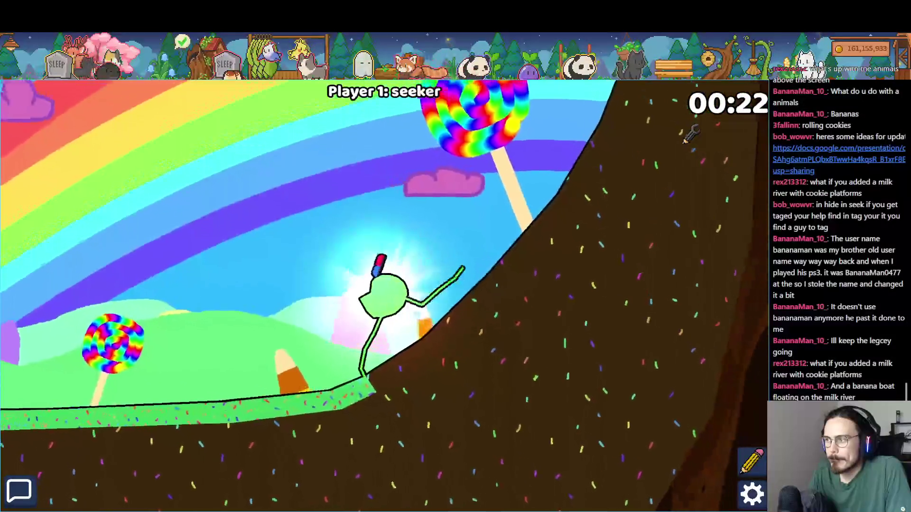
key(alt+Tab)
key(Tab)
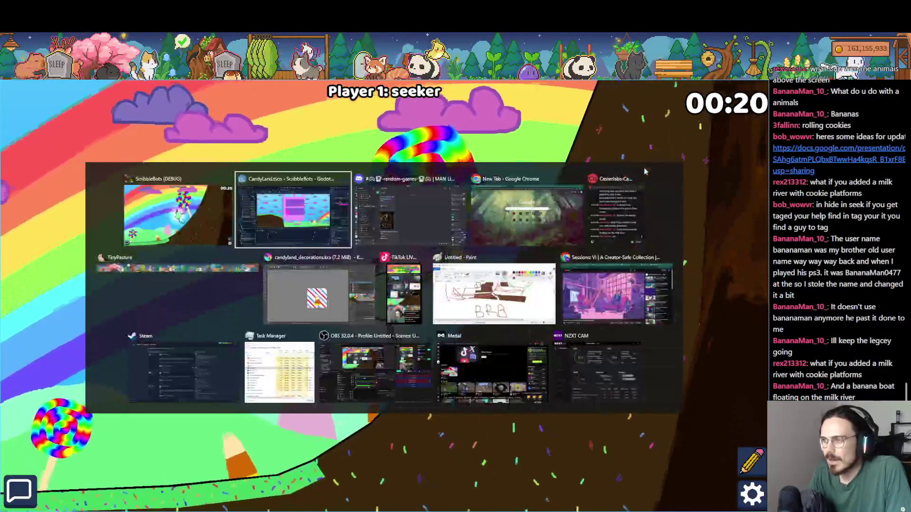
Switch back to the CandyLand scene in Godot and zoom the canvas
key(alt+Tab)
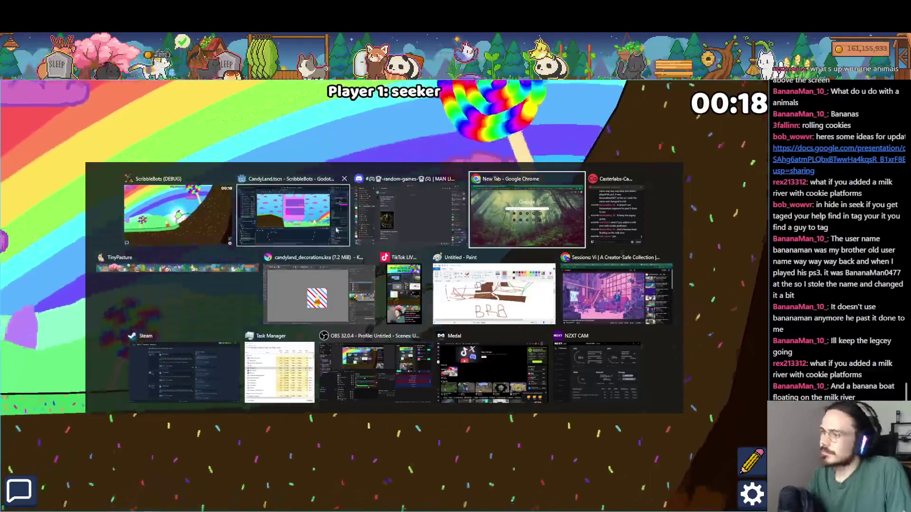
click(290, 236)
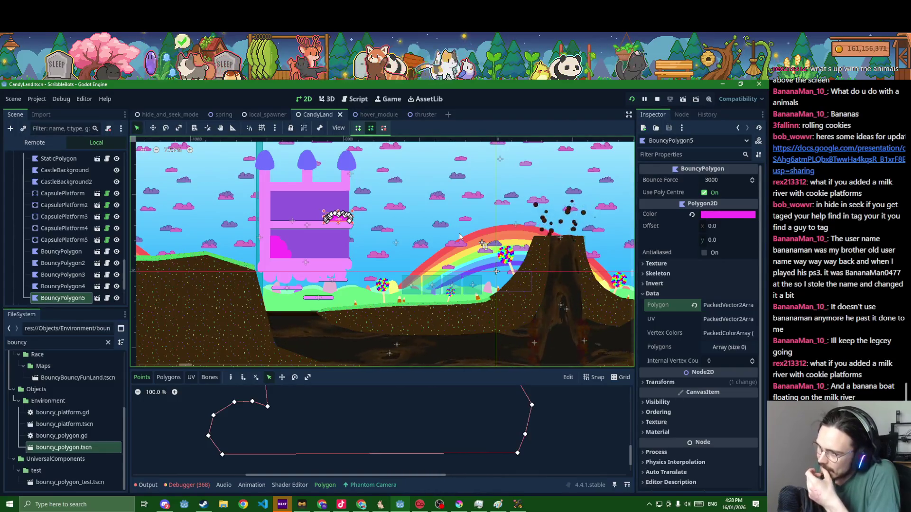
scroll(460, 236, up, 2)
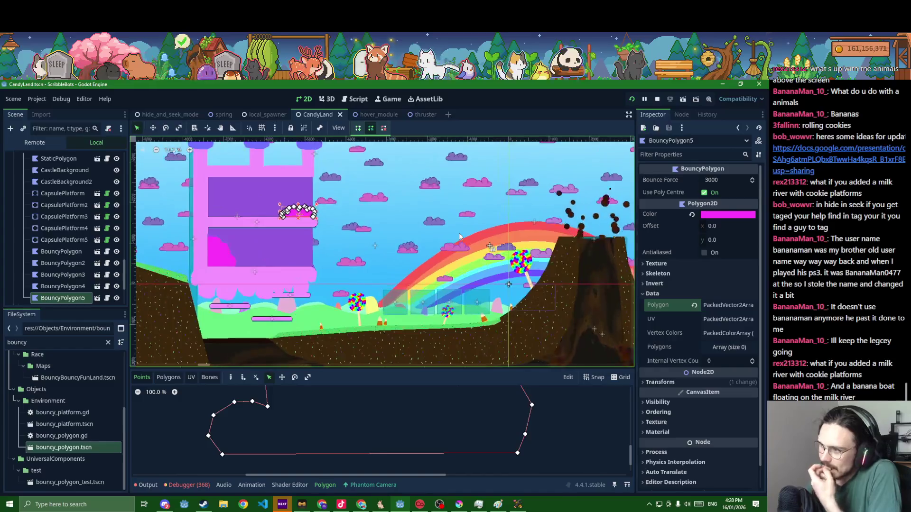
scroll(61, 255, up, 4)
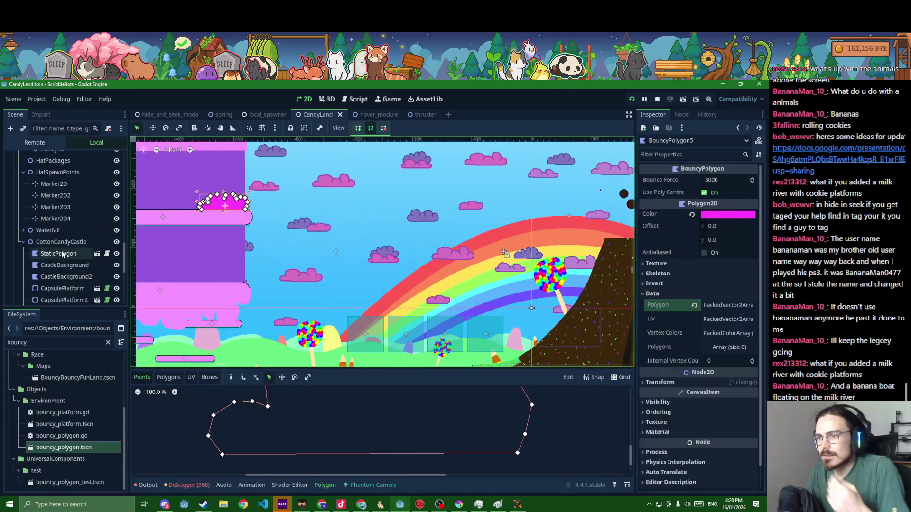
Fold the CottonCandyCastle and SpawnPoints groups, then select the Environment node
click(23, 242)
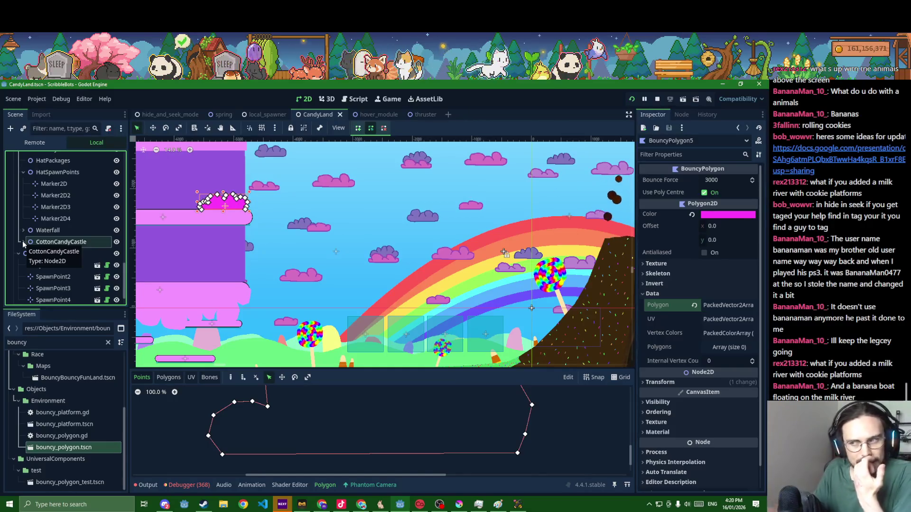
click(19, 254)
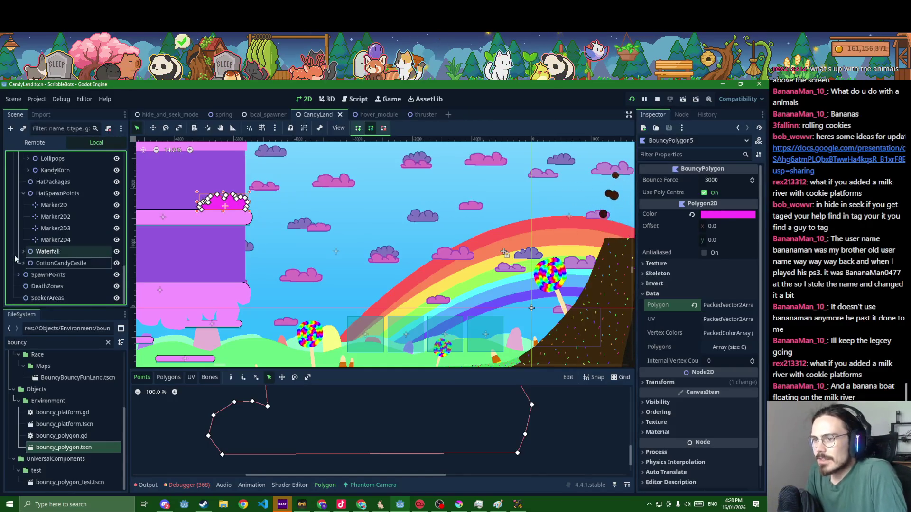
scroll(28, 264, up, 5)
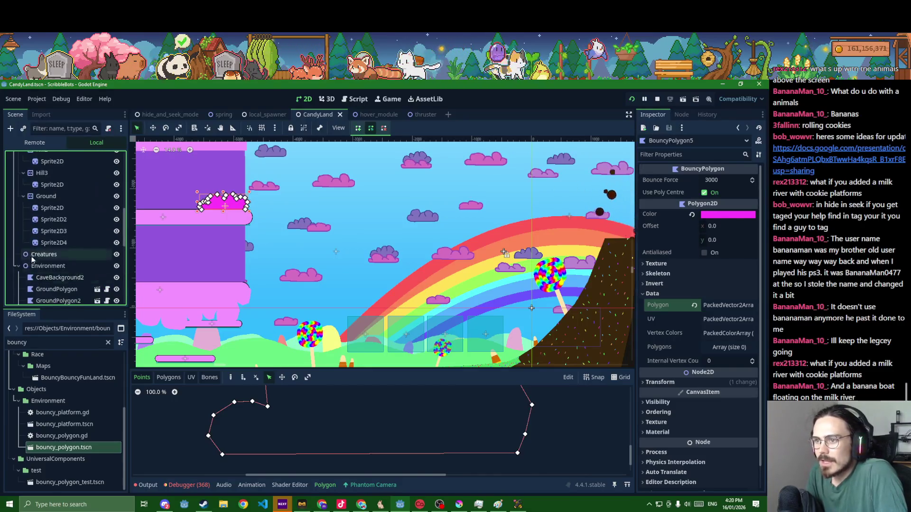
click(36, 266)
Add a Node2D named Cookies under Environment
key(ctrl+a)
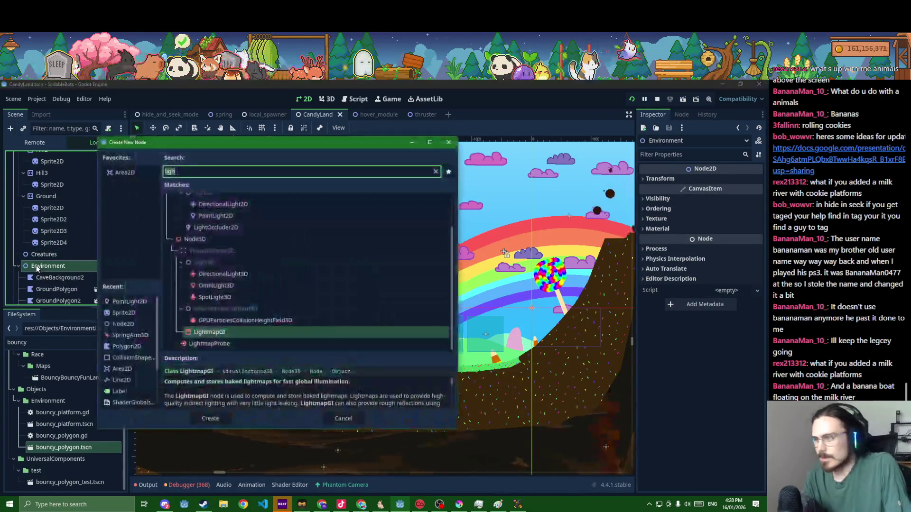
text(node2d)
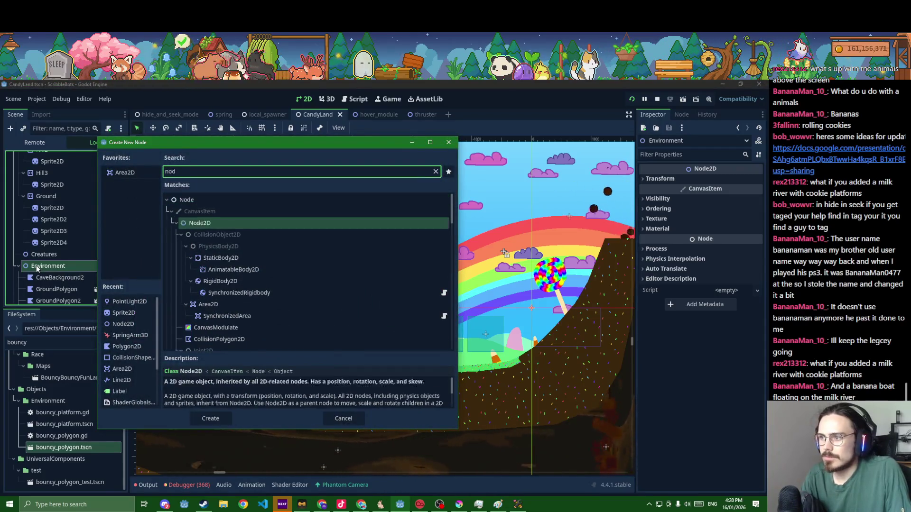
key(Return)
text(Cookies)
key(Return)
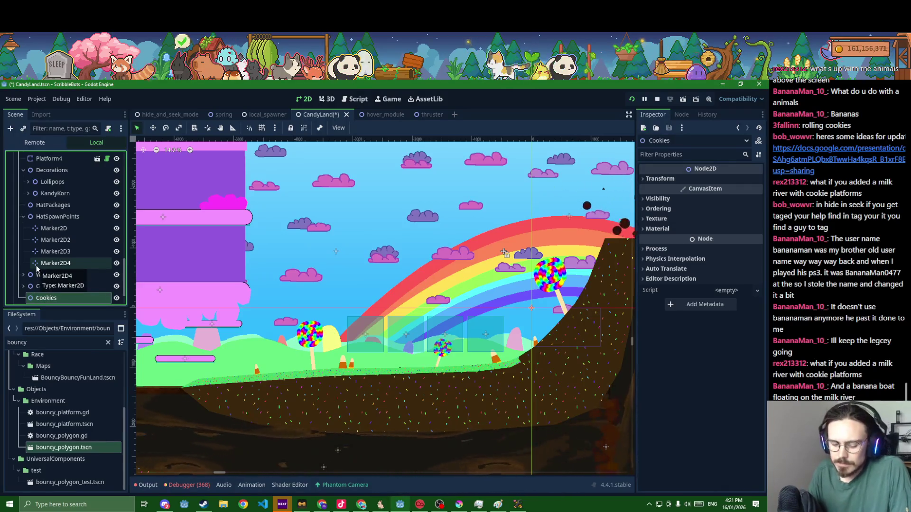
Filter FileSystem for 'stat' and instance static_polygon.tscn under Cookies
double_click(17, 342)
text(stat)
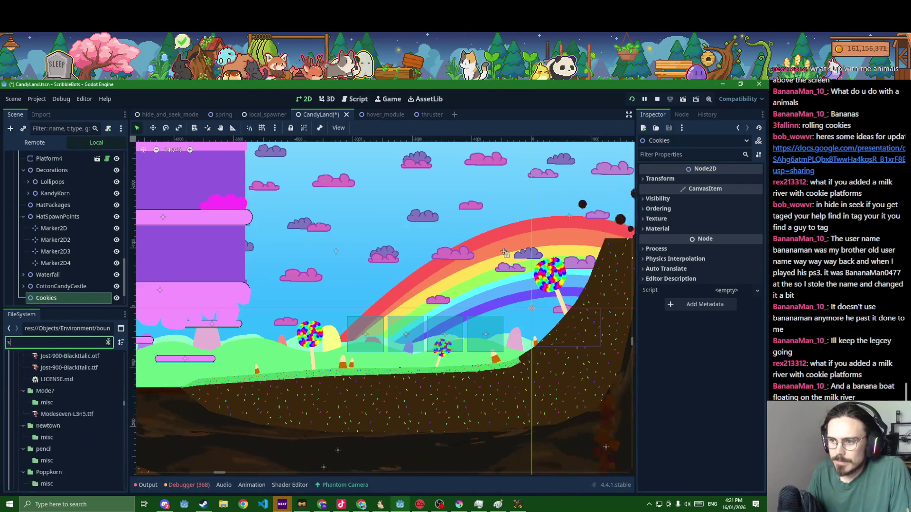
mouse_move(59, 369)
mouse_down()
mouse_move(78, 358)
mouse_move(47, 298)
mouse_up()
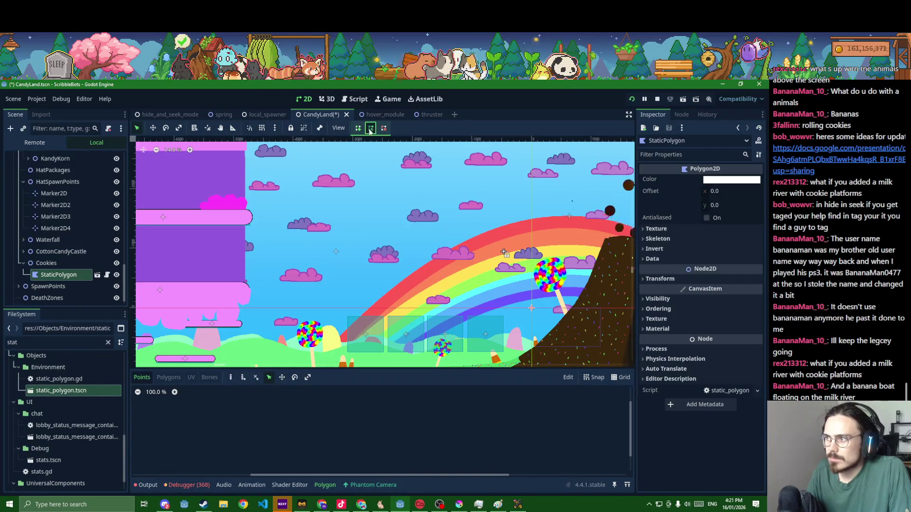
Move the StaticPolygon up into the sky area and zoom in on it
key(w)
drag(552, 270, 368, 233)
scroll(344, 226, up, 2)
key(q)
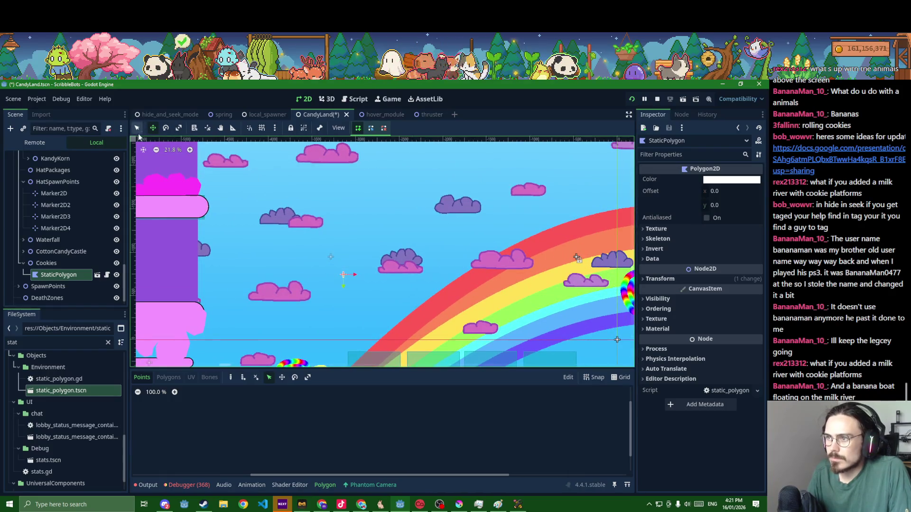
scroll(351, 249, up, 2)
Draw a closed, rounded thirteen-point cookie outline for the polygon
click(360, 231)
click(331, 227)
click(297, 235)
click(280, 259)
click(278, 294)
click(285, 335)
click(309, 349)
click(368, 352)
click(406, 342)
click(417, 313)
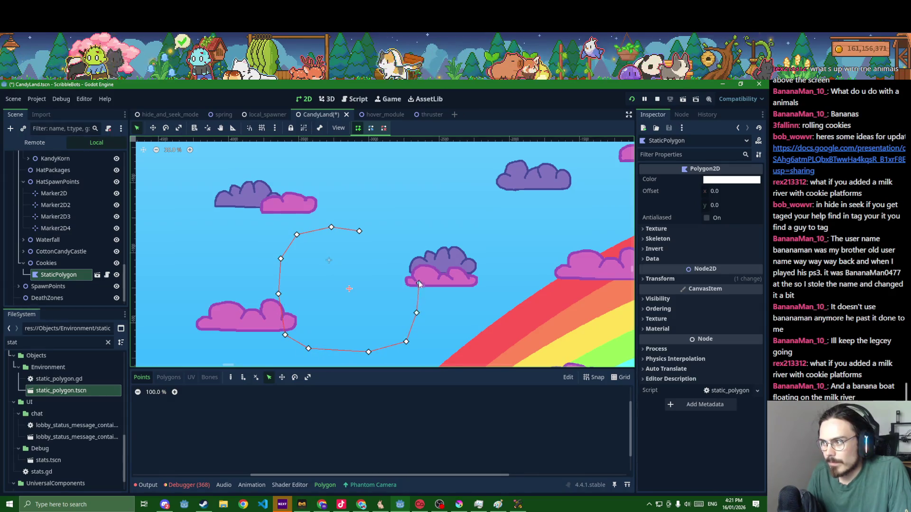
click(406, 247)
click(378, 229)
click(359, 231)
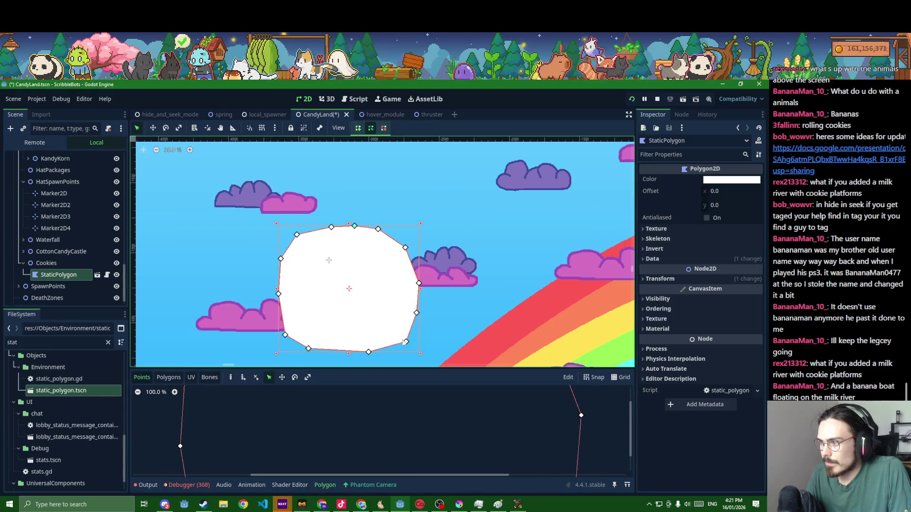
Drag the lower-right, lower-left and right vertices to smooth the cookie shape
mouse_move(406, 341)
mouse_down()
mouse_move(396, 334)
mouse_move(368, 348)
mouse_up()
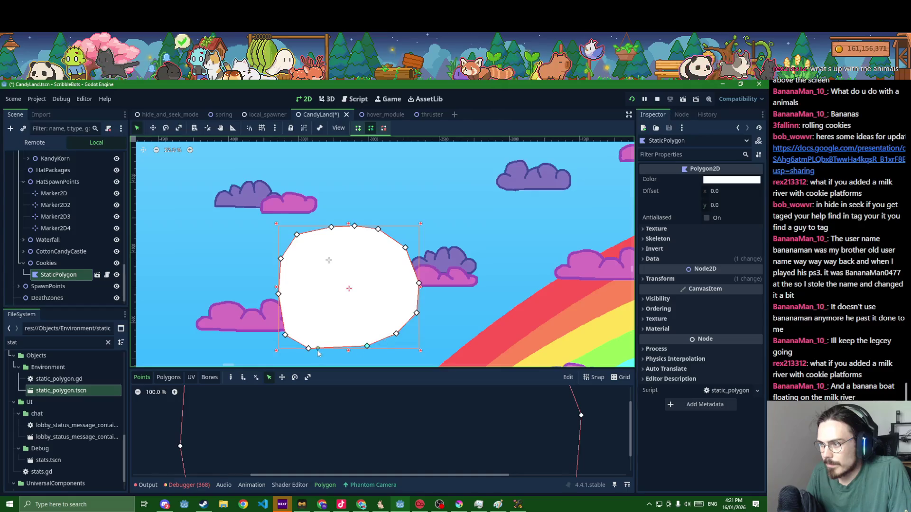
mouse_move(309, 350)
mouse_down()
mouse_move(288, 332)
mouse_move(294, 328)
mouse_up()
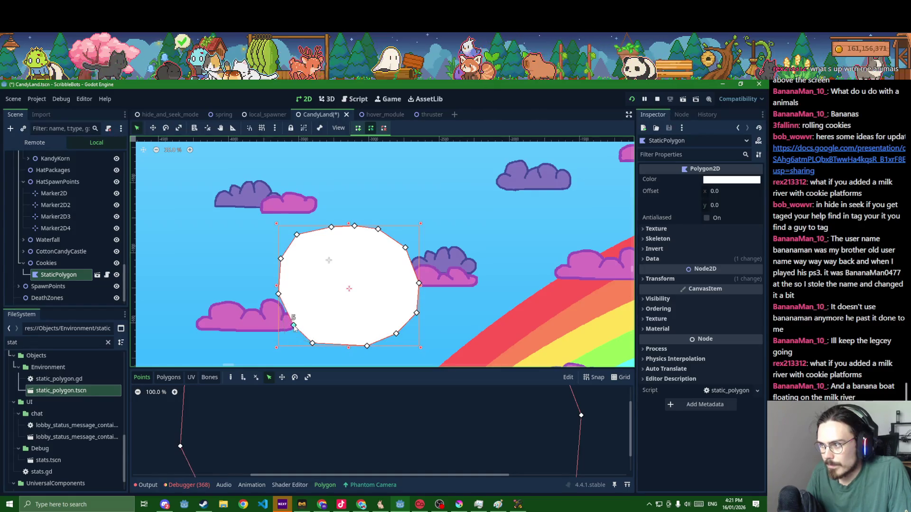
drag(414, 317, 417, 280)
Save the scene and colour the cookie polygon tan (c2a26b)
key(ctrl+s)
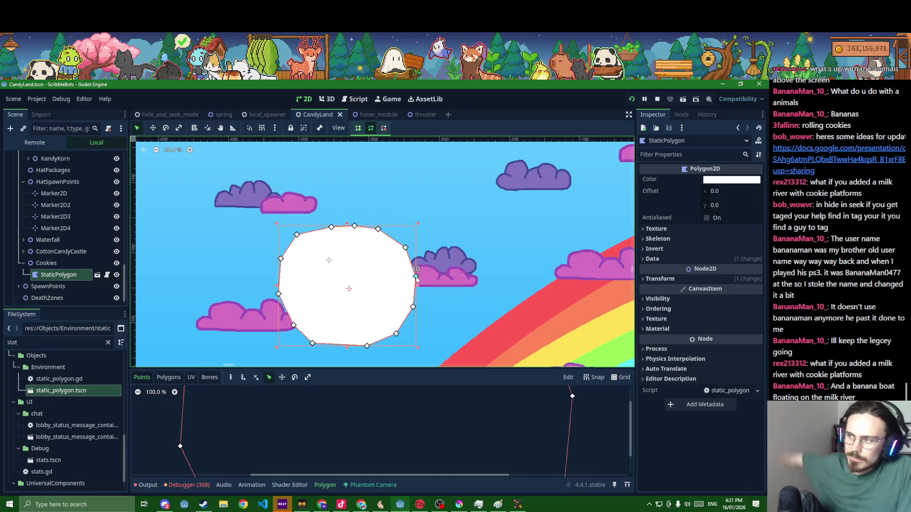
click(731, 179)
click(692, 341)
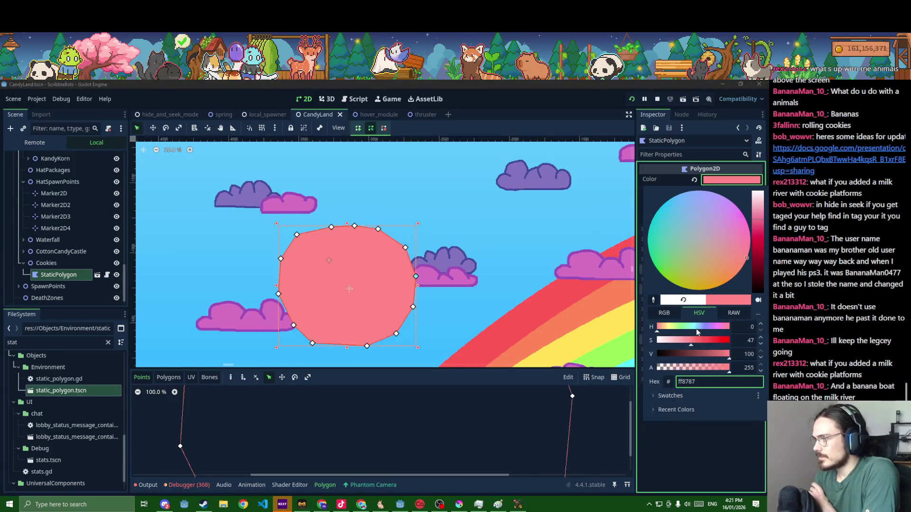
click(685, 354)
click(716, 340)
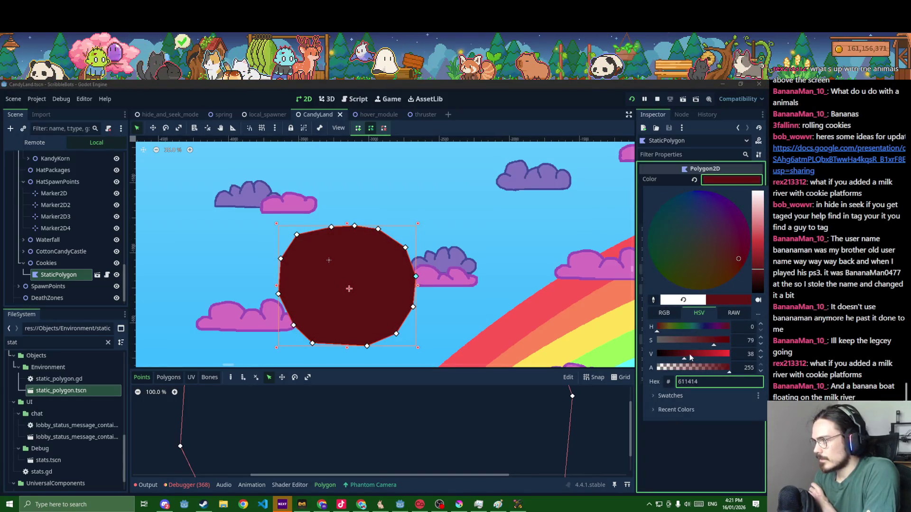
click(692, 354)
click(668, 328)
click(673, 341)
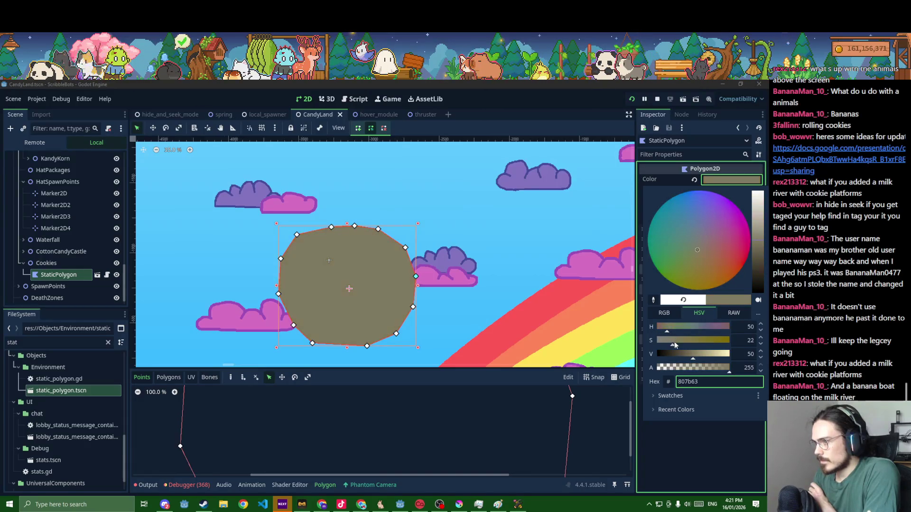
drag(696, 353, 717, 355)
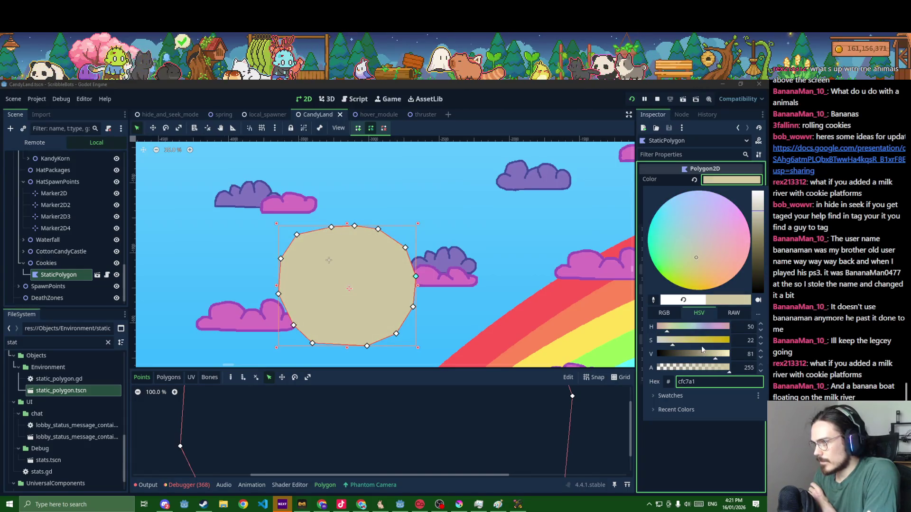
click(690, 341)
drag(719, 354, 733, 354)
click(714, 355)
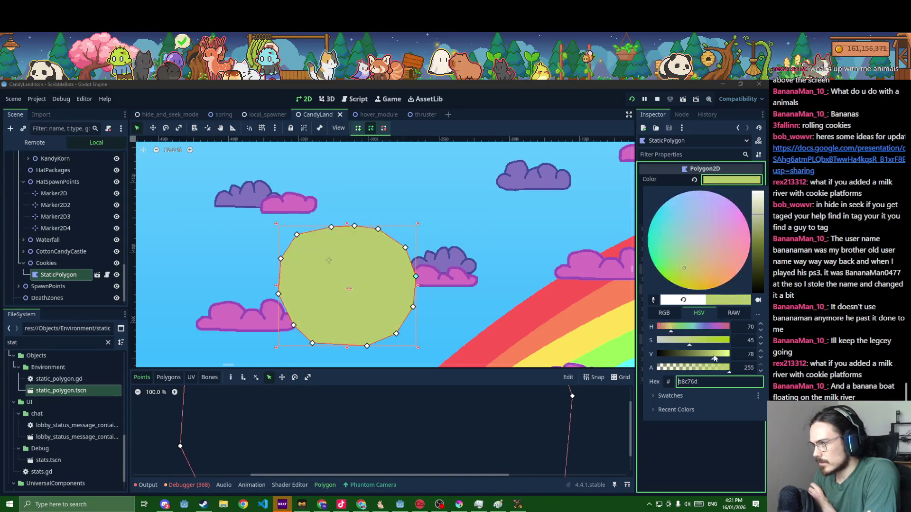
click(665, 327)
drag(665, 328, 664, 328)
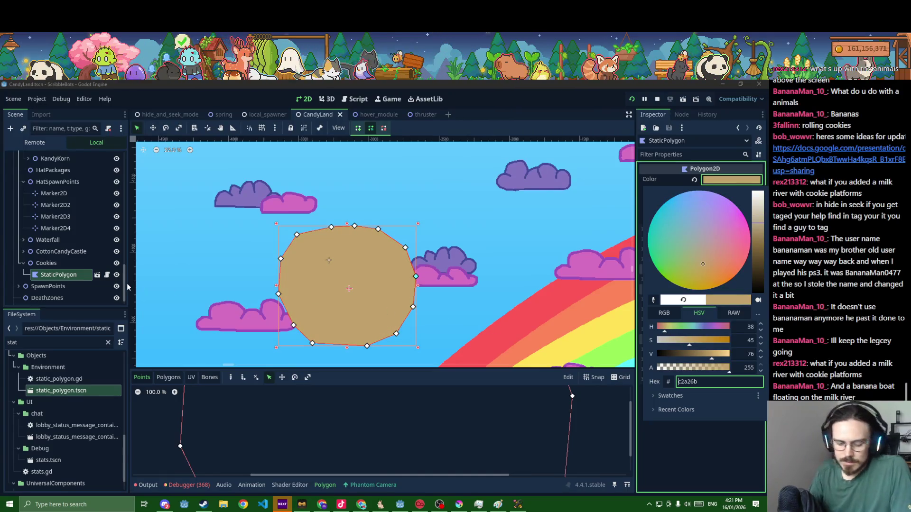
Add a Sprite2D as a child of the StaticPolygon
click(53, 269)
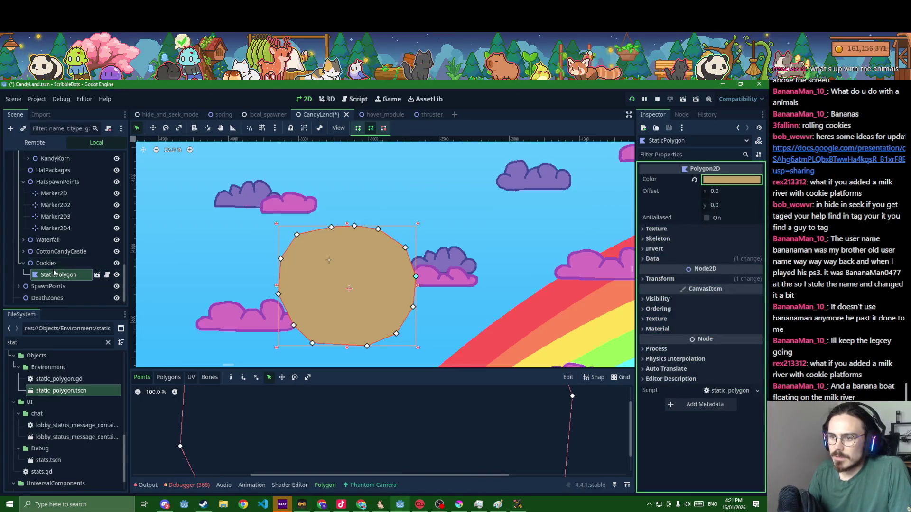
click(54, 270)
click(54, 263)
click(58, 275)
key(ctrl+a)
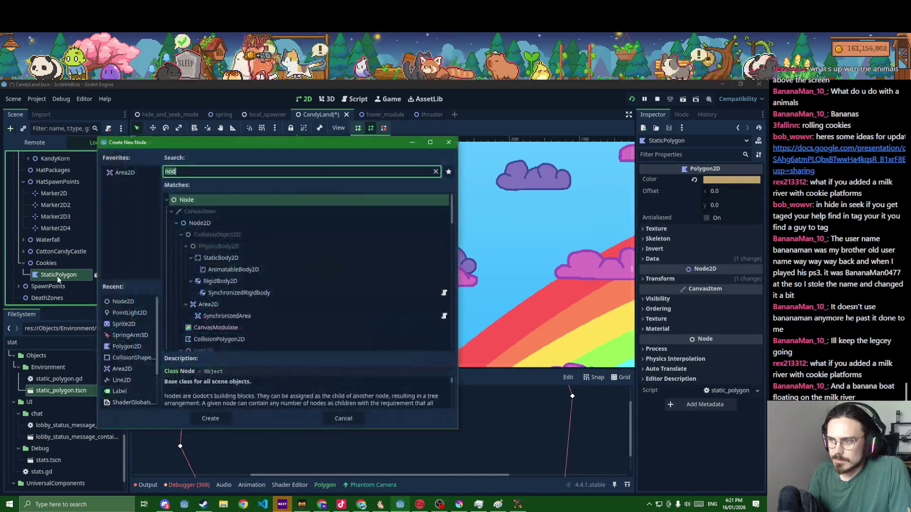
text(spri)
key(Return)
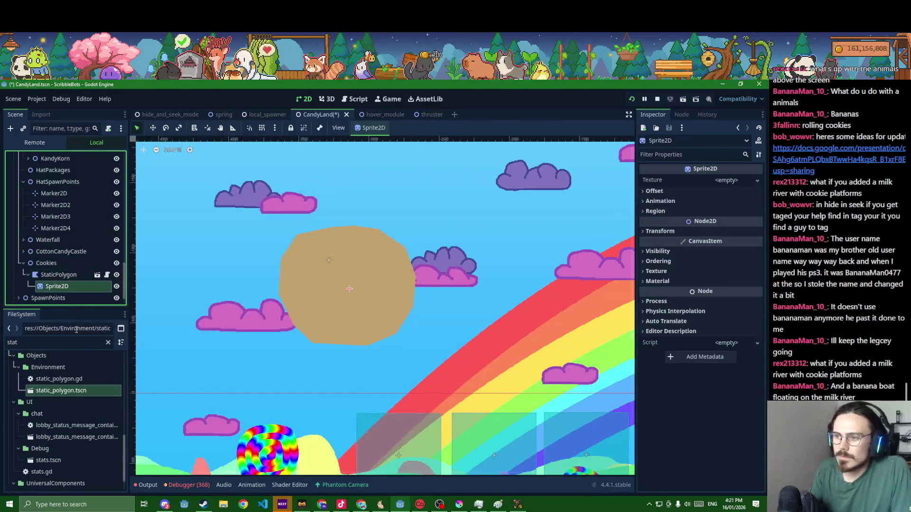
Give the Sprite2D the circle_sprite.tres texture at 0.1 scale
key(BackSpace)
key(BackSpace)
key(BackSpace)
text(circ)
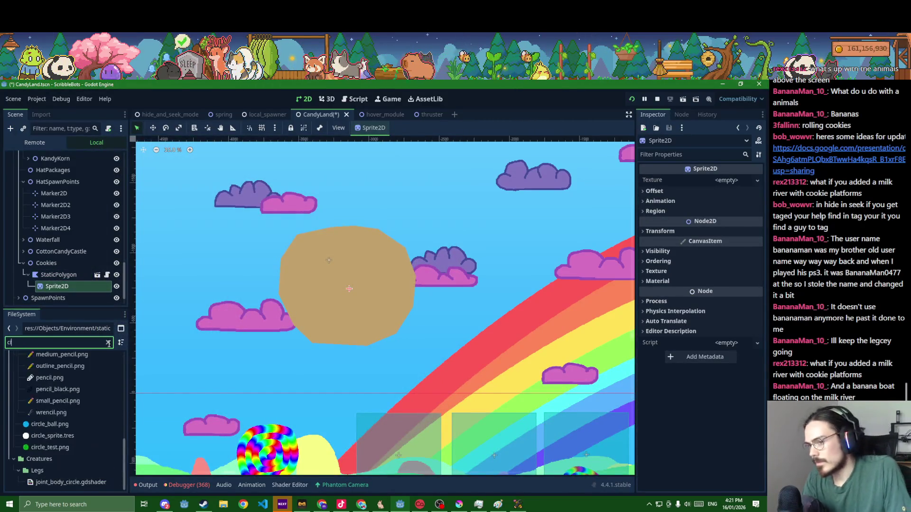
mouse_move(52, 435)
mouse_down()
mouse_move(266, 142)
mouse_move(726, 184)
mouse_up()
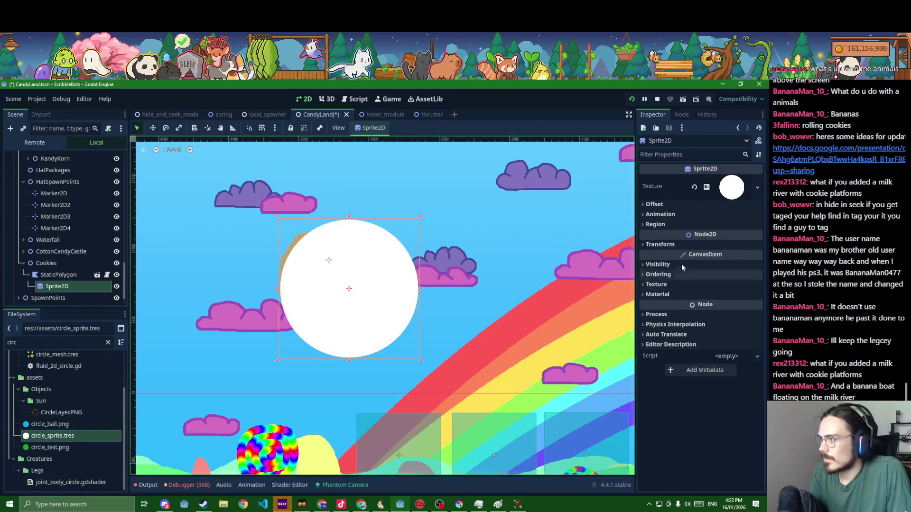
click(660, 244)
click(724, 299)
text(.1)
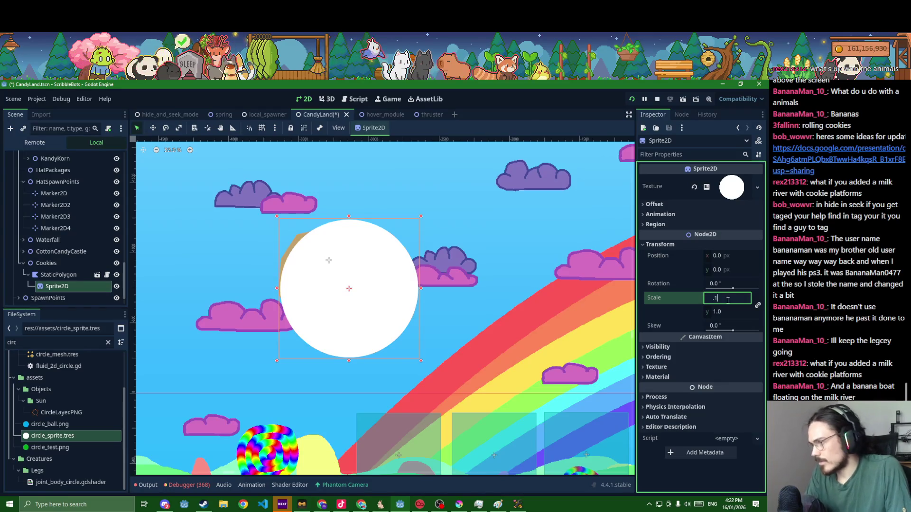
key(Return)
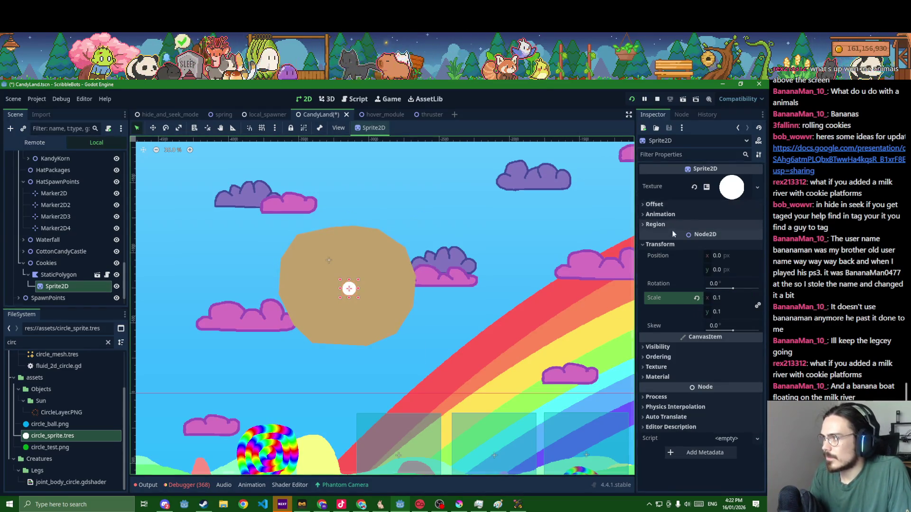
Set the sprite's Visibility Modulate to dark brown (3d2f21)
click(691, 358)
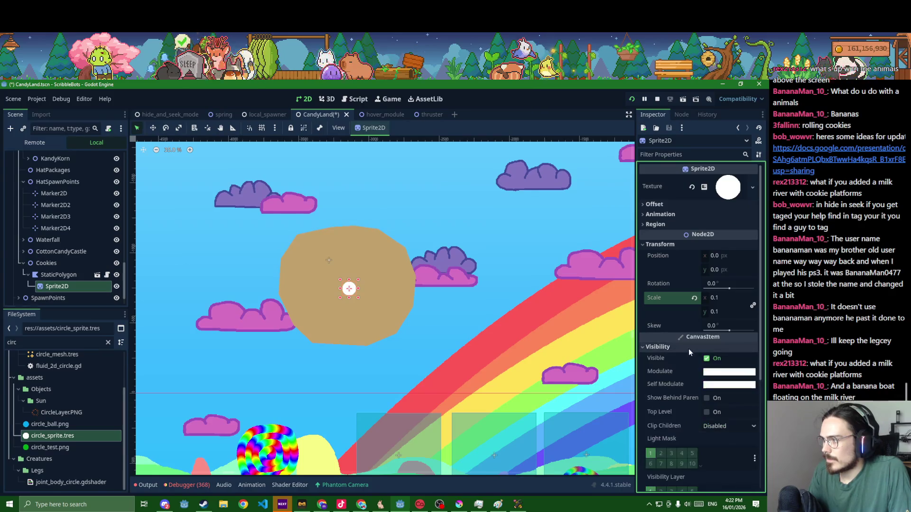
click(665, 408)
click(667, 408)
click(667, 408)
click(667, 408)
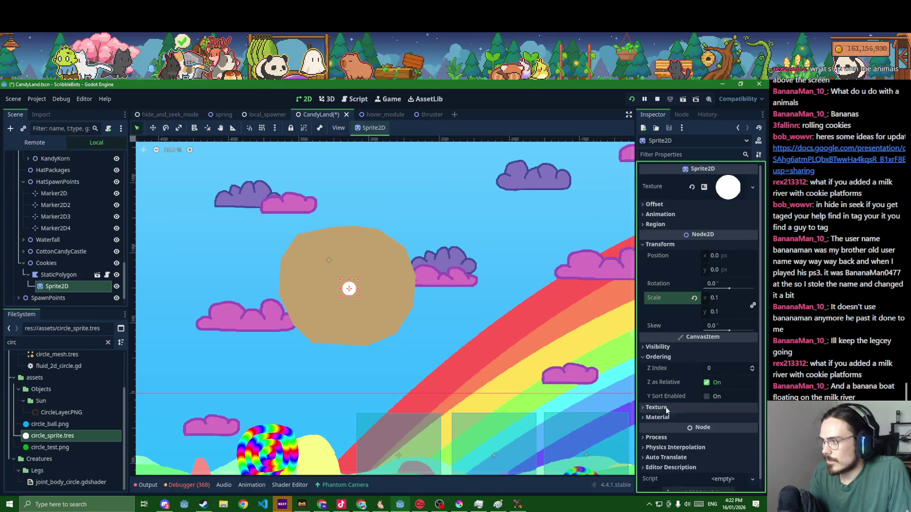
click(667, 348)
click(722, 372)
drag(688, 299, 674, 299)
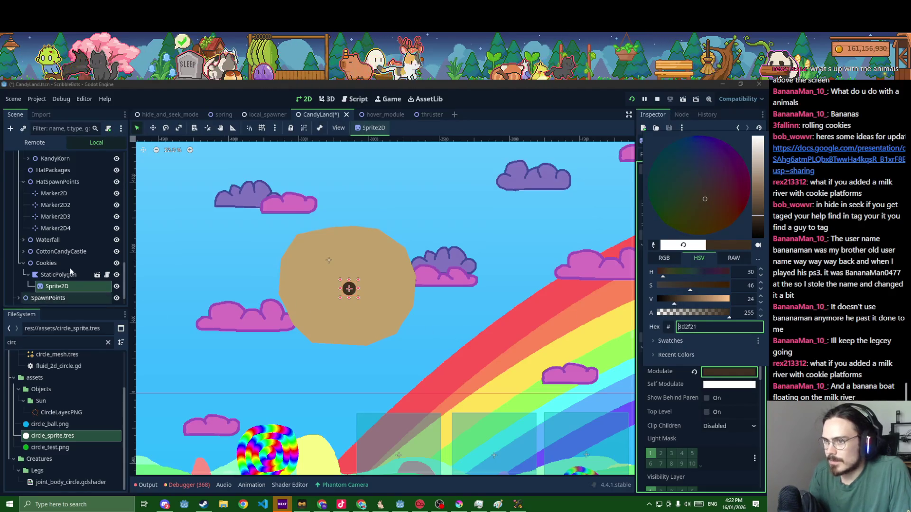
click(71, 298)
click(38, 277)
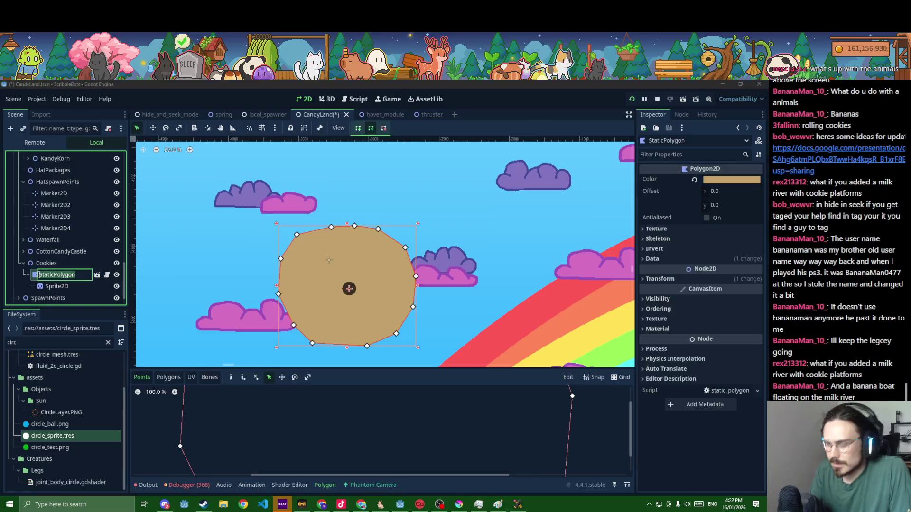
Rename the StaticPolygon node to Cookie
double_click(47, 274)
text(Cookie)
key(Return)
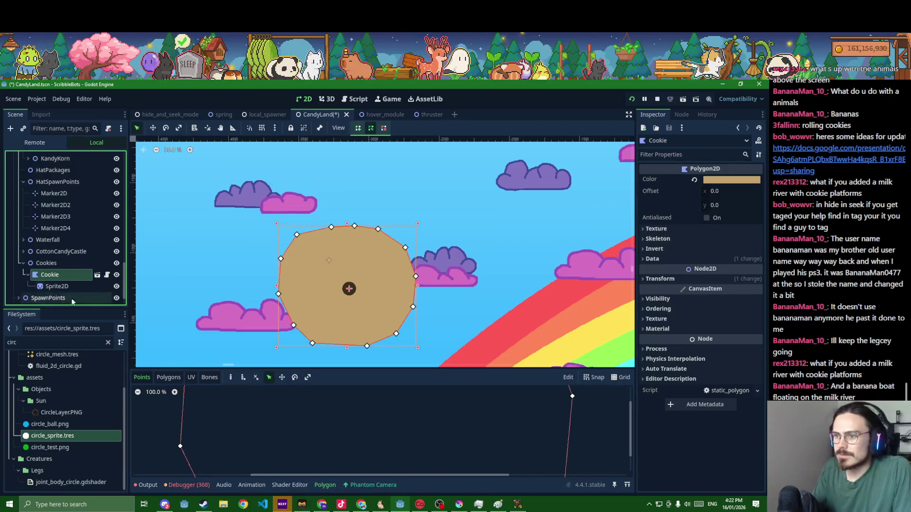
scroll(341, 291, up, 4)
scroll(341, 290, up, 1)
Duplicate the chocolate chip sprite and spread the copies across the cookie
click(349, 283)
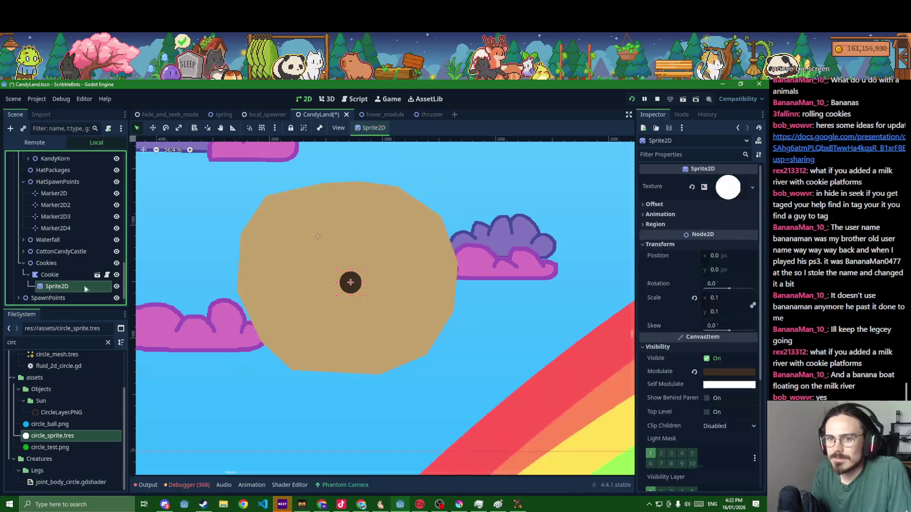
click(152, 129)
mouse_move(349, 285)
mouse_down()
mouse_move(271, 304)
mouse_move(283, 317)
mouse_move(312, 284)
mouse_move(349, 315)
mouse_move(372, 280)
mouse_up()
key(ctrl+d)
key(ctrl+d)
key(ctrl+d)
key(ctrl+d)
drag(372, 280, 364, 252)
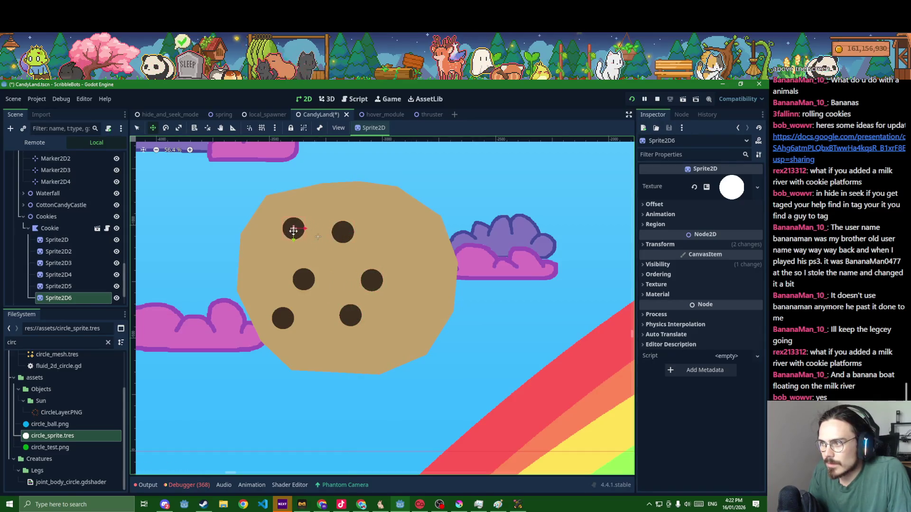
mouse_move(394, 241)
mouse_down()
mouse_move(404, 239)
mouse_move(421, 291)
mouse_move(403, 326)
mouse_up()
key(ctrl+d)
key(ctrl+d)
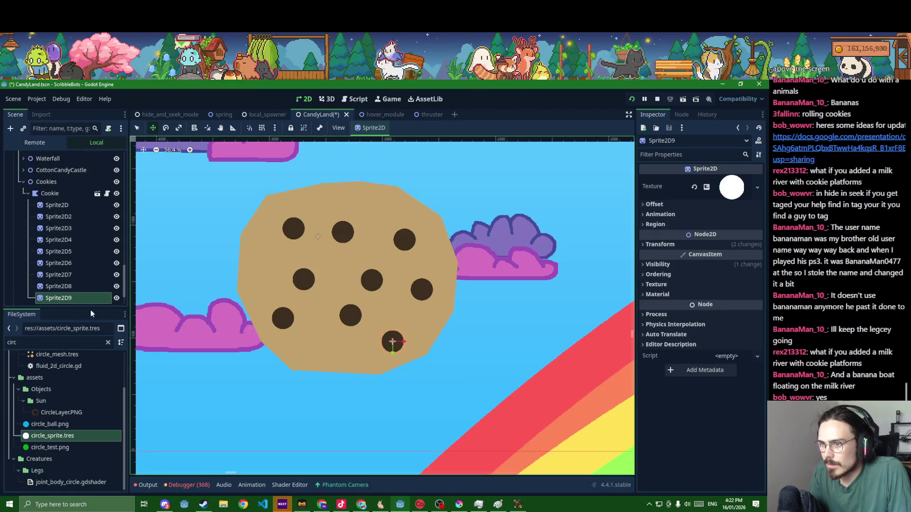
click(58, 275)
drag(403, 242, 398, 224)
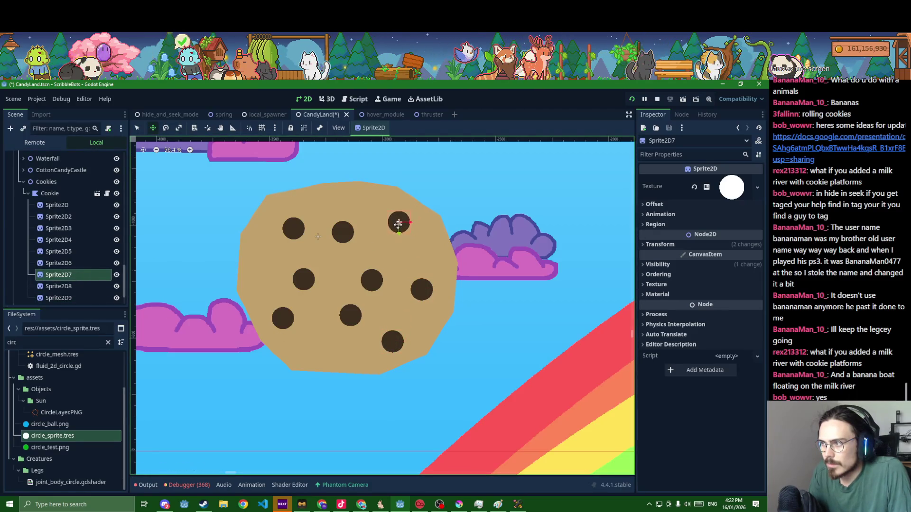
click(108, 239)
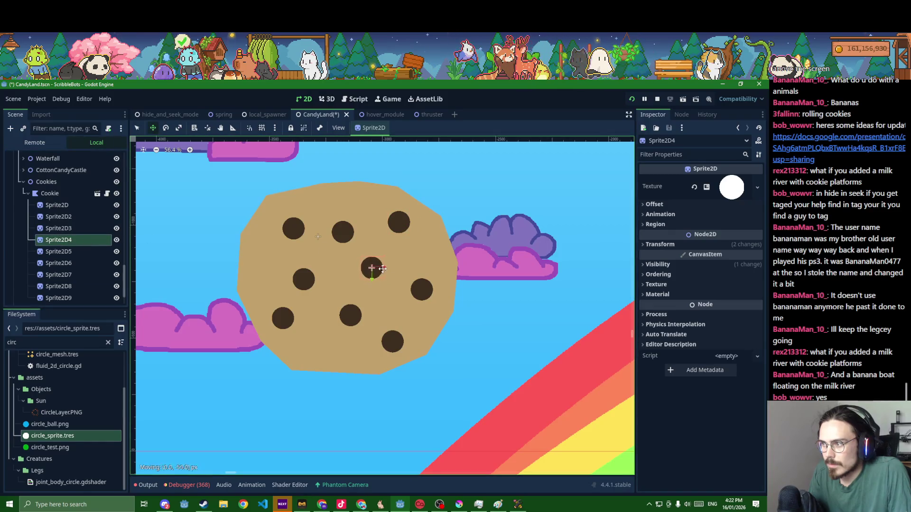
scroll(384, 291, down, 8)
Save the CandyLand scene and select the Cookie polygon
key(ctrl+s)
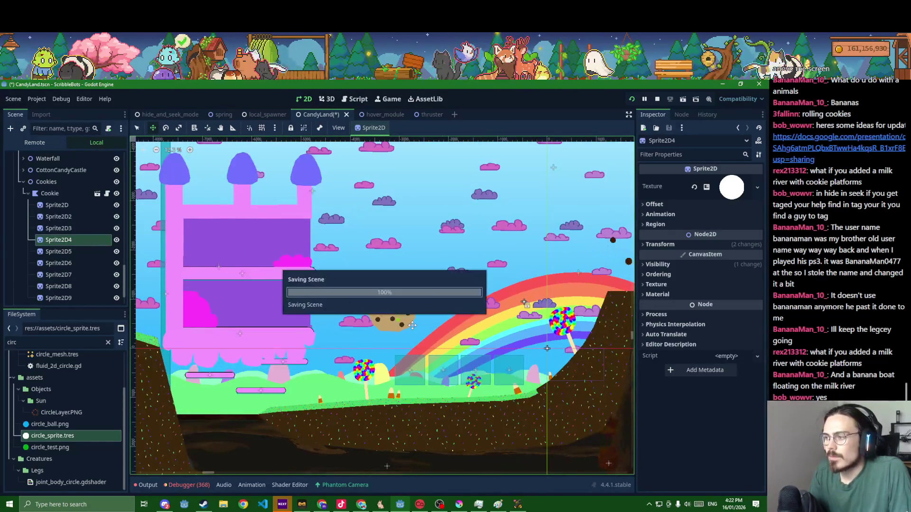
scroll(412, 325, down, 5)
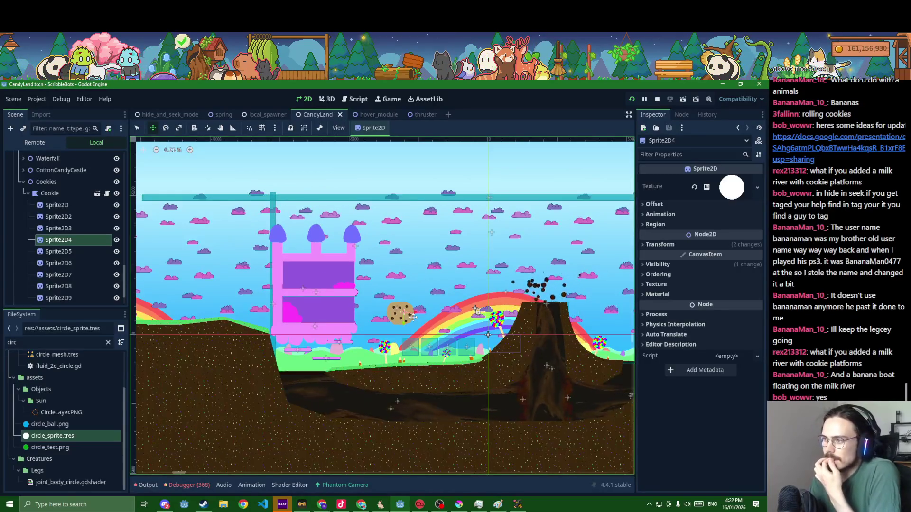
scroll(413, 317, up, 3)
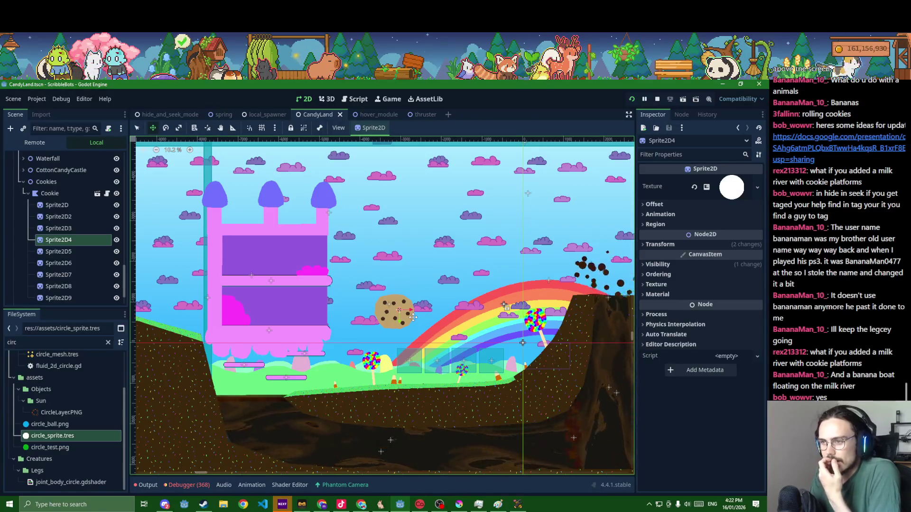
click(61, 193)
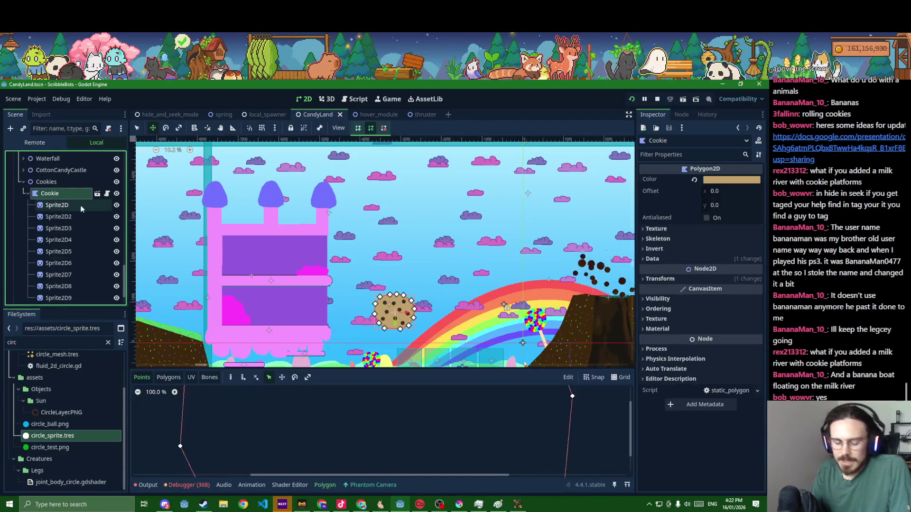
Add an Area2D under Cookie with a CollisionShape2D inside it
key(ctrl+a)
text(area)
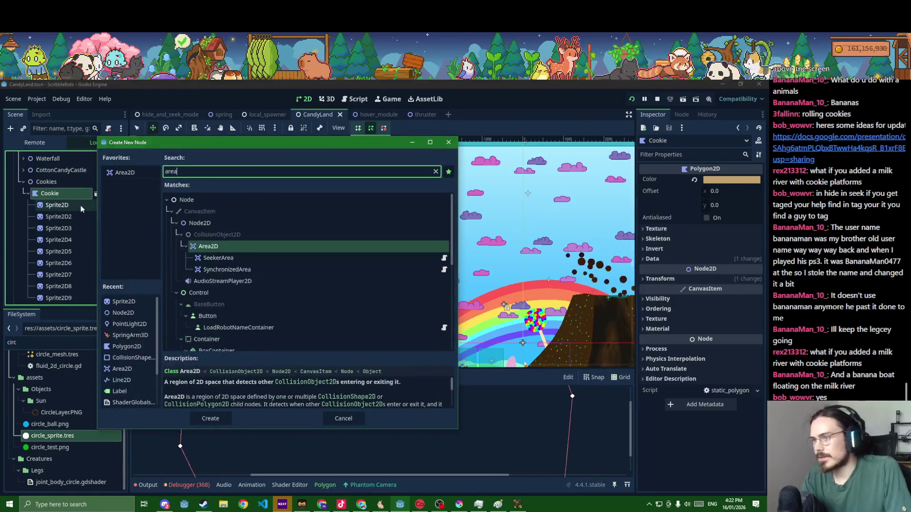
key(Return)
key(ctrl+a)
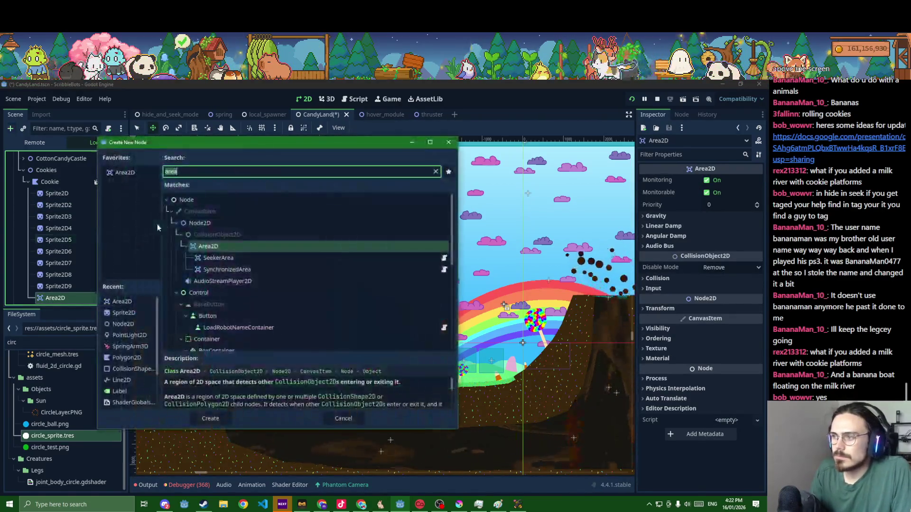
text(circ)
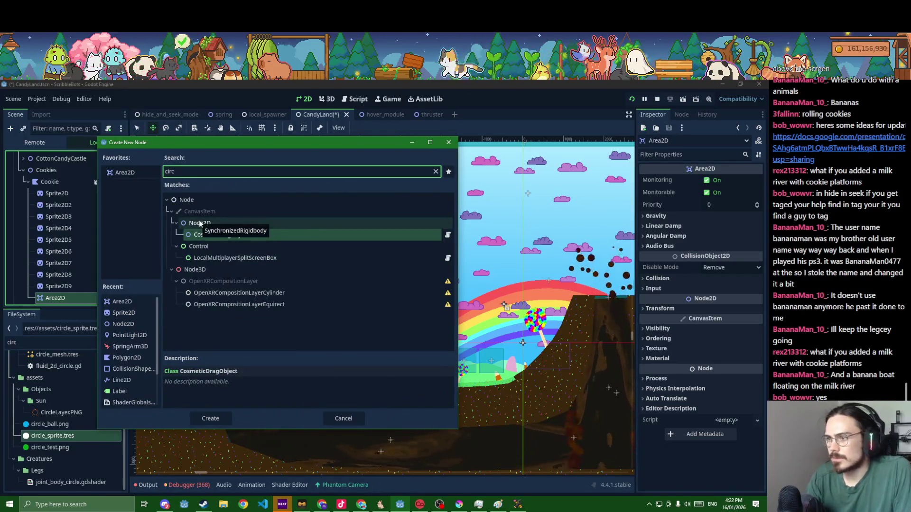
key(BackSpace)
key(BackSpace)
key(BackSpace)
text(olli)
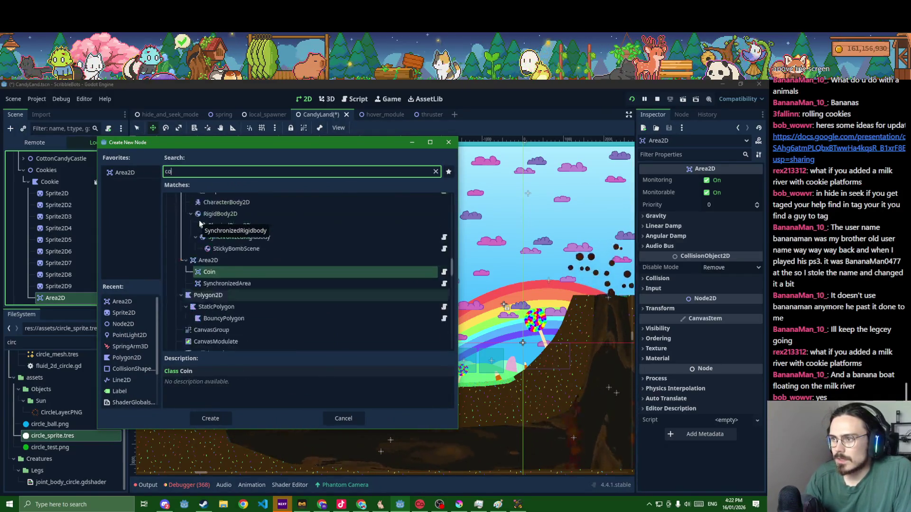
key(Return)
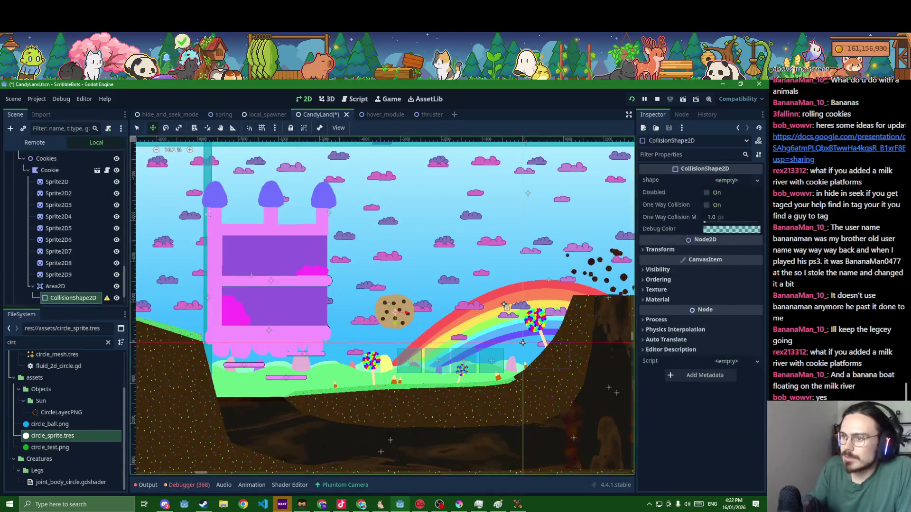
Give the collision shape a circle and enlarge it to cover the cookie
click(757, 182)
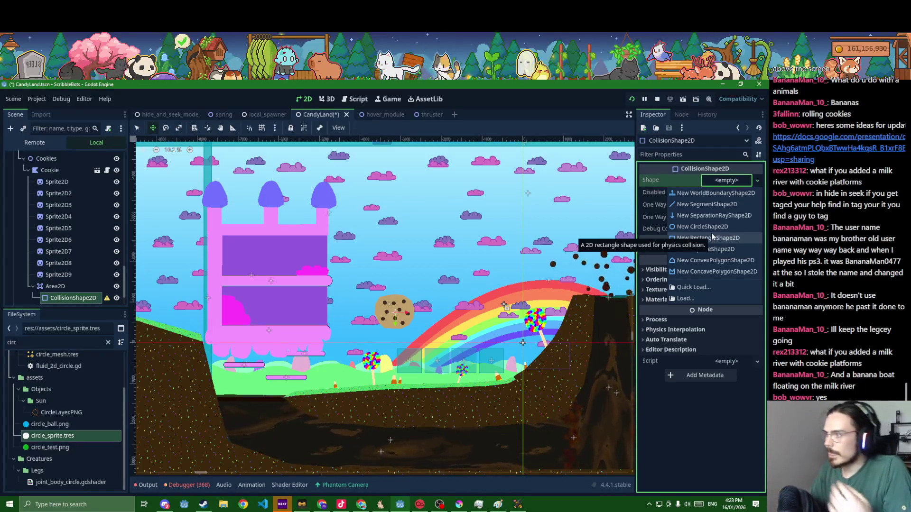
click(702, 227)
scroll(416, 318, up, 4)
scroll(306, 329, up, 5)
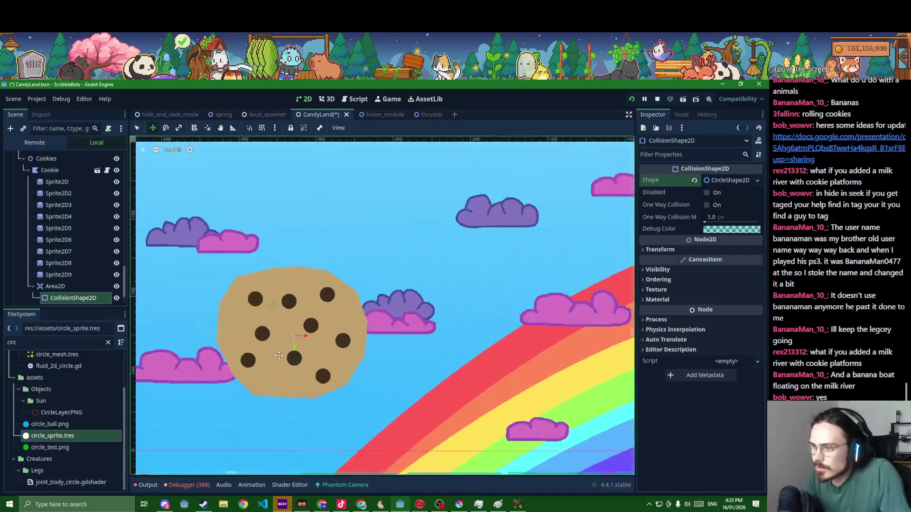
click(137, 130)
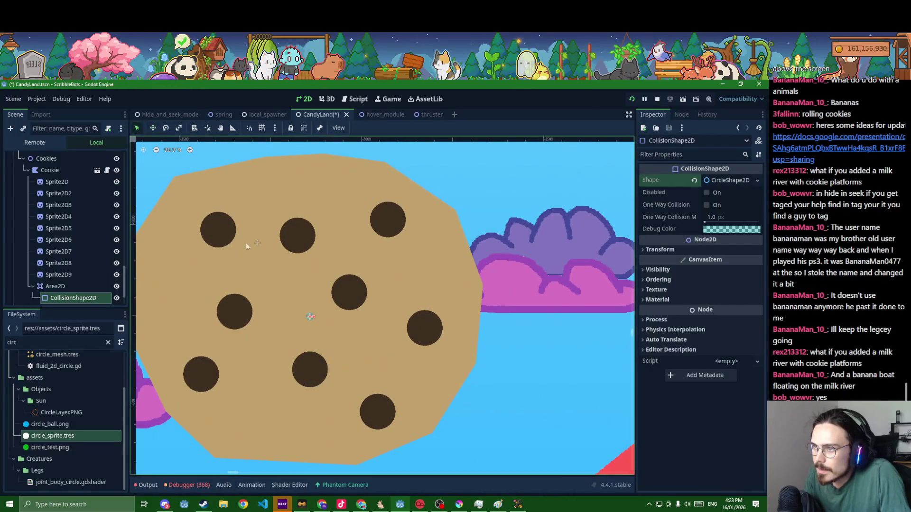
drag(313, 317, 500, 328)
Shift the Area2D slightly left, grow the circle a little, and save
scroll(482, 328, down, 2)
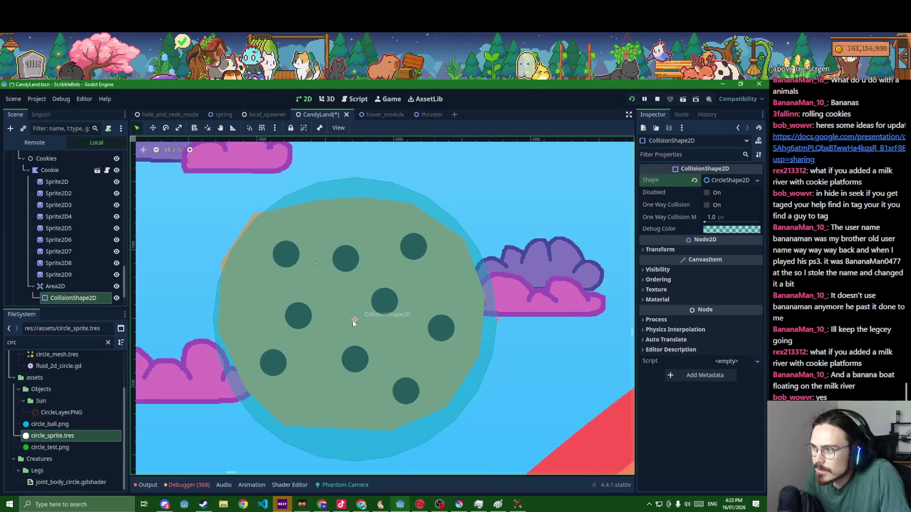
scroll(482, 328, down, 2)
click(62, 288)
key(w)
drag(334, 288, 329, 288)
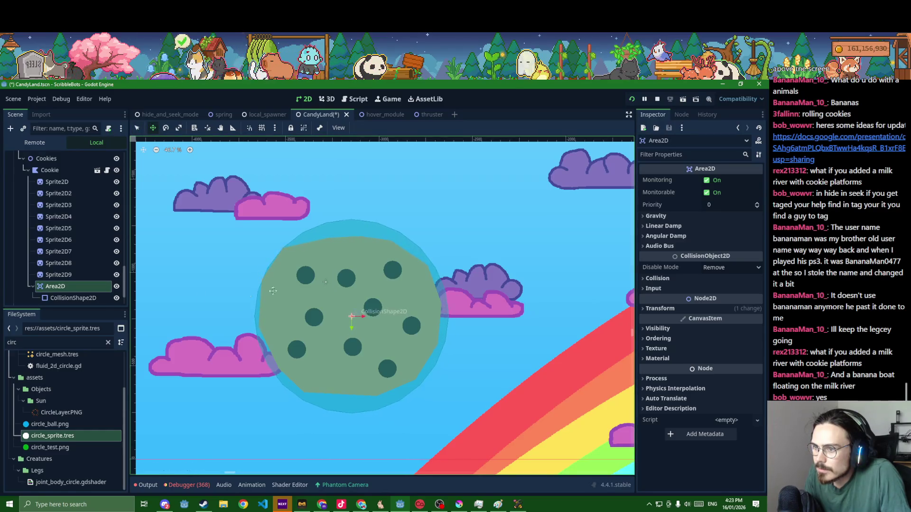
click(420, 322)
drag(448, 316, 453, 316)
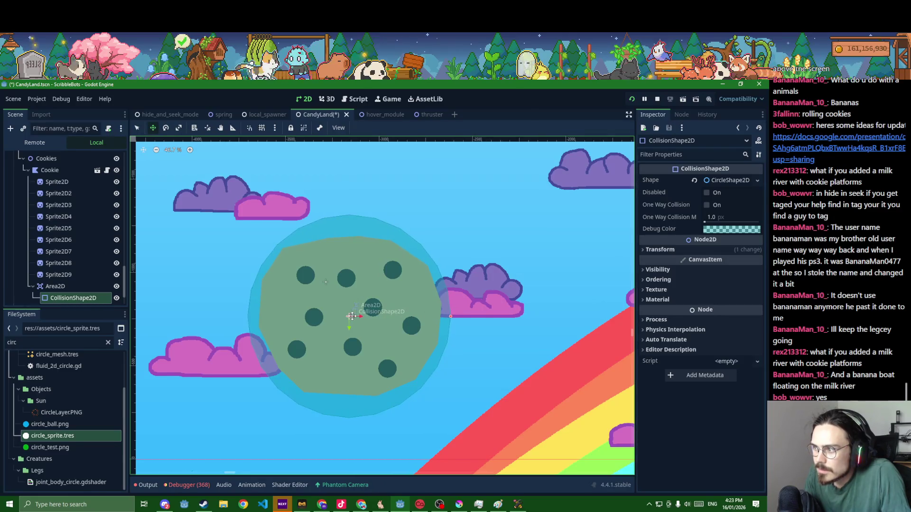
key(ctrl+s)
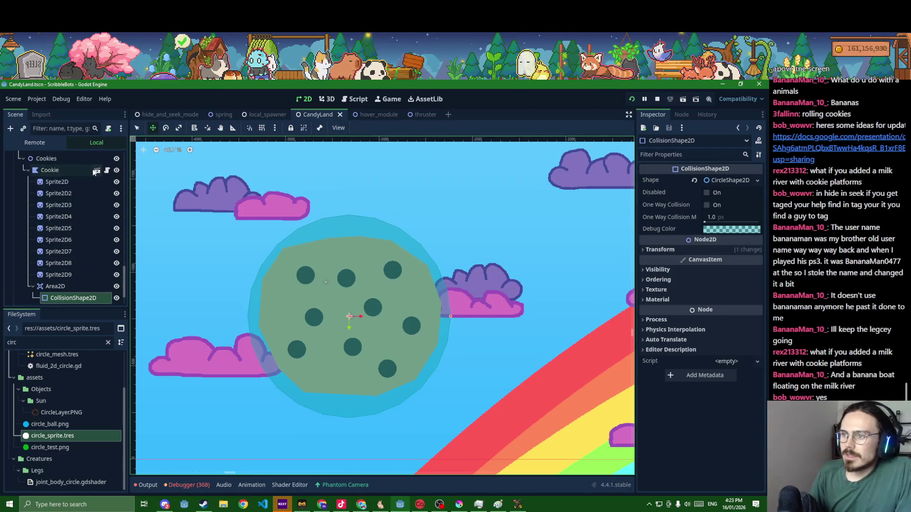
Attach the existing static_polygon.gd script to Cookie, save, and return to the 2D view
click(107, 171)
click(318, 300)
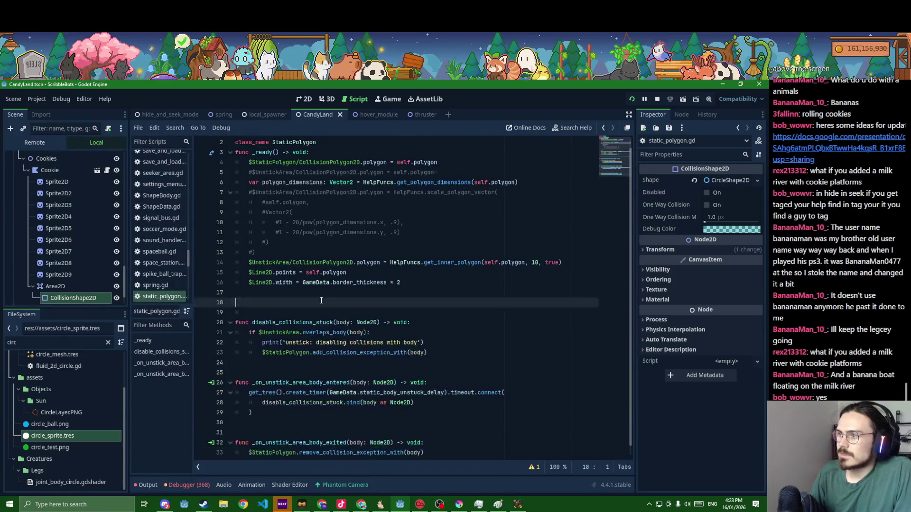
scroll(318, 300, up, 1)
click(53, 170)
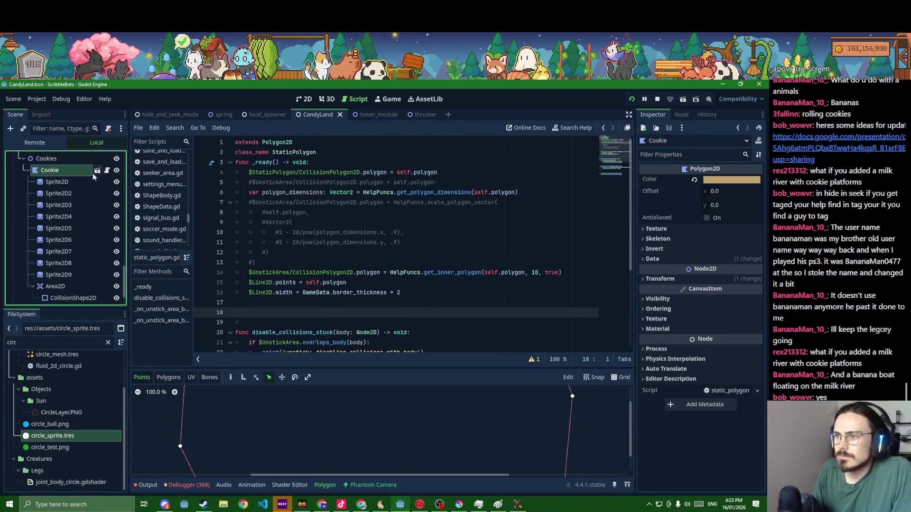
right_click(80, 171)
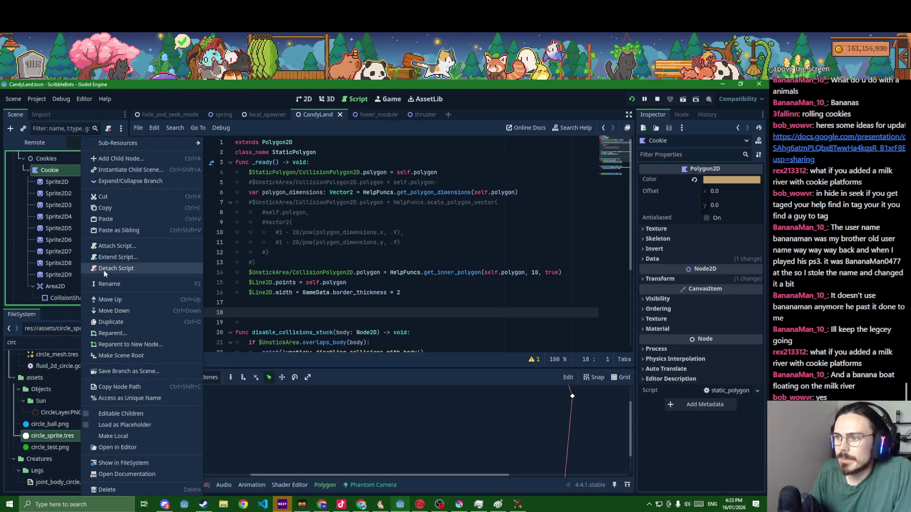
click(104, 257)
click(361, 361)
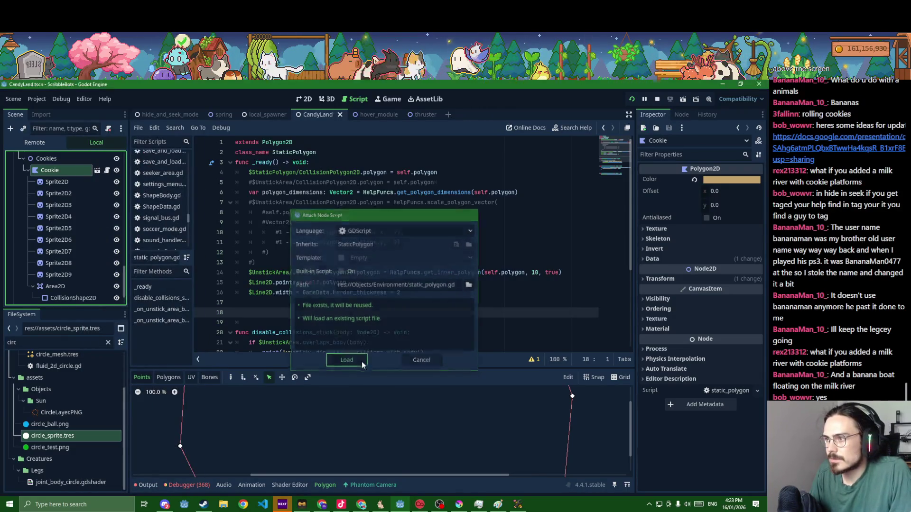
key(ctrl+a)
key(ctrl+s)
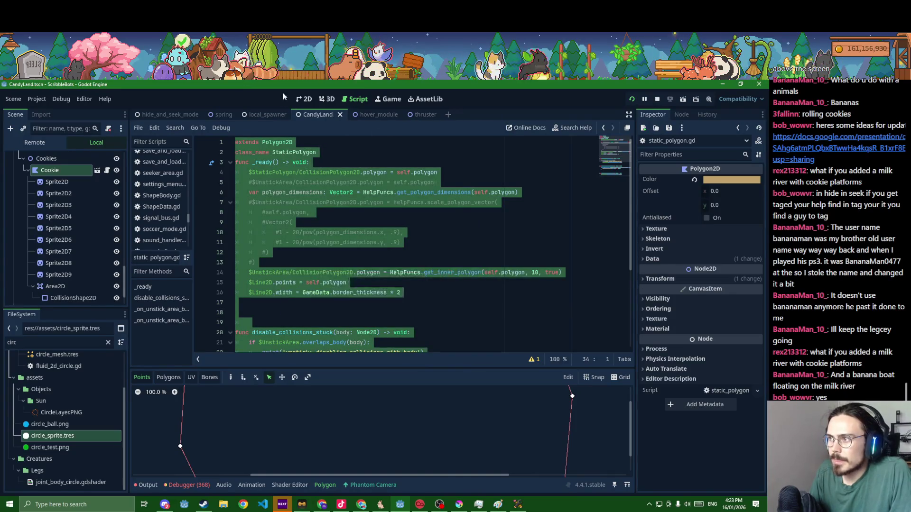
click(303, 99)
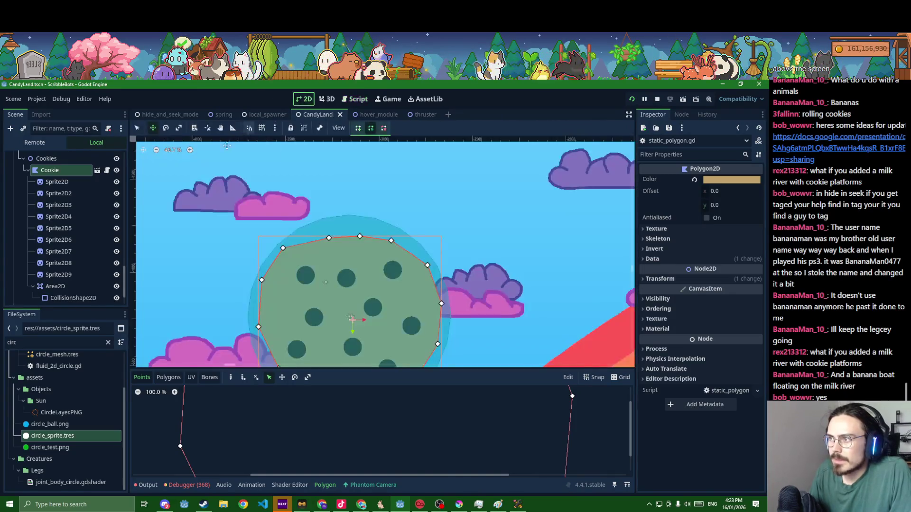
click(54, 170)
Add a CPUParticles2D node as a child of the Area2D
key(ctrl+a)
text(colli)
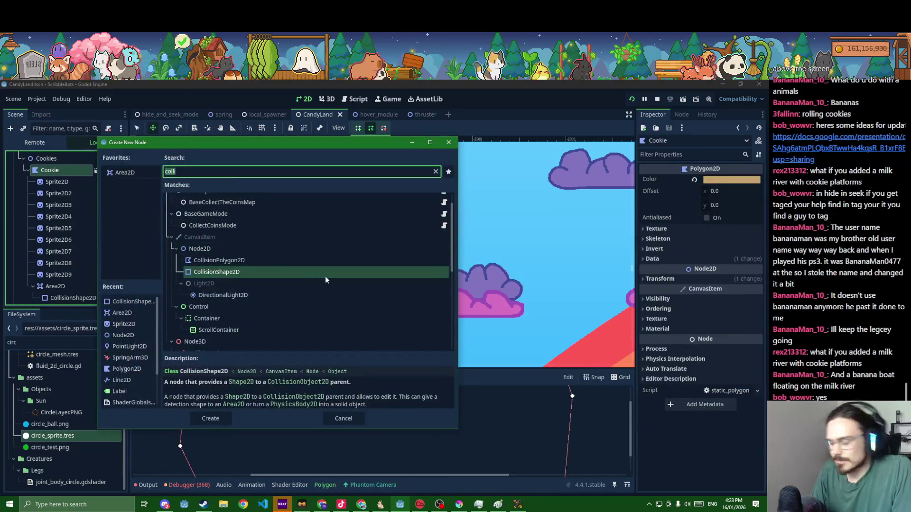
key(ctrl+a)
text(part)
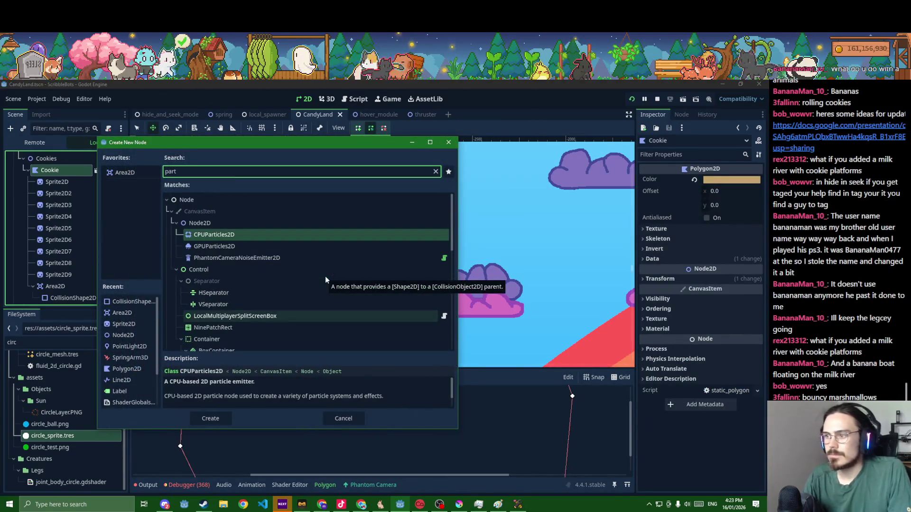
key(Return)
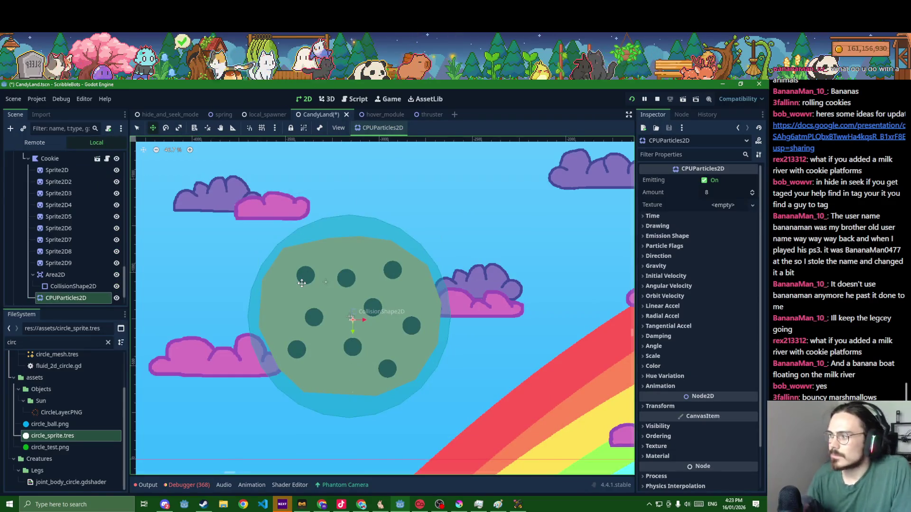
Set the particle Scale Amount to min 40 and max 80
click(688, 357)
click(723, 368)
text(40)
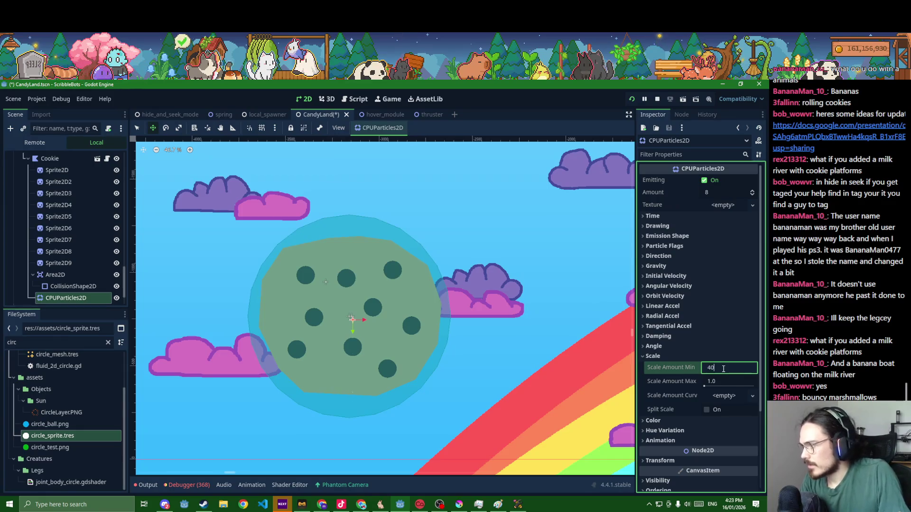
key(Tab)
text(80)
key(Return)
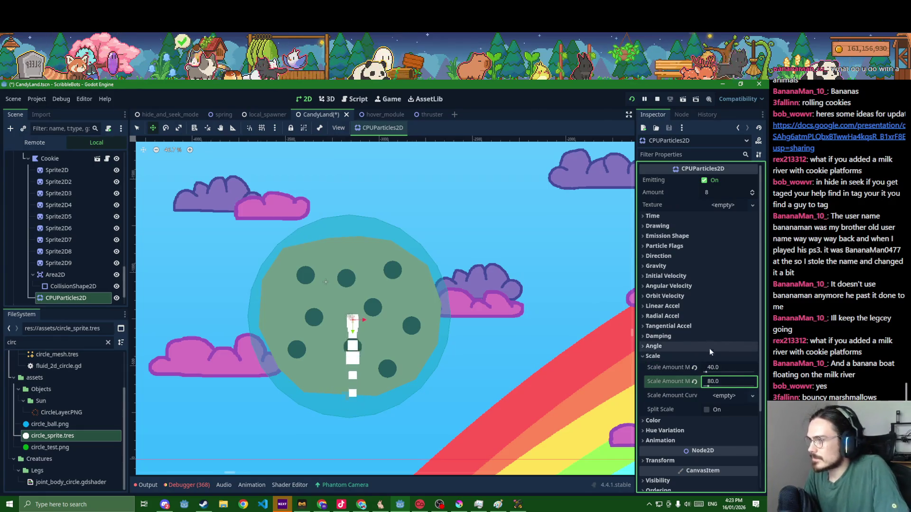
Try a Sphere emission shape and start entering radius 200, then cancel the edit
click(677, 215)
click(677, 218)
click(670, 236)
click(731, 250)
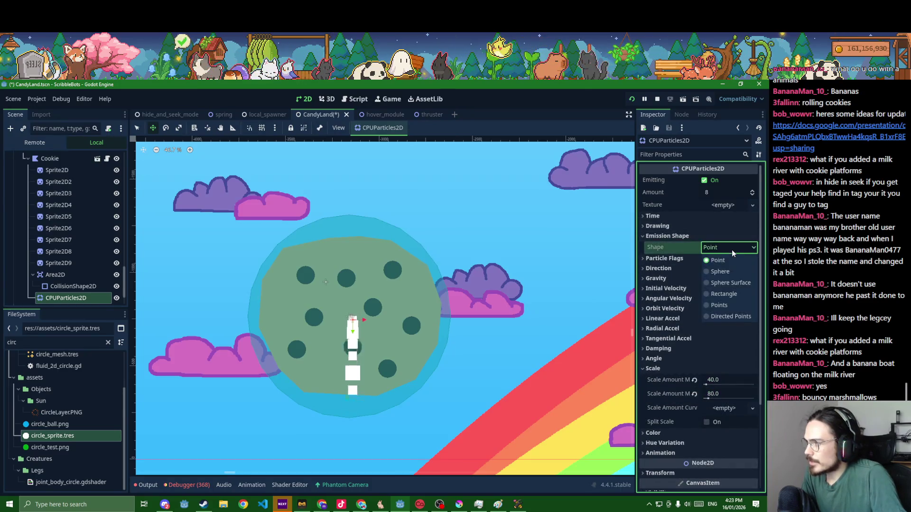
click(729, 284)
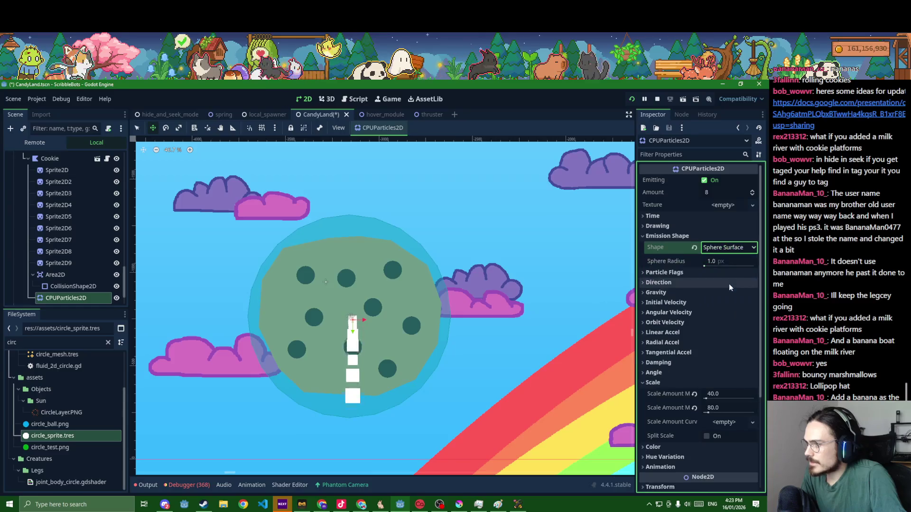
drag(706, 267, 719, 269)
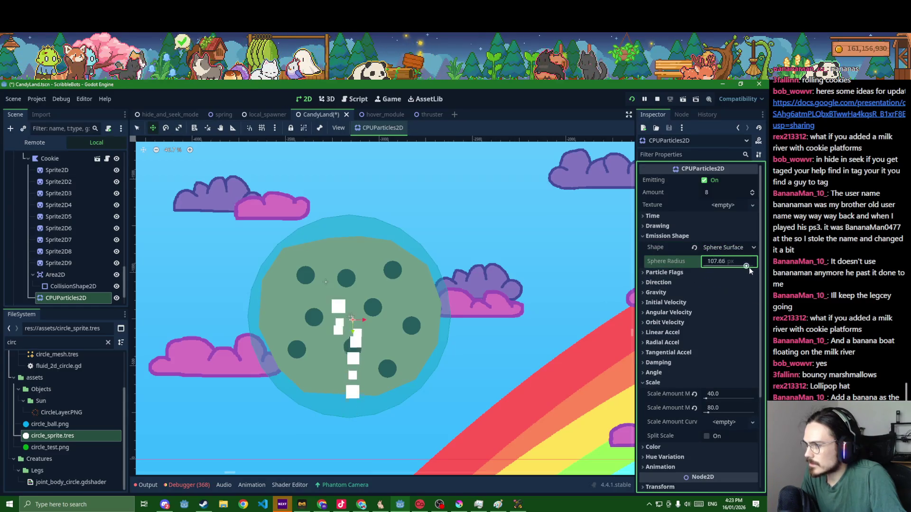
click(739, 264)
text(200)
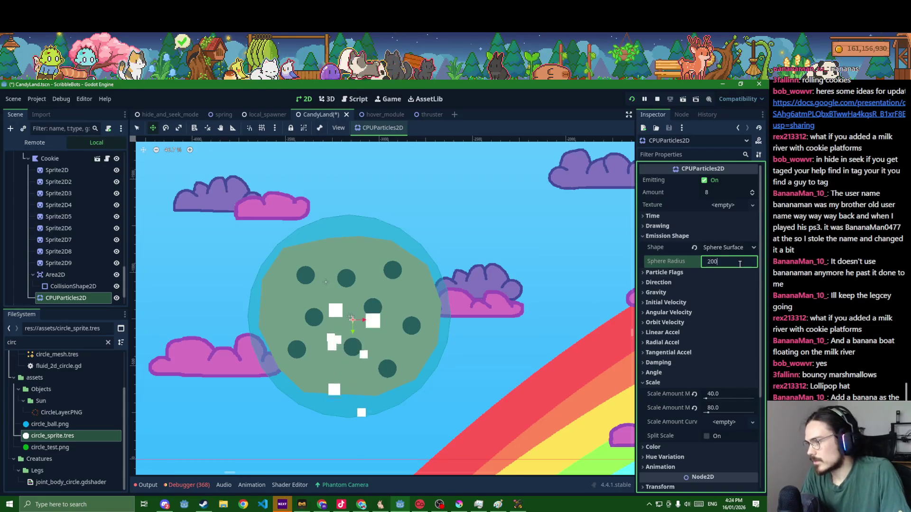
key(Escape)
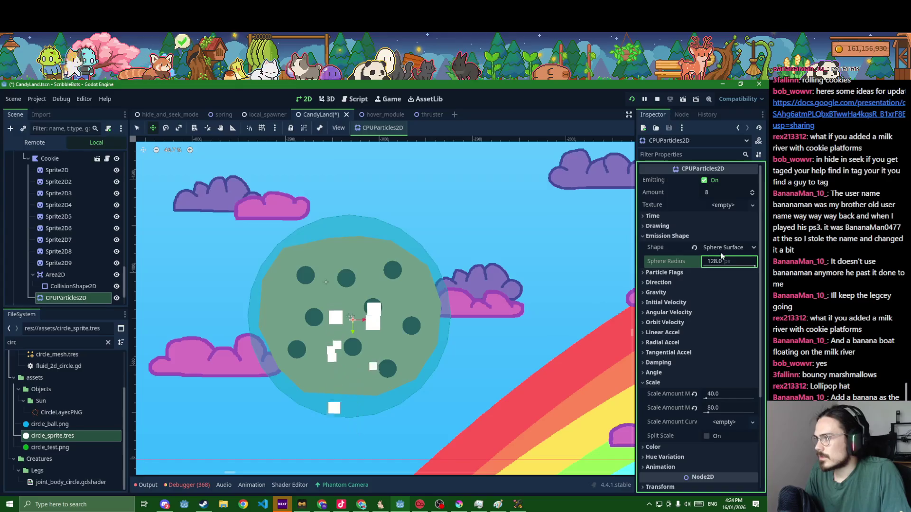
Try the Points emission shape and inspect its Points and Colors arrays
click(719, 250)
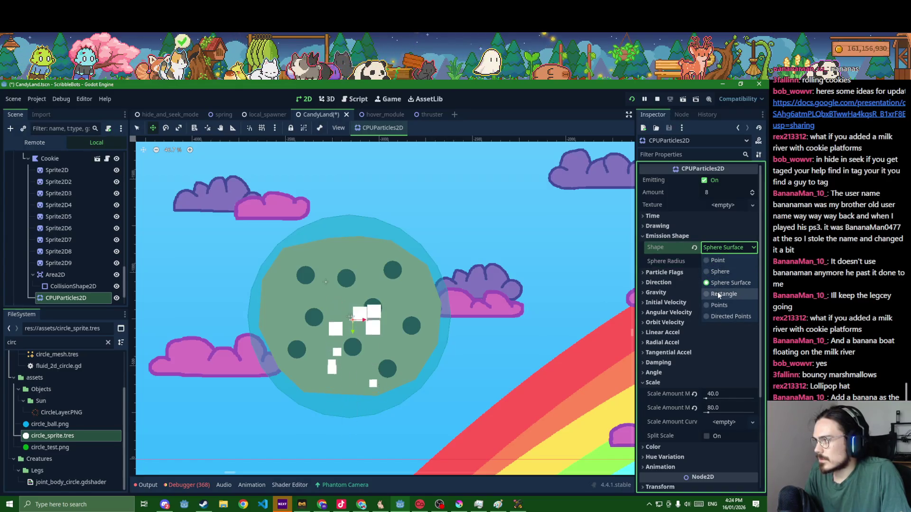
click(719, 305)
click(724, 263)
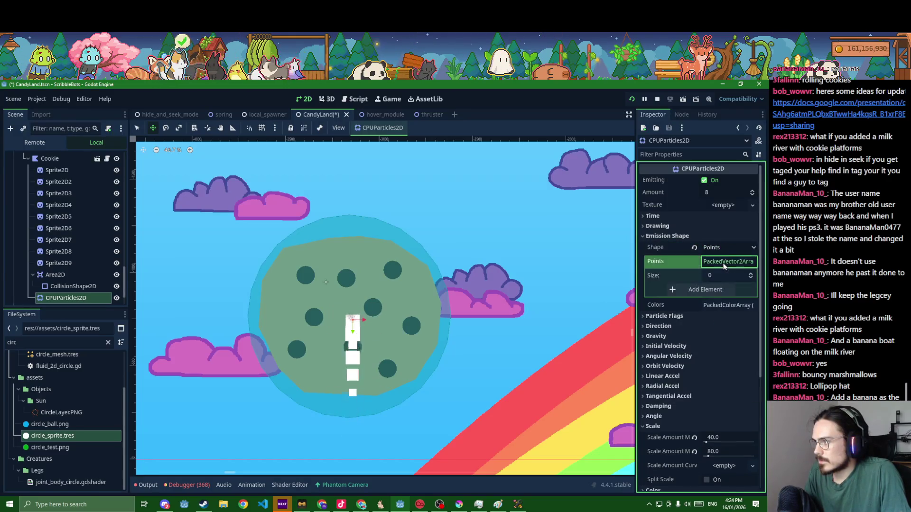
click(722, 309)
click(722, 309)
click(384, 128)
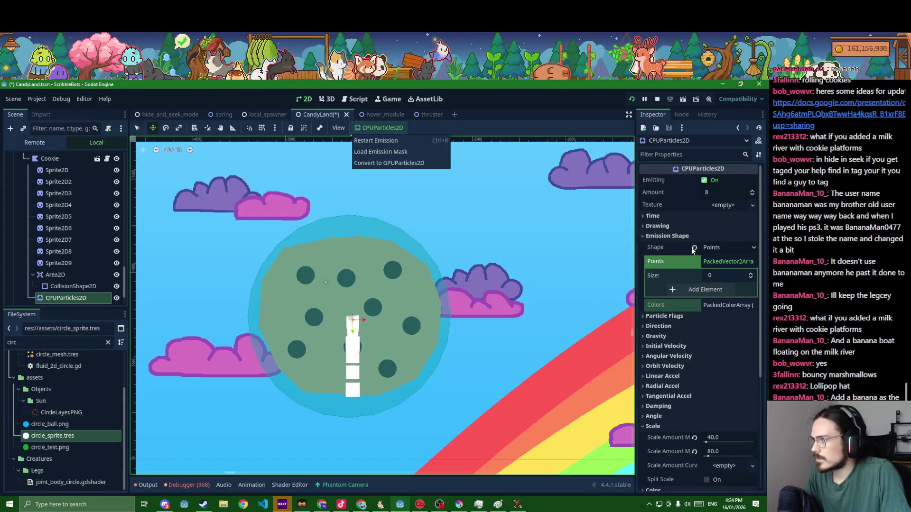
click(707, 249)
Try a Sphere emission shape with a radius of about 105 px, then revert to Point
click(711, 249)
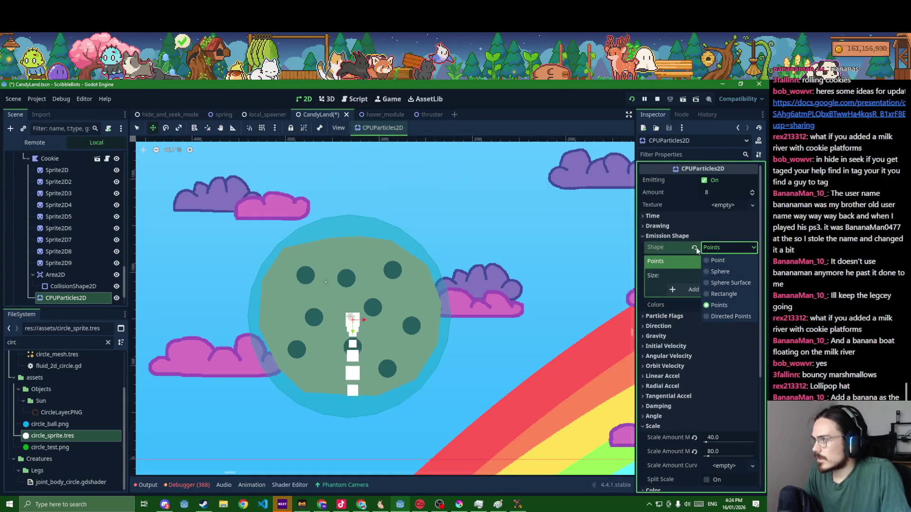
click(718, 272)
drag(730, 264, 754, 263)
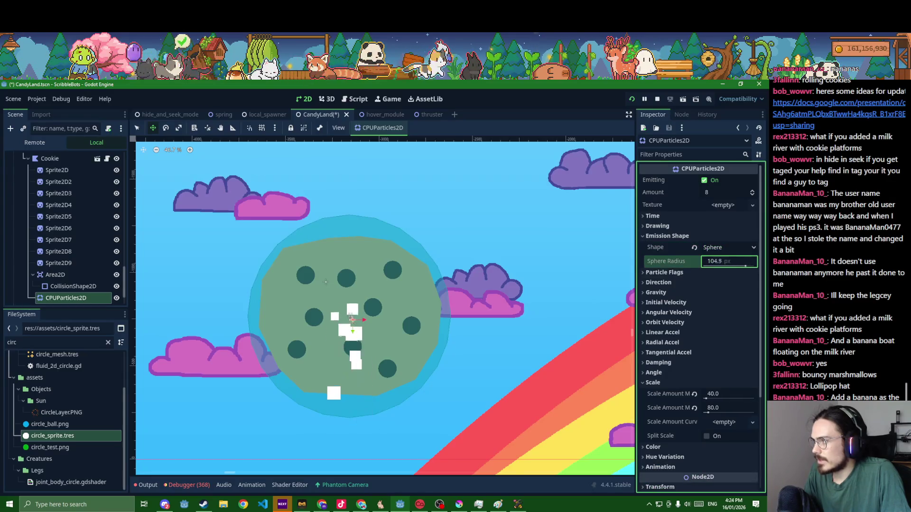
click(714, 247)
click(714, 259)
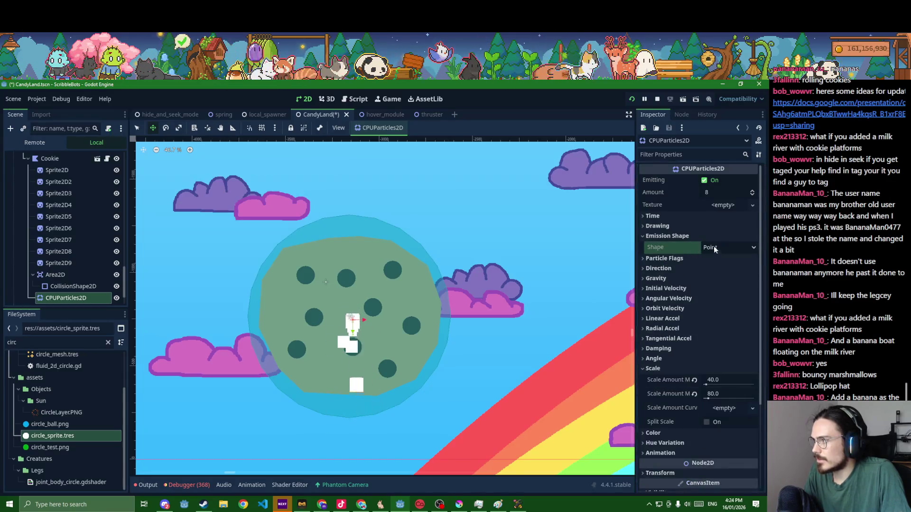
Set the emission shape to Rectangle with 500 × 500 extents
click(707, 252)
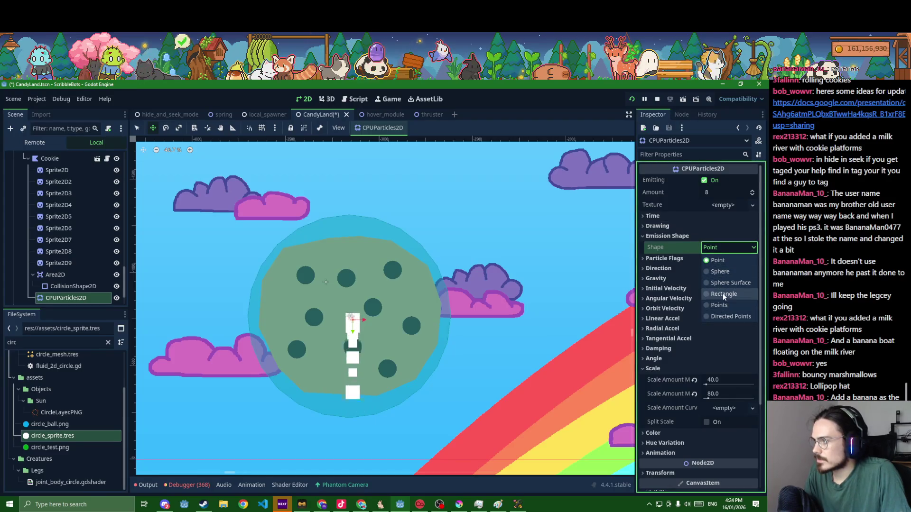
click(724, 294)
drag(719, 260, 718, 260)
click(720, 260)
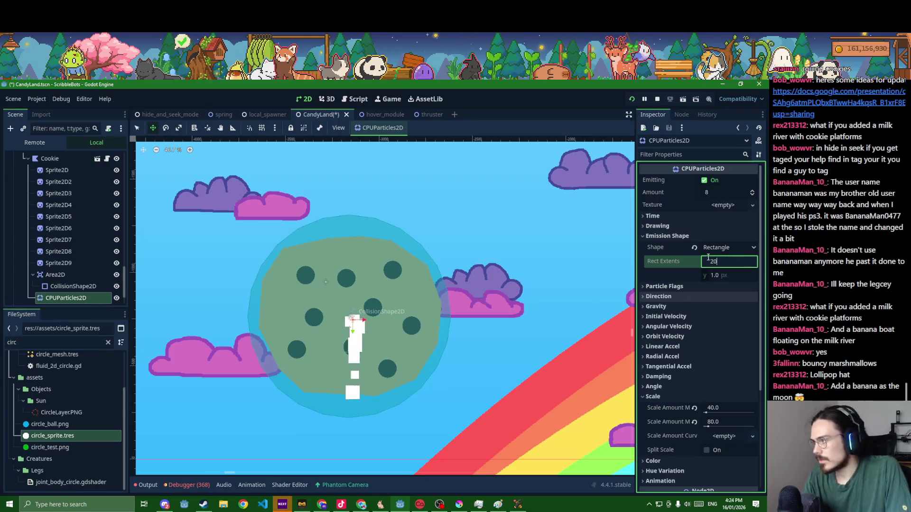
text(200)
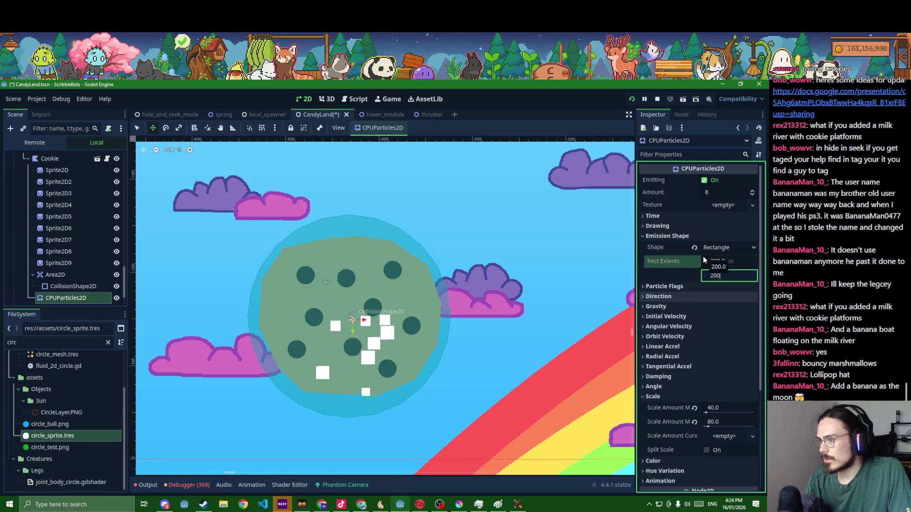
key(Return)
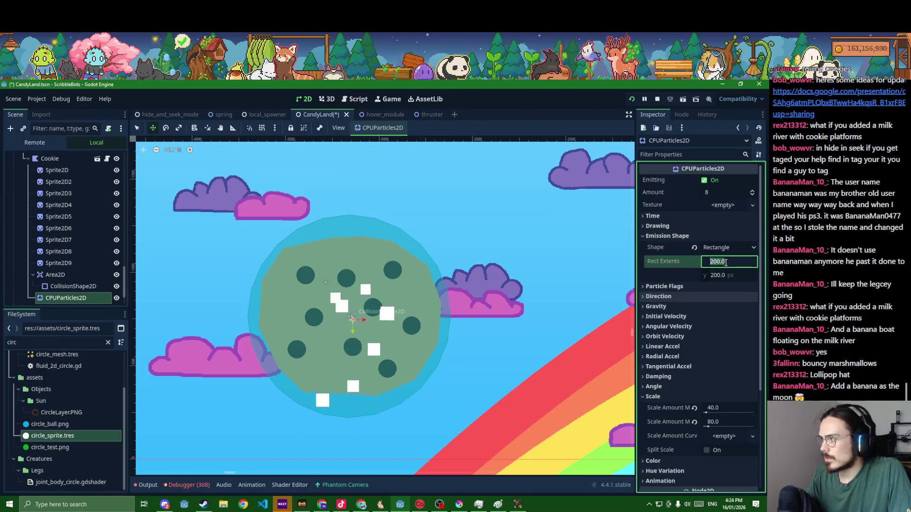
text(0)
text(500)
key(Return)
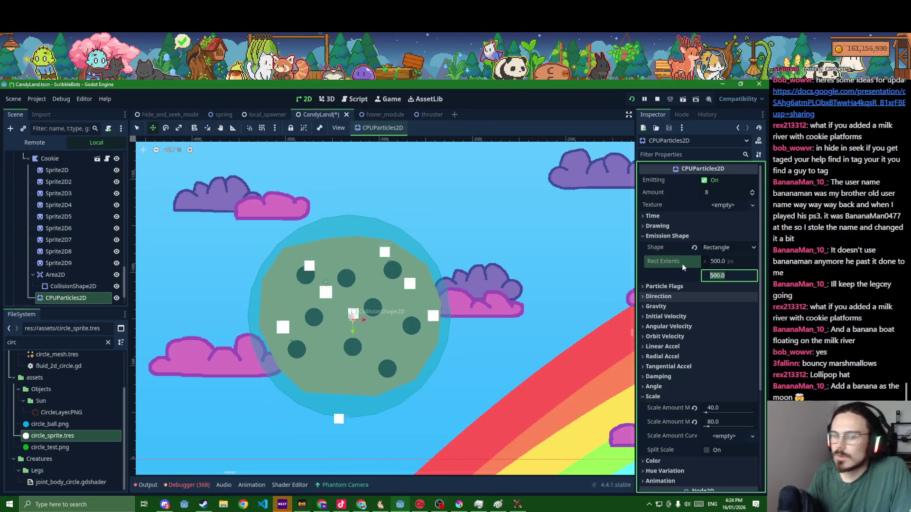
Save the CandyLand scene and reselect the Cookie node
key(ctrl+s)
key(ctrl+s)
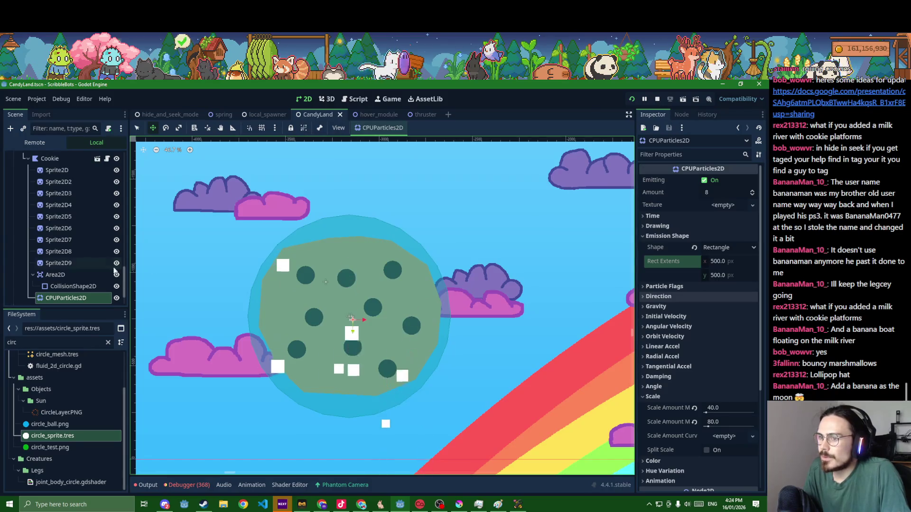
scroll(114, 163, up, 2)
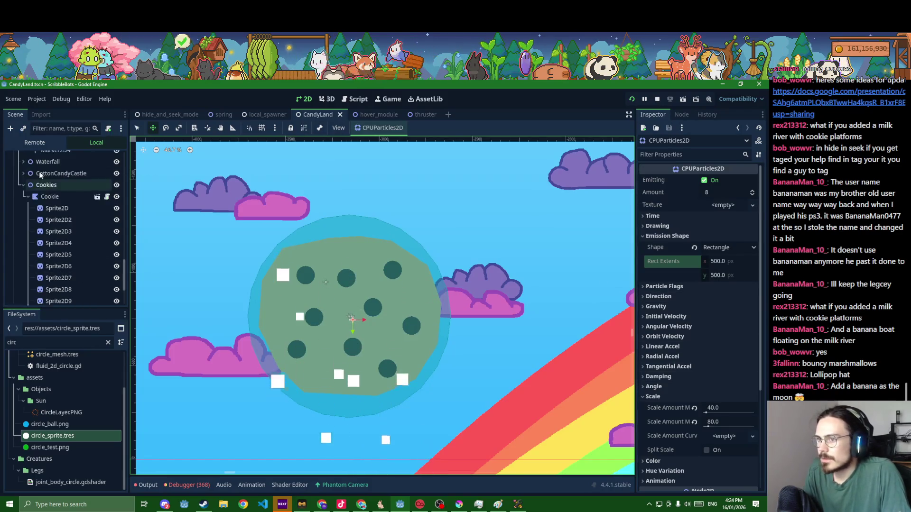
click(58, 195)
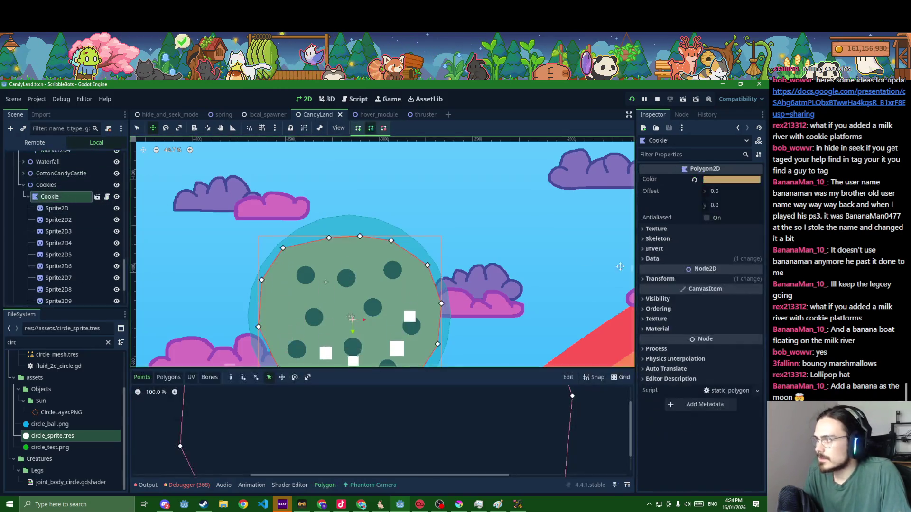
Rename the particle emitter node to Crumbs
click(684, 309)
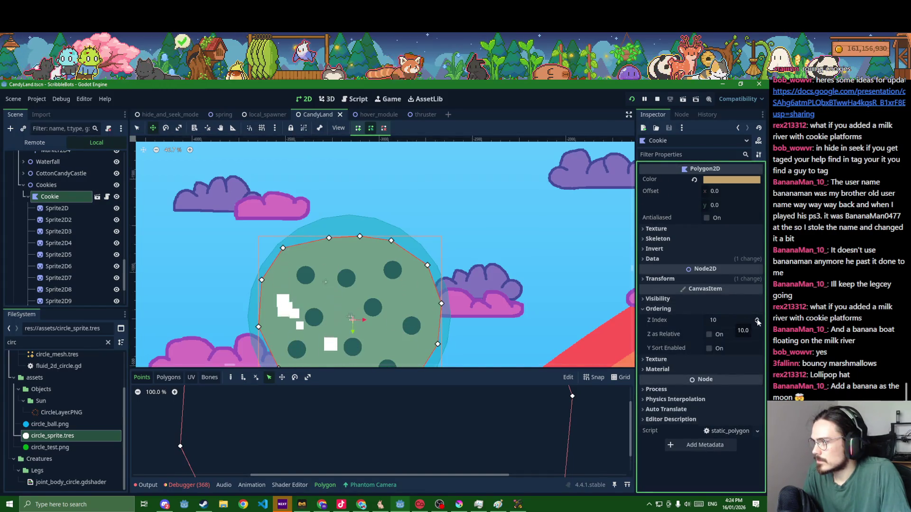
scroll(60, 197, down, 3)
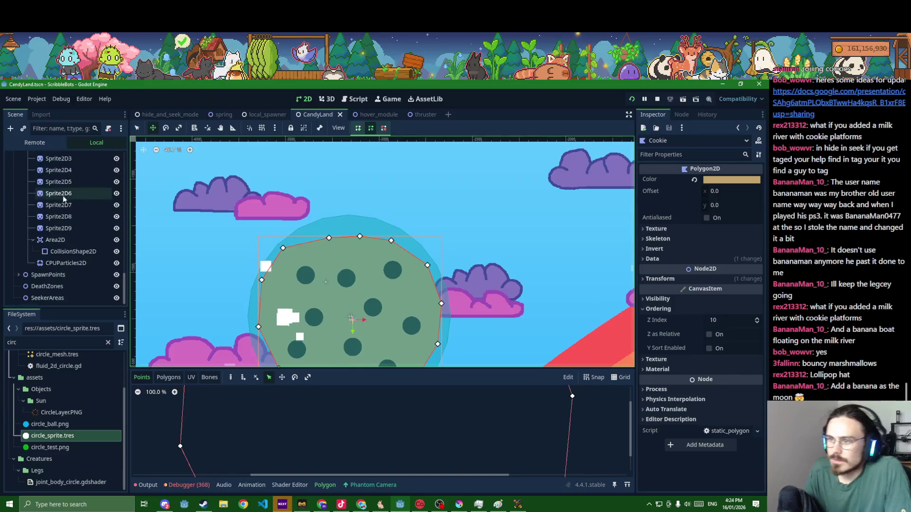
double_click(61, 264)
text(Crumbs)
key(Return)
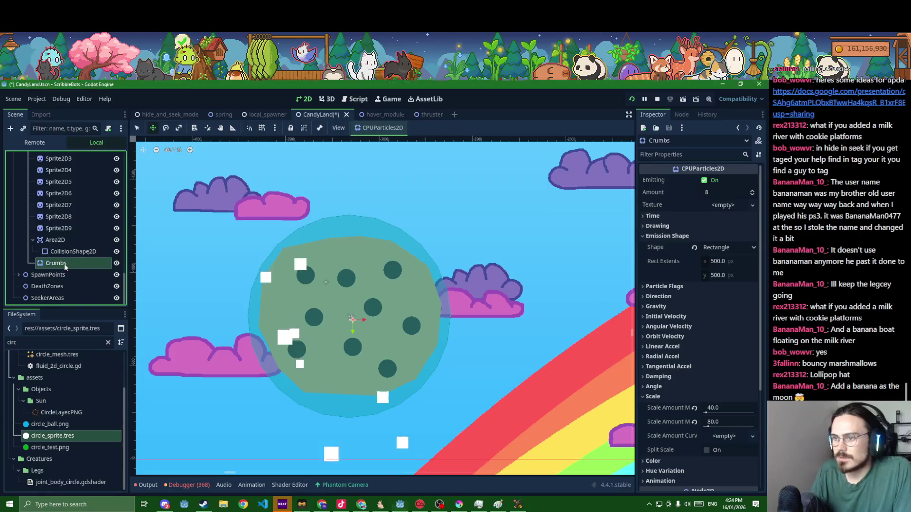
Set the Crumbs Ordering Z Index to -1 so it draws behind the cookie, and save
scroll(730, 346, down, 5)
click(699, 388)
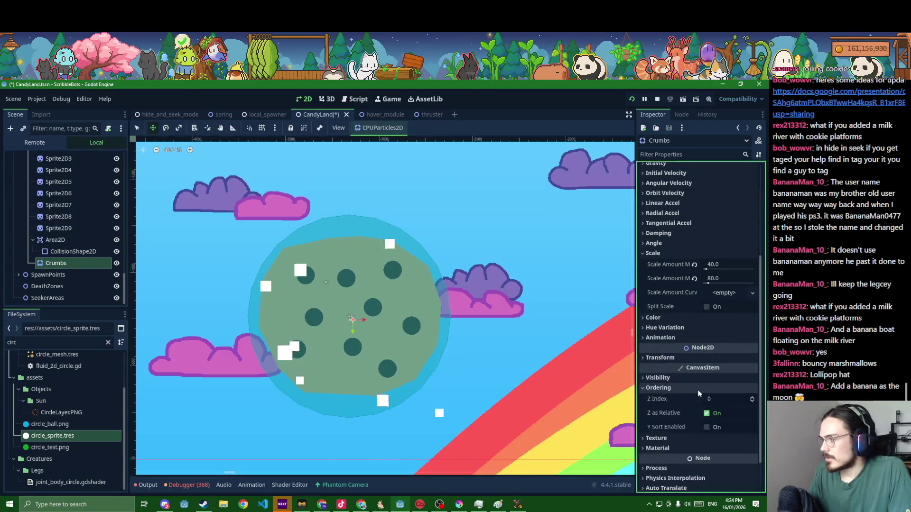
click(717, 400)
text(9)
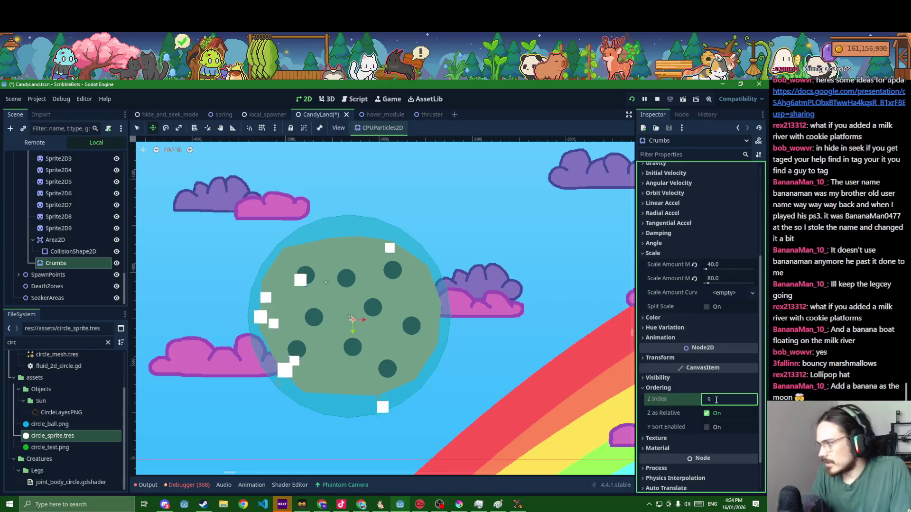
key(Return)
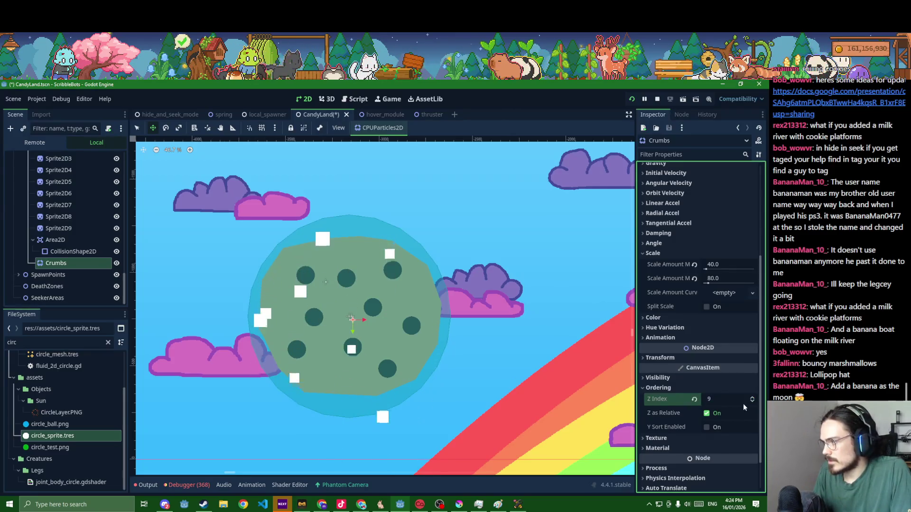
click(694, 400)
click(753, 401)
key(ctrl+s)
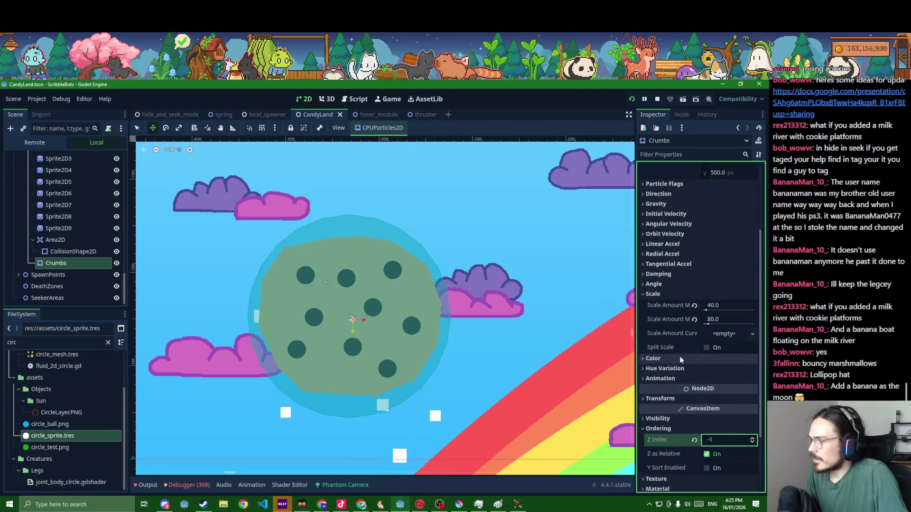
Experiment with a grey-olive particle colour in the Crumbs colour picker
click(653, 358)
click(730, 370)
mouse_move(728, 296)
mouse_down()
mouse_move(689, 295)
mouse_move(668, 269)
mouse_up()
click(673, 283)
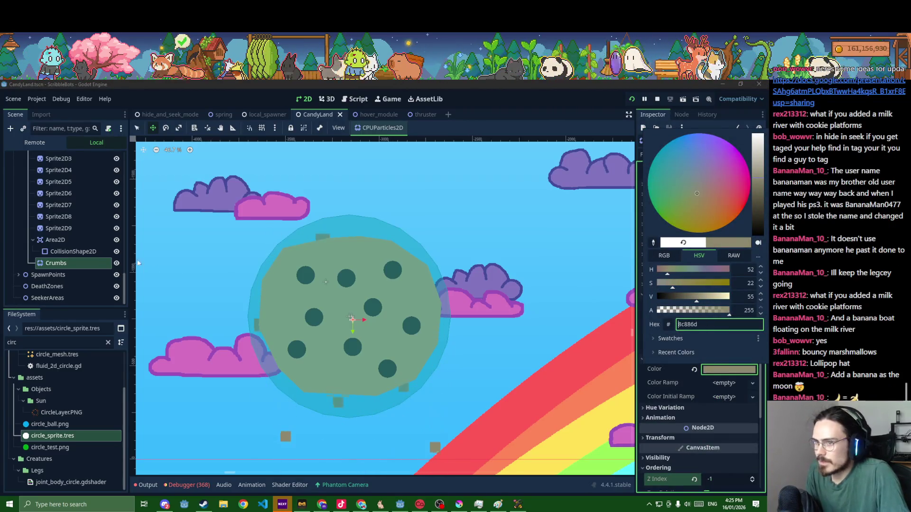
scroll(53, 226, up, 5)
click(54, 277)
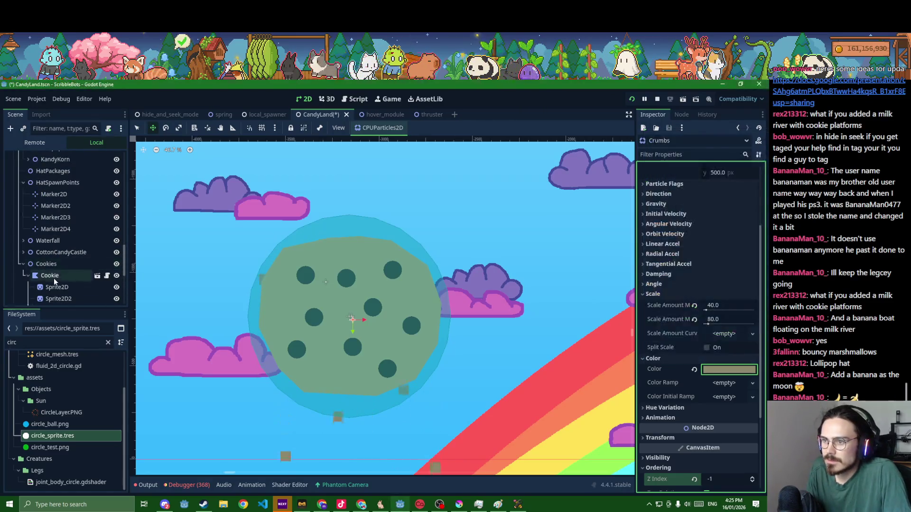
Copy the Cookie polygon's tan hex colour c2a26b
click(54, 280)
click(727, 181)
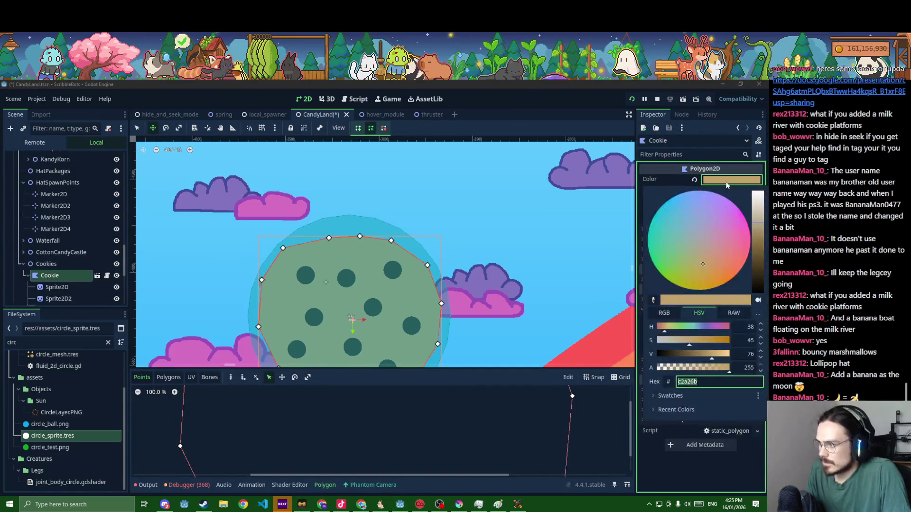
scroll(56, 270, down, 5)
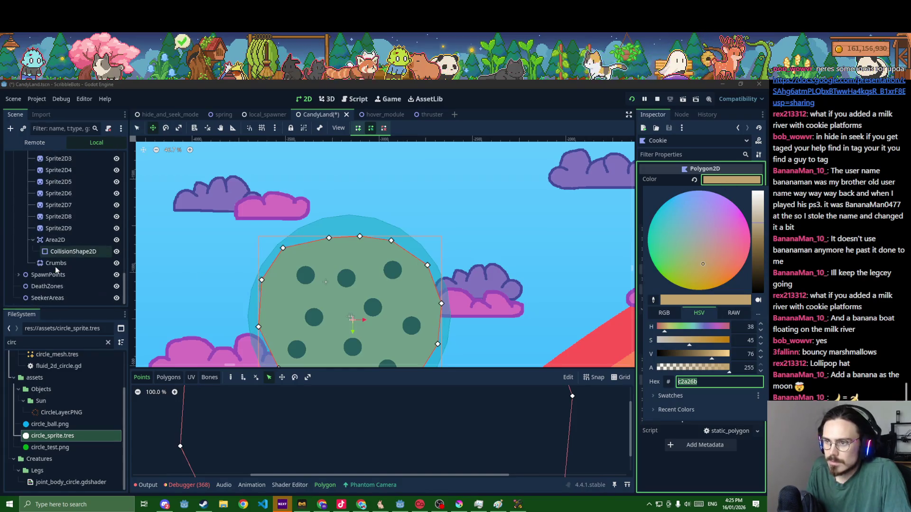
click(59, 267)
Paste c2a26b as the Crumbs particle Color and save the scene
click(57, 267)
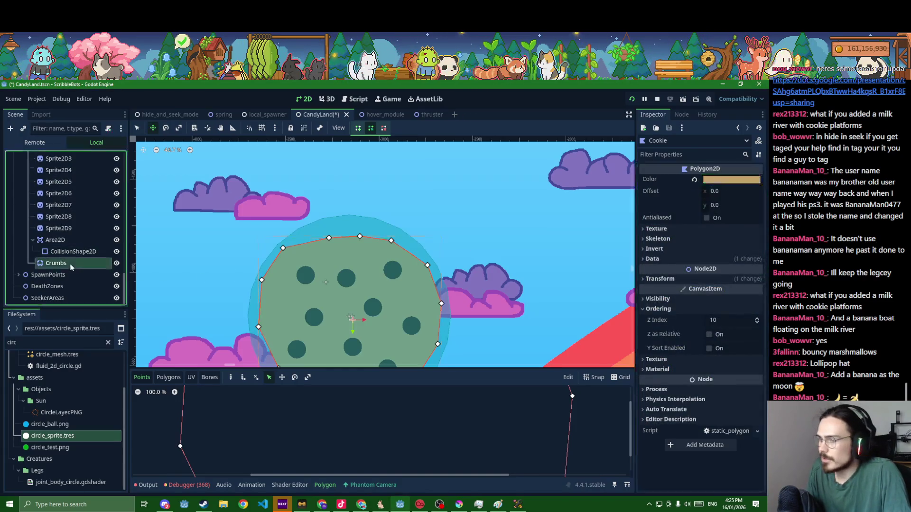
click(725, 370)
text(c2a26b)
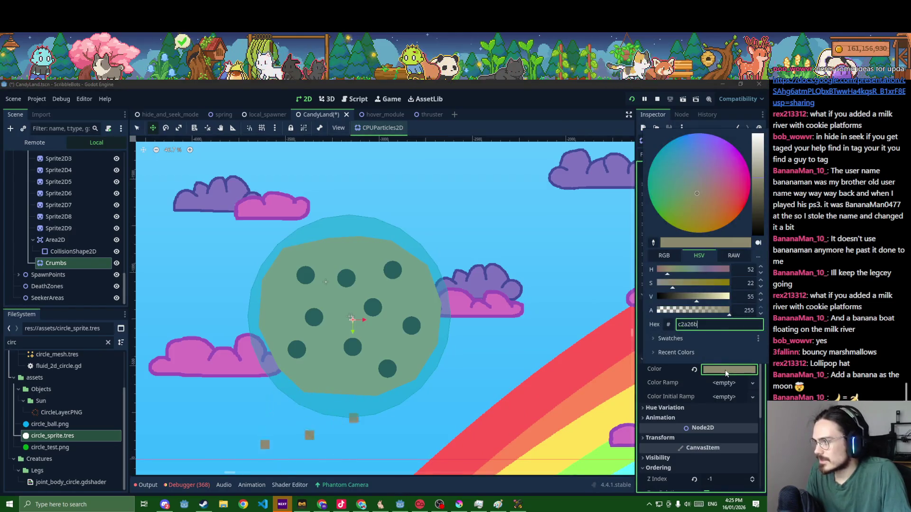
key(Return)
key(ctrl+s)
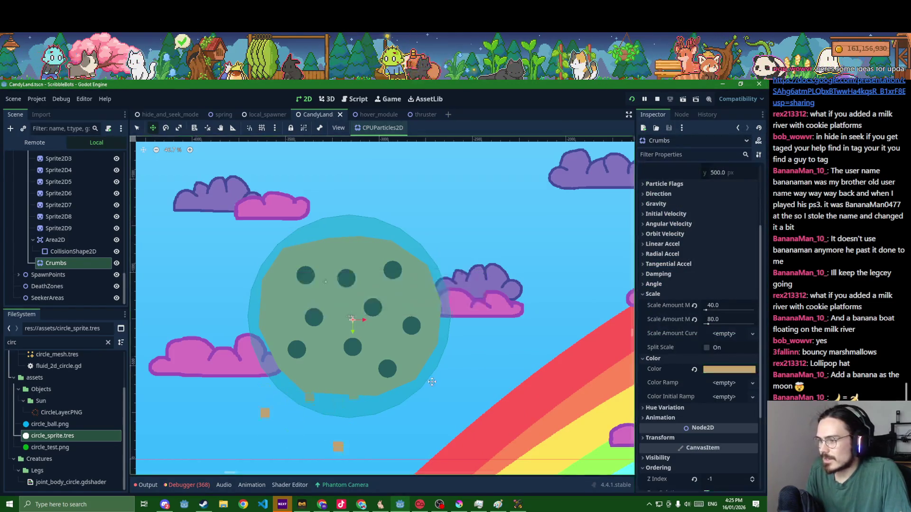
scroll(433, 380, down, 3)
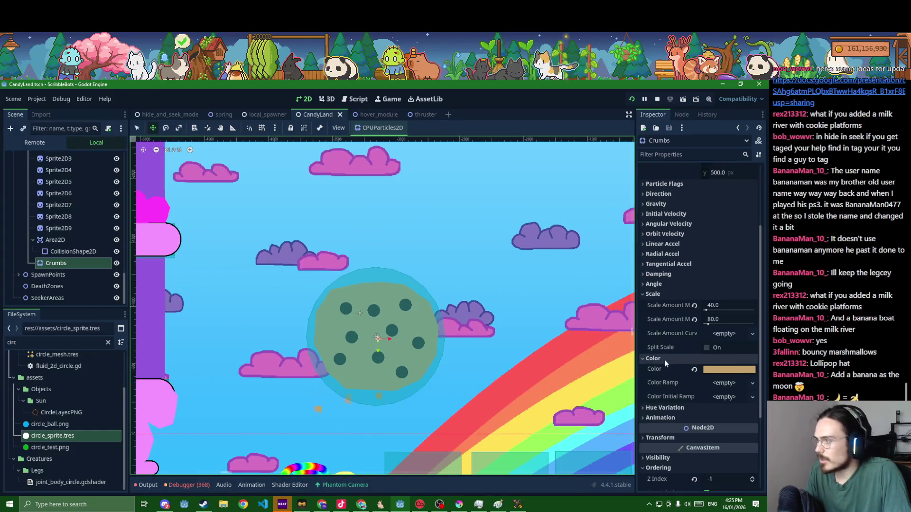
Add a colour ramp gradient to the Crumbs particles, then remove it again
click(719, 334)
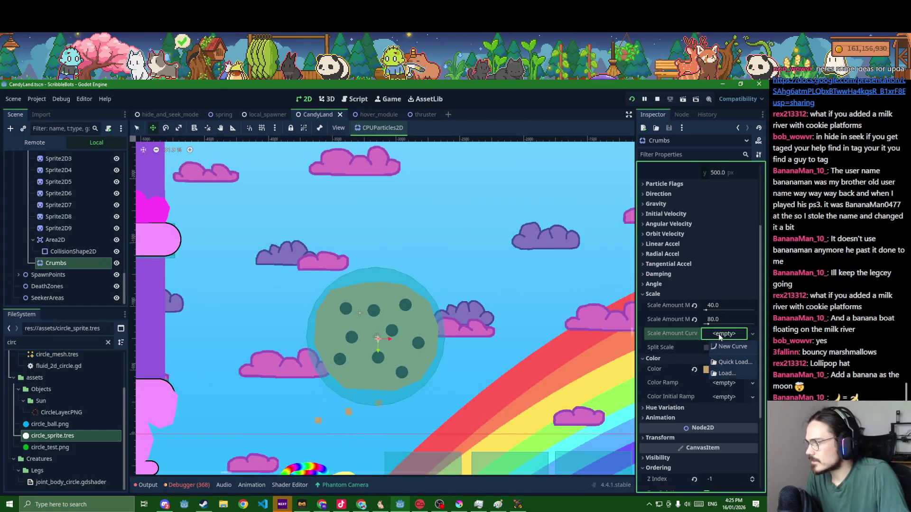
click(723, 383)
click(724, 398)
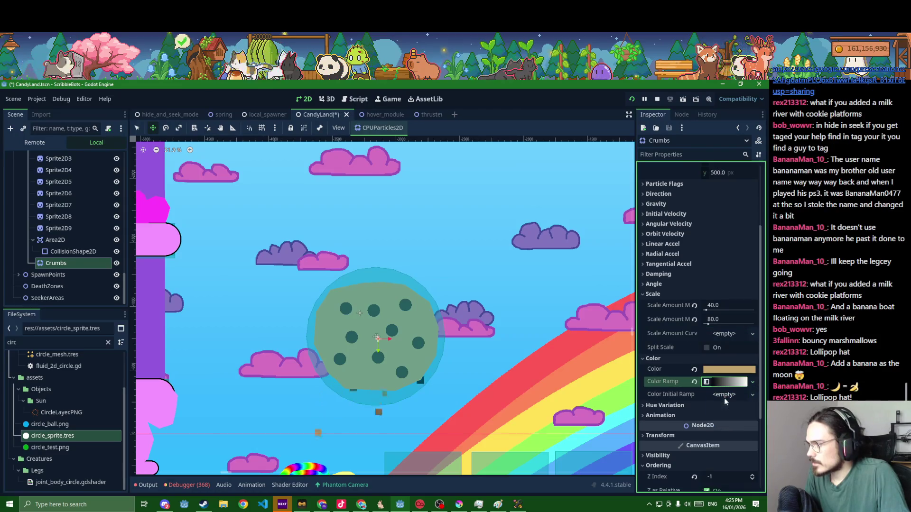
click(694, 382)
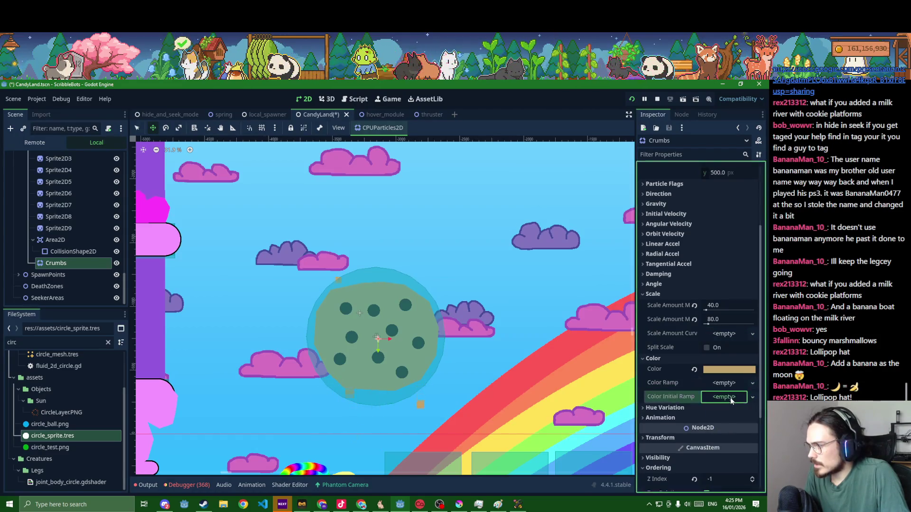
click(684, 402)
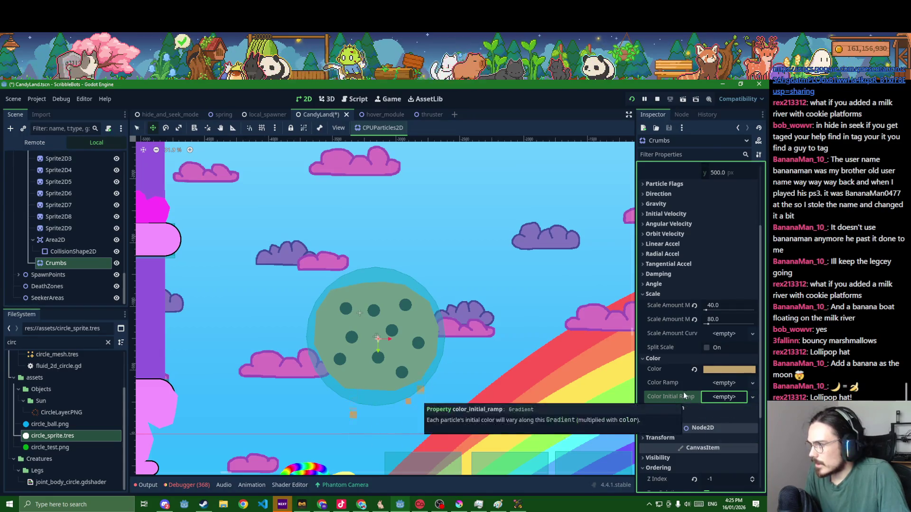
scroll(679, 380, up, 3)
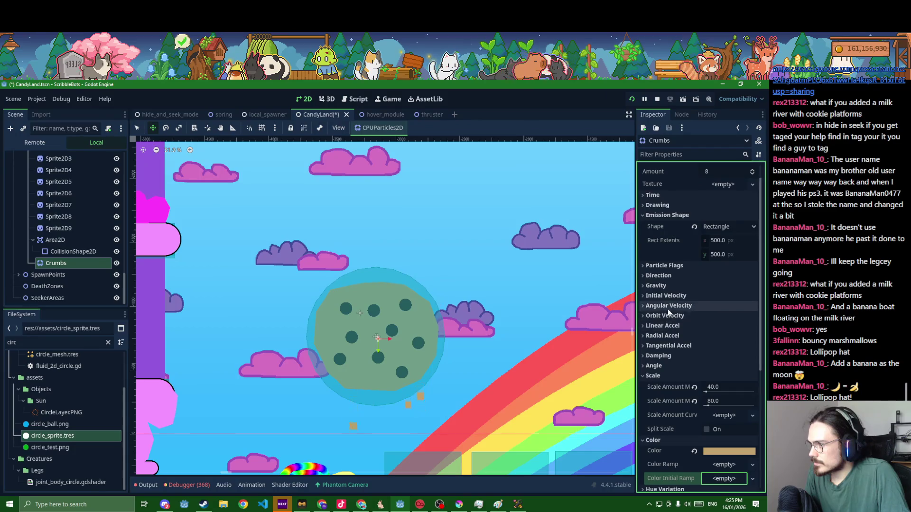
Set the Crumbs Direction to (0, -1) with a 90° Spread
click(667, 286)
click(667, 276)
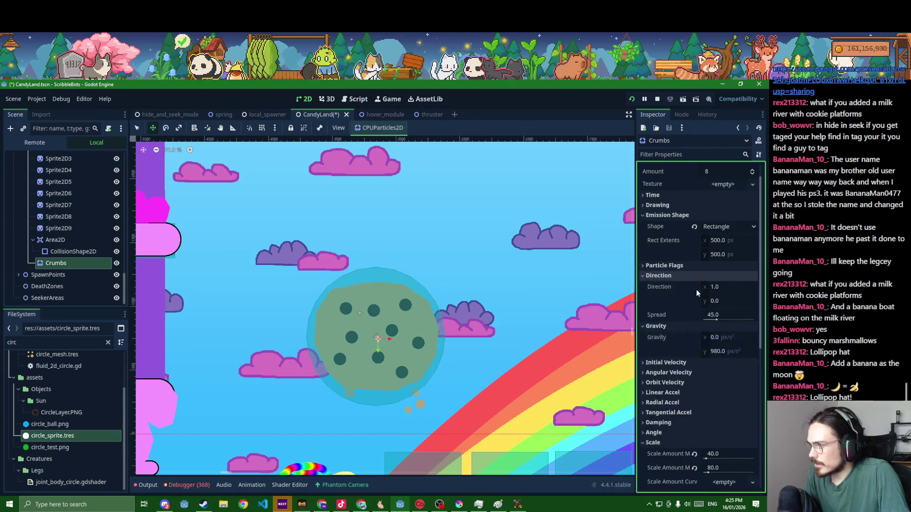
click(713, 318)
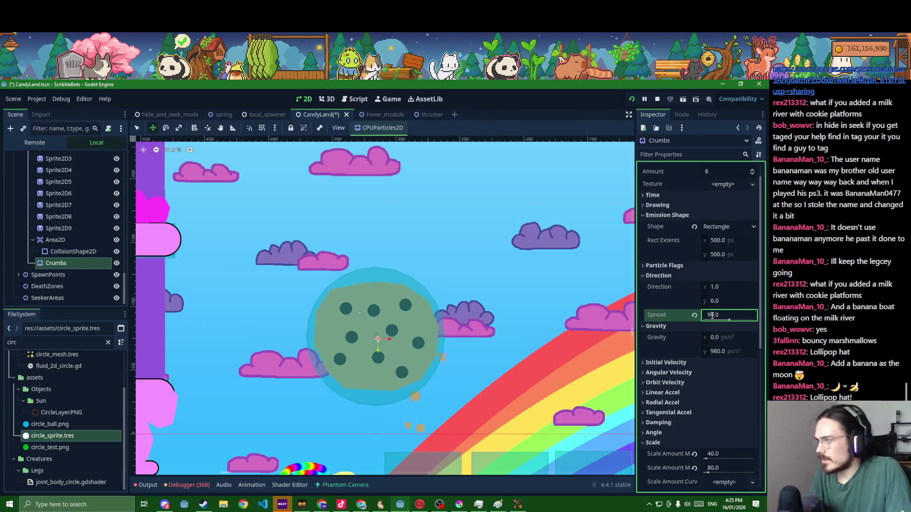
click(721, 302)
text(-1)
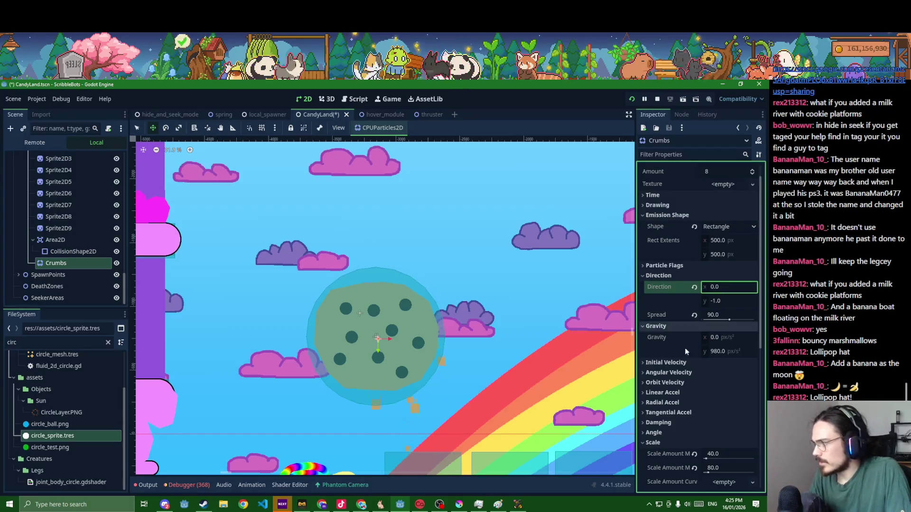
Set Initial Velocity to min 500 and max 800
click(680, 363)
click(723, 378)
text(1000)
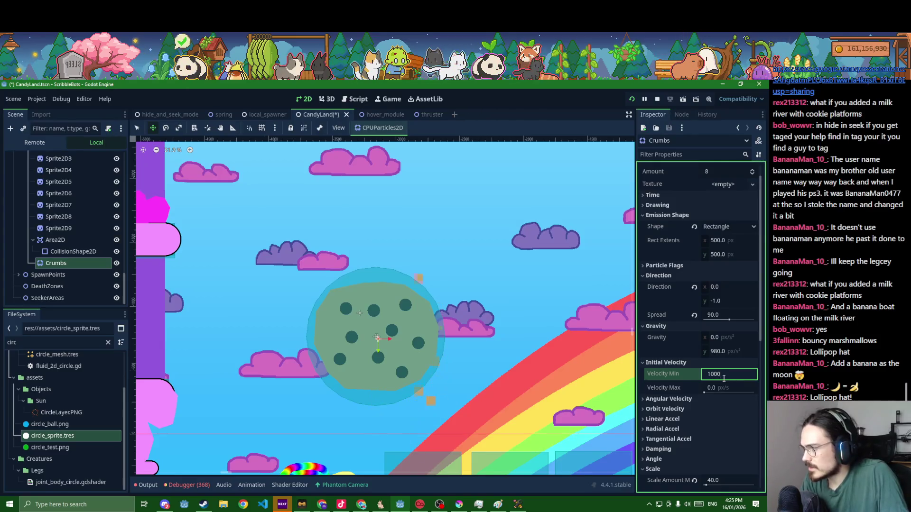
key(Tab)
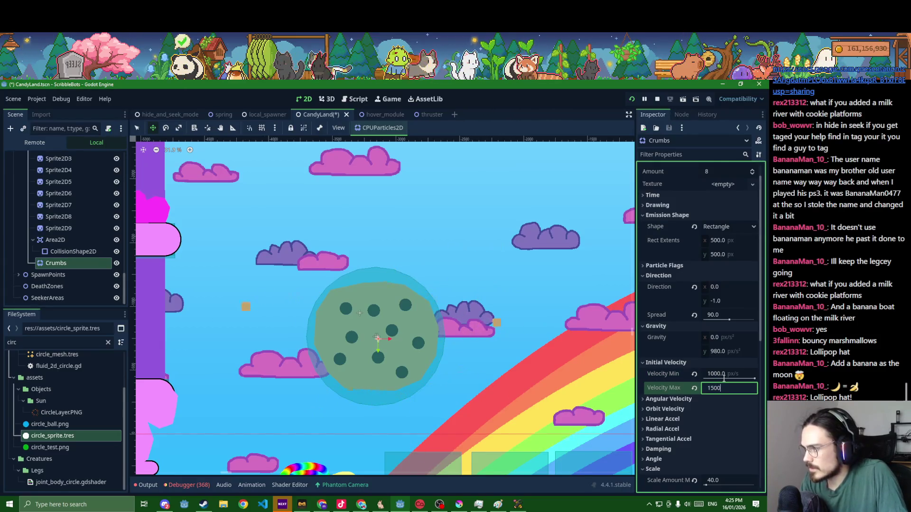
text(1000)
key(Tab)
click(726, 375)
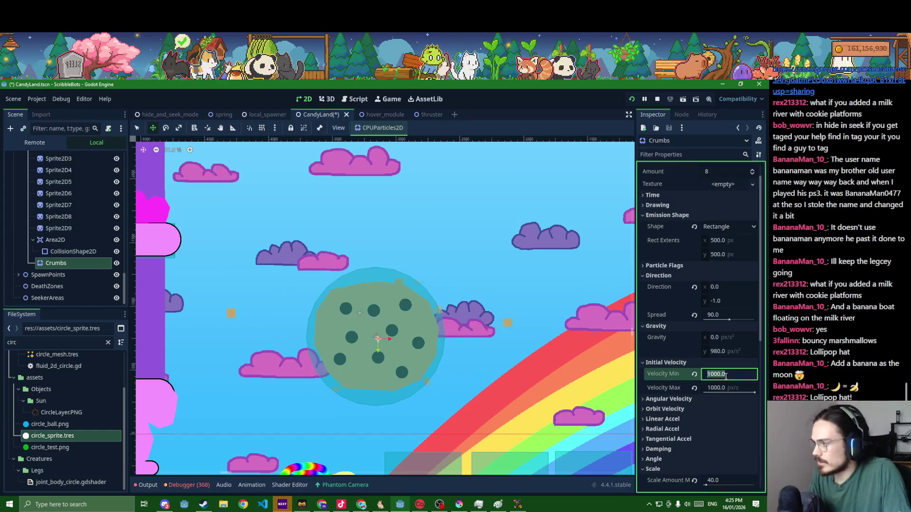
text(50)
key(Tab)
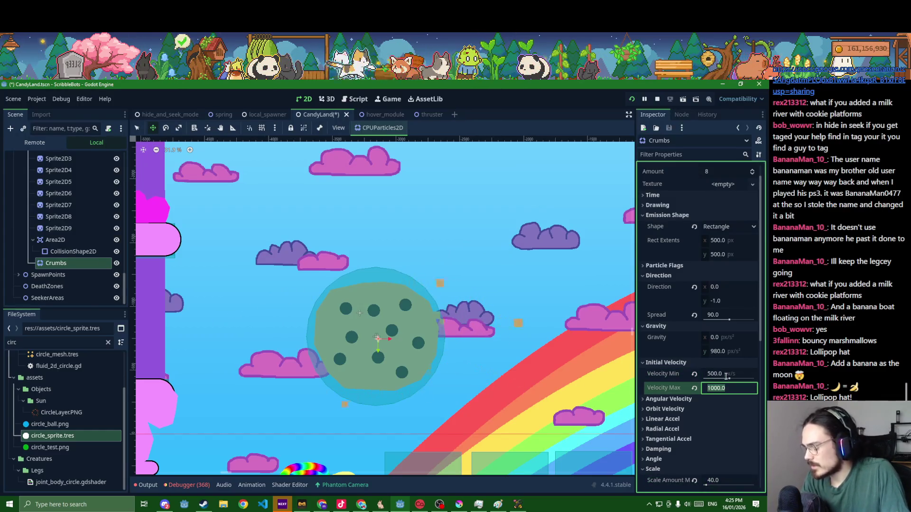
text(800)
key(Return)
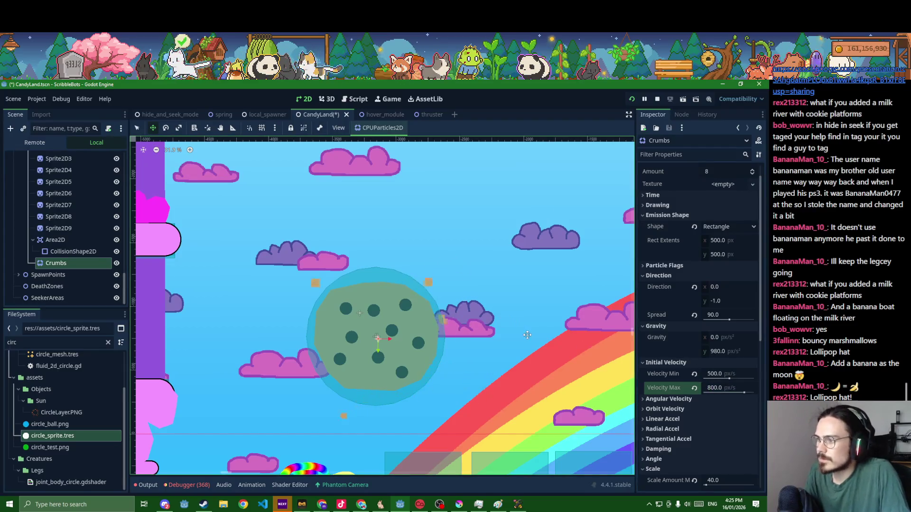
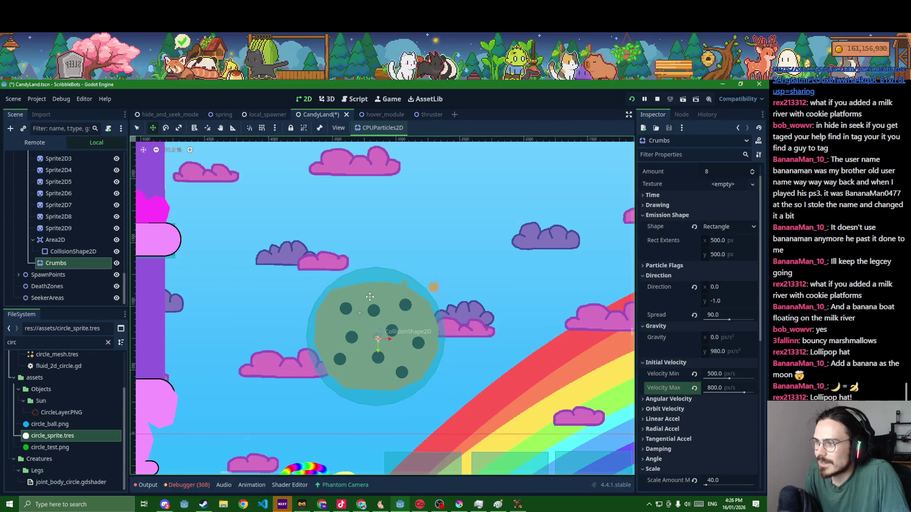
Set the Crumbs emission rectangle extents to 300 × 300 and save the scene
scroll(678, 274, up, 1)
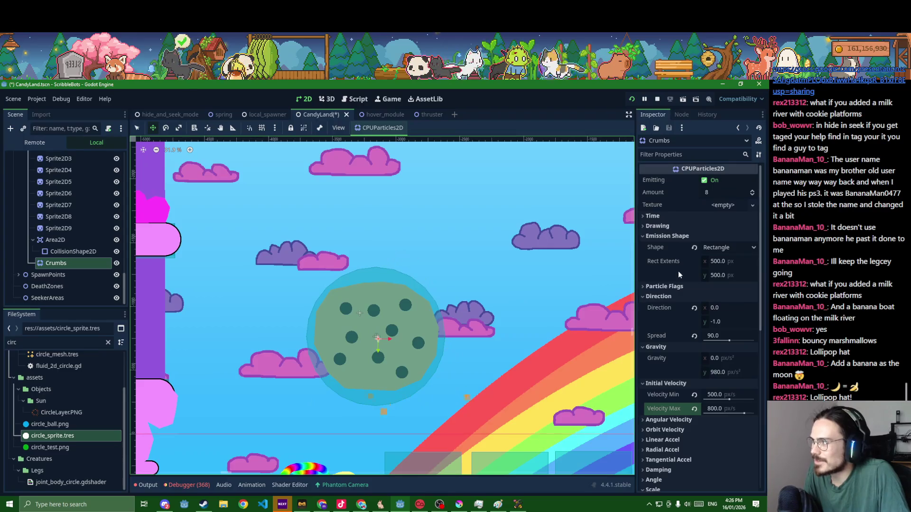
click(664, 227)
click(724, 288)
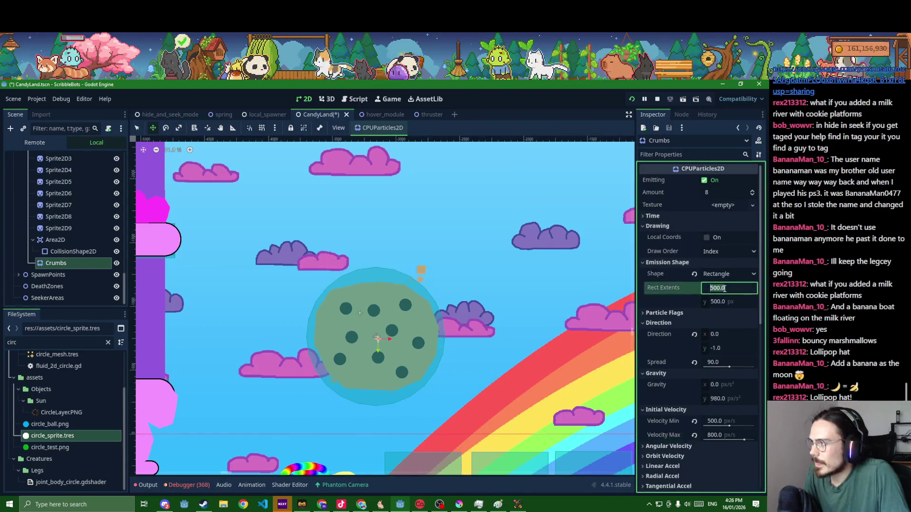
text(300)
key(Tab)
text(300)
key(Return)
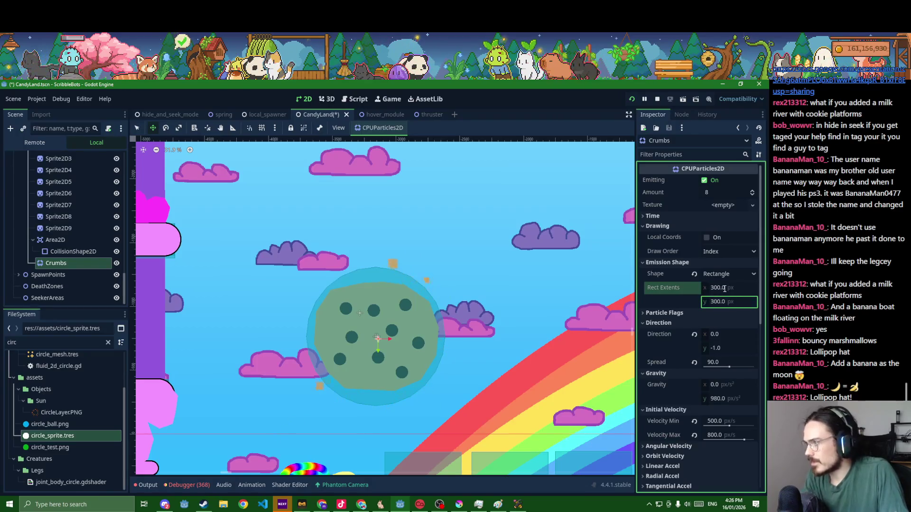
key(ctrl+s)
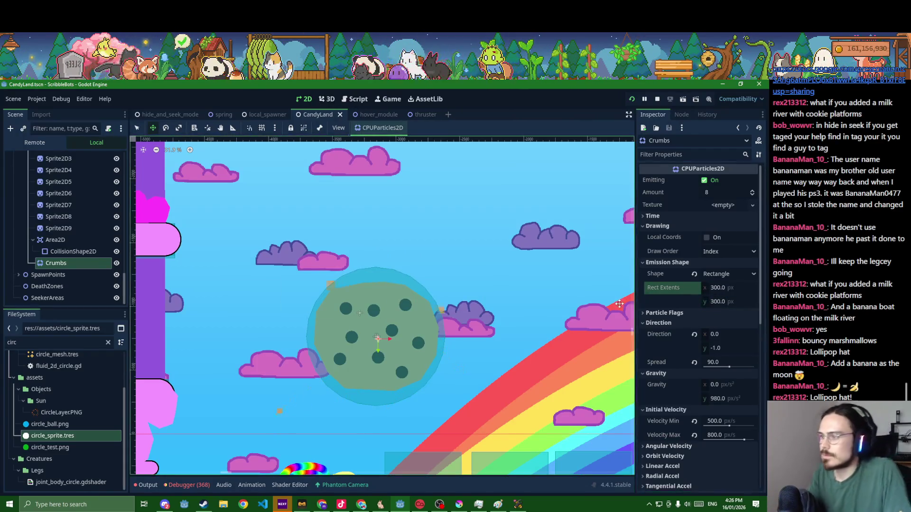
Raise the Crumbs Explosiveness from 0 to 1.0 so every crumb bursts at once
click(674, 217)
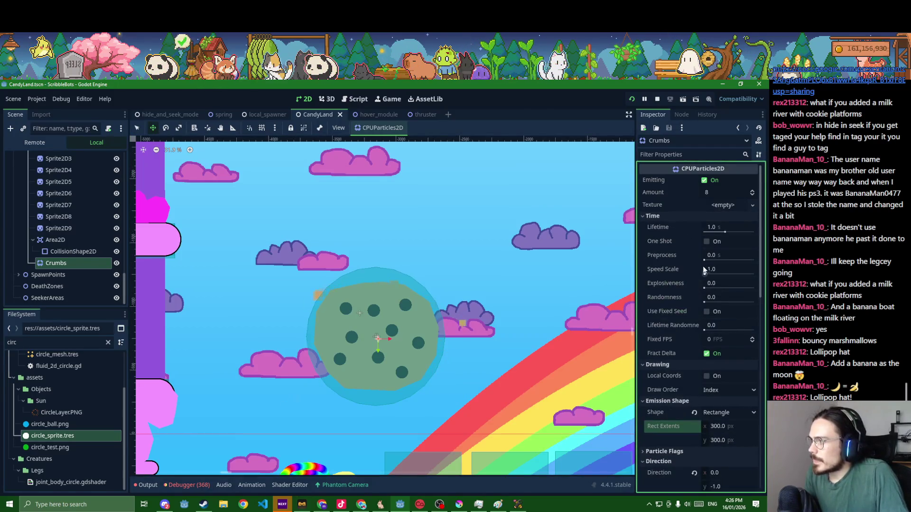
drag(706, 287, 757, 290)
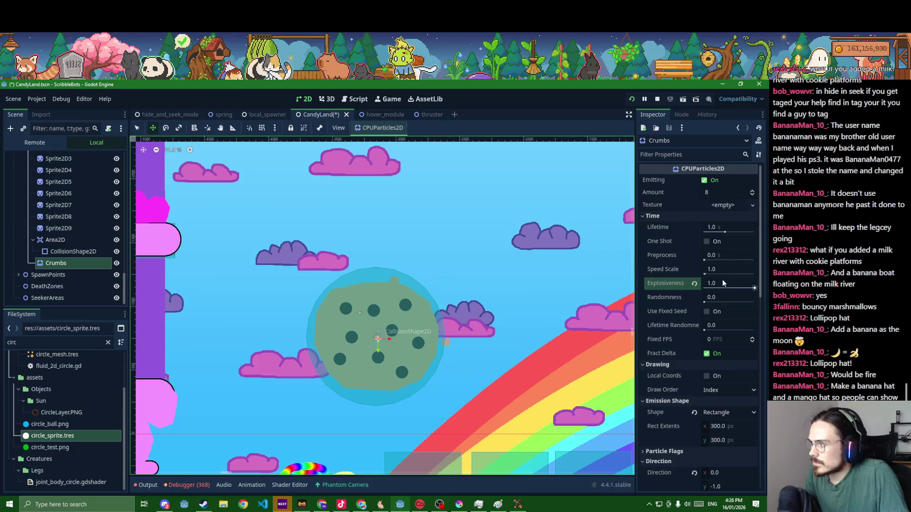
scroll(645, 378, down, 6)
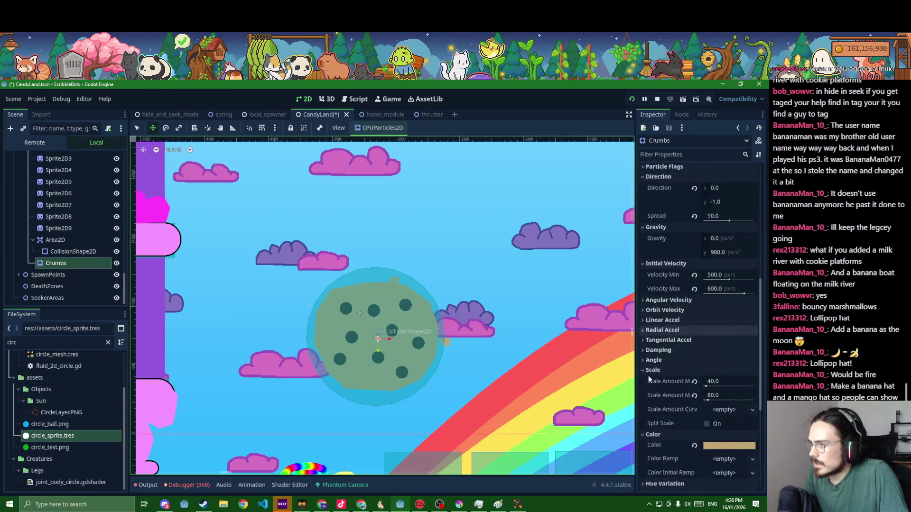
click(724, 409)
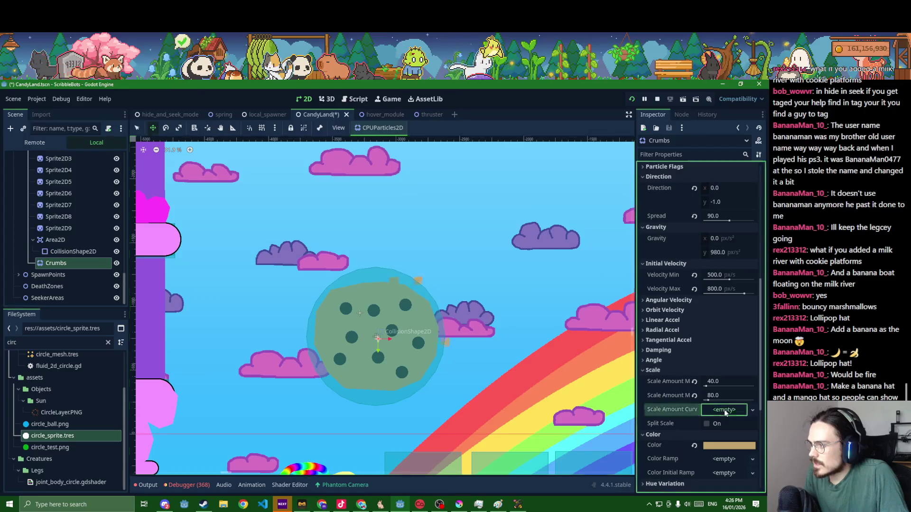
Give Crumbs a new Scale Amount Curve: full size until about 0.83, then zero at 1.0; save
click(728, 423)
click(721, 416)
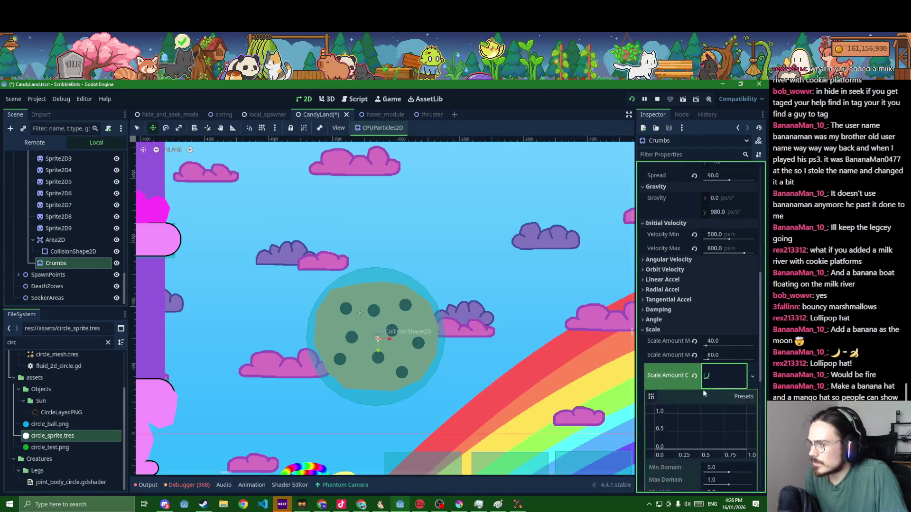
click(660, 417)
click(747, 450)
click(731, 413)
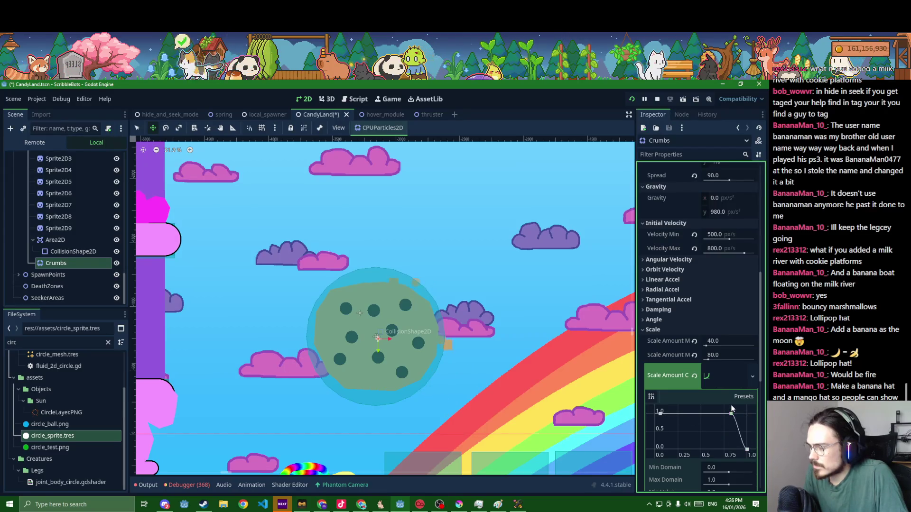
key(ctrl+s)
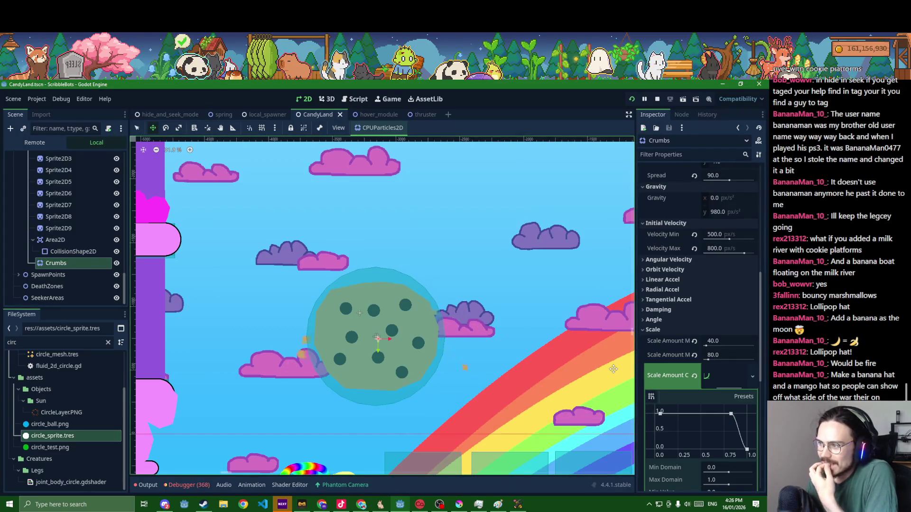
scroll(712, 346, up, 10)
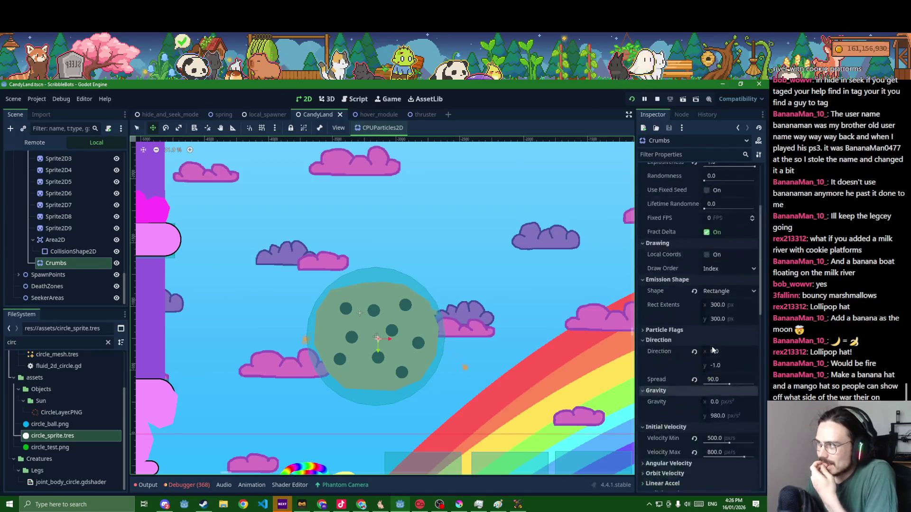
Enable One Shot on Crumbs, replay the burst via Emitting, and save the scene
click(708, 241)
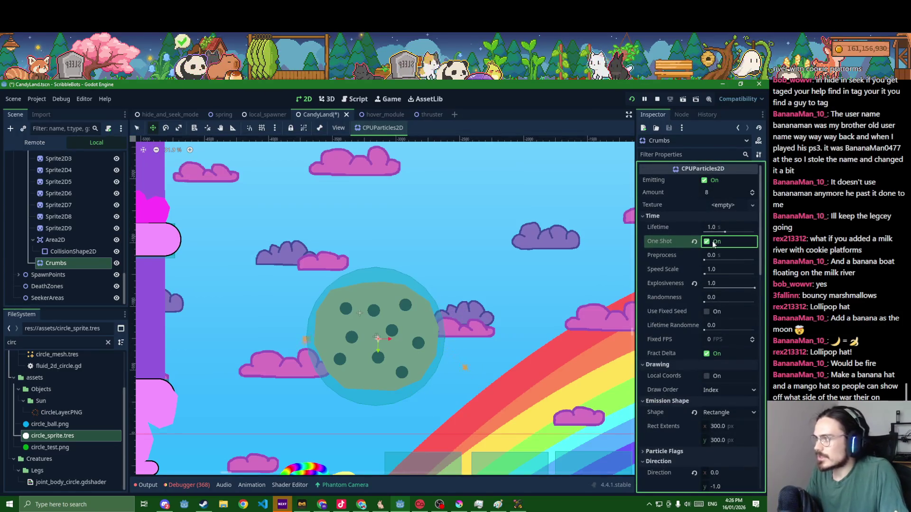
click(710, 181)
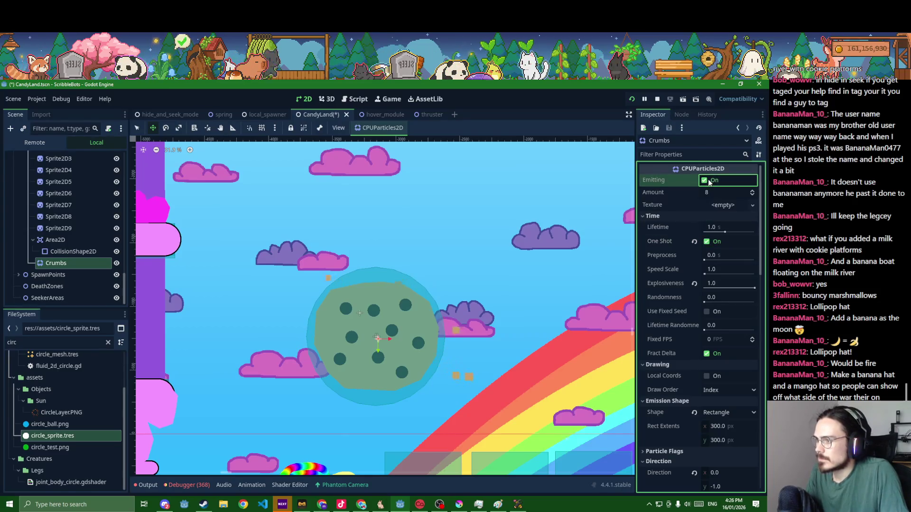
click(706, 180)
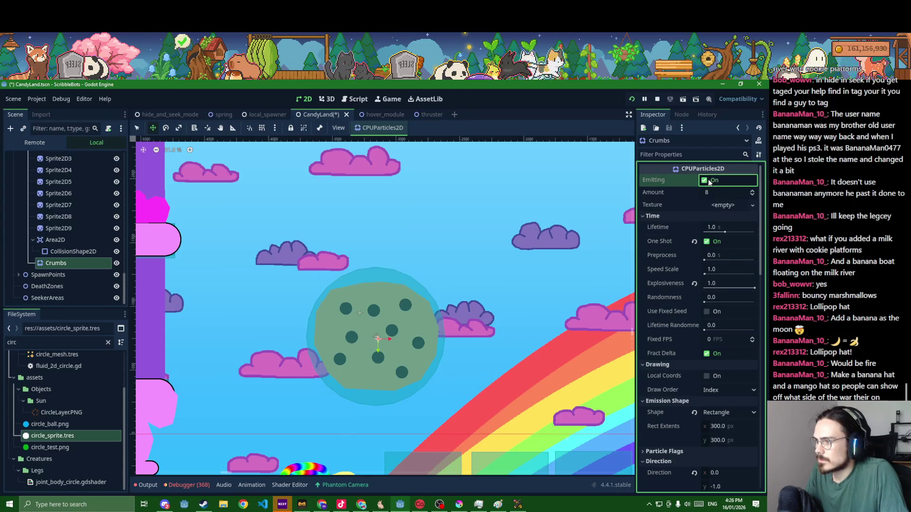
key(ctrl+s)
Select the Cookie node and open its static_polygon.gd script
scroll(78, 254, up, 4)
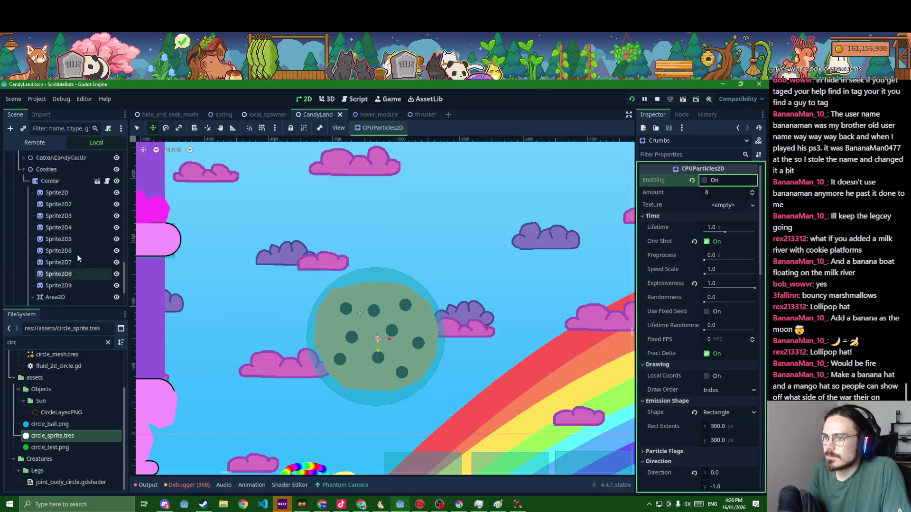
click(80, 219)
click(107, 219)
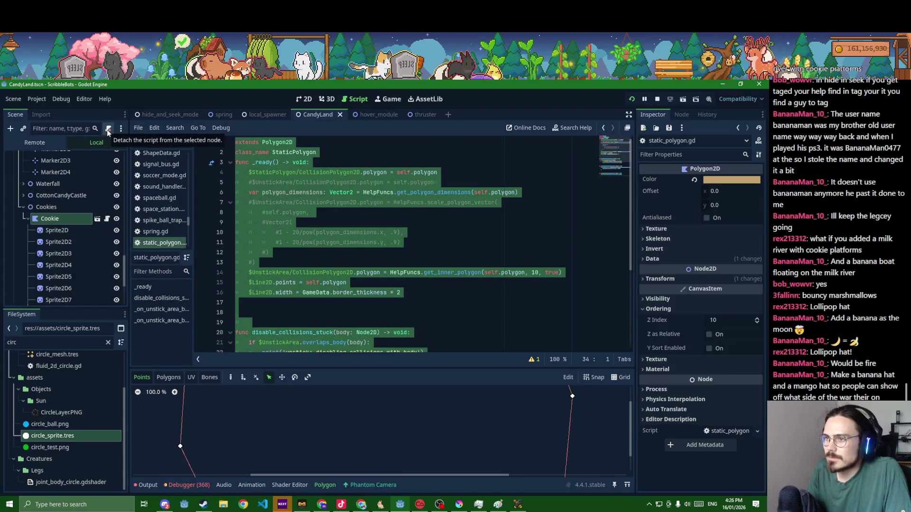
Start connecting the cookie Area2D's body_exited signal with Crumbs as the receiver
scroll(90, 275, down, 5)
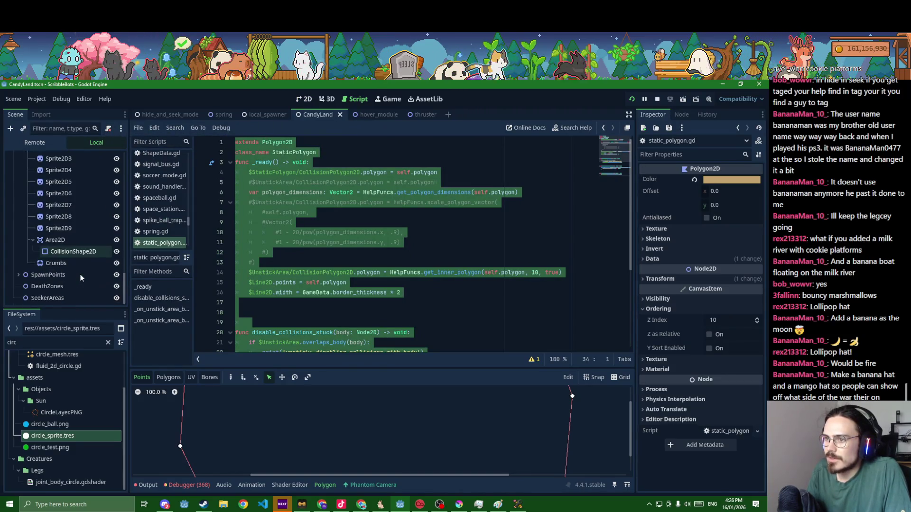
click(68, 245)
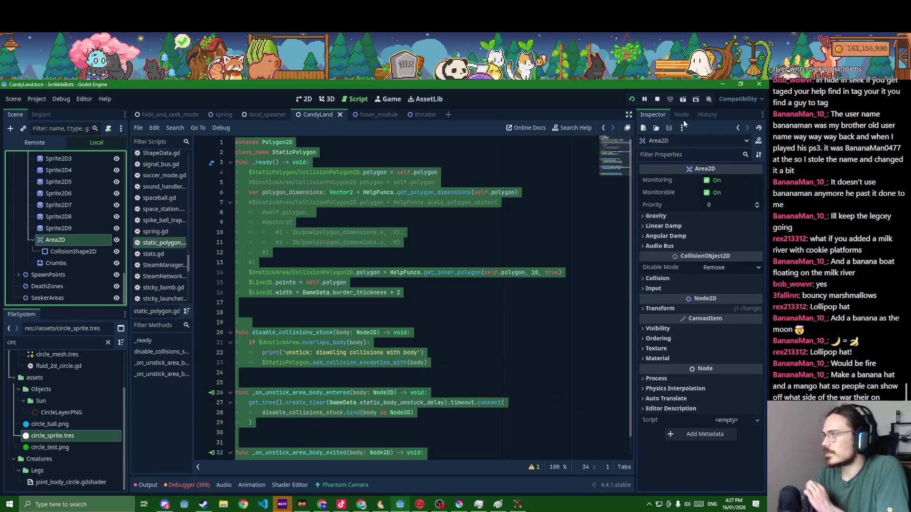
click(683, 115)
double_click(684, 228)
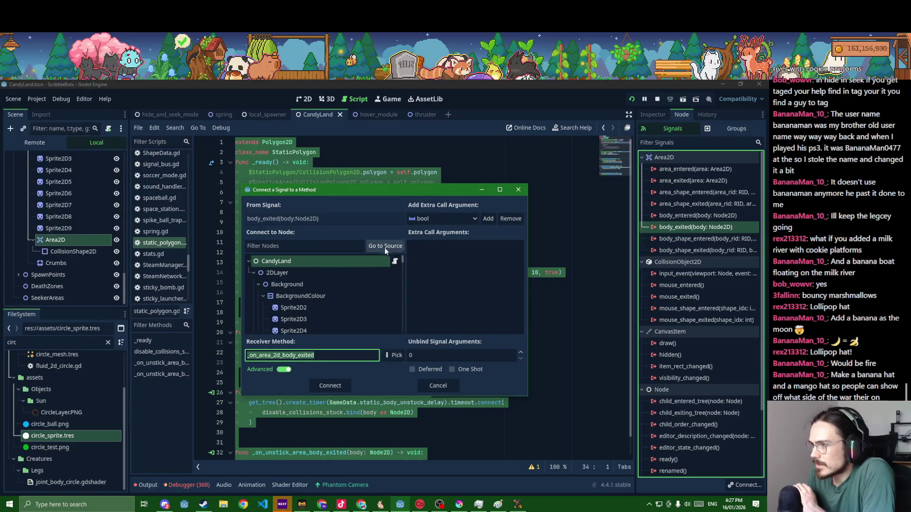
scroll(364, 295, down, 5)
click(364, 306)
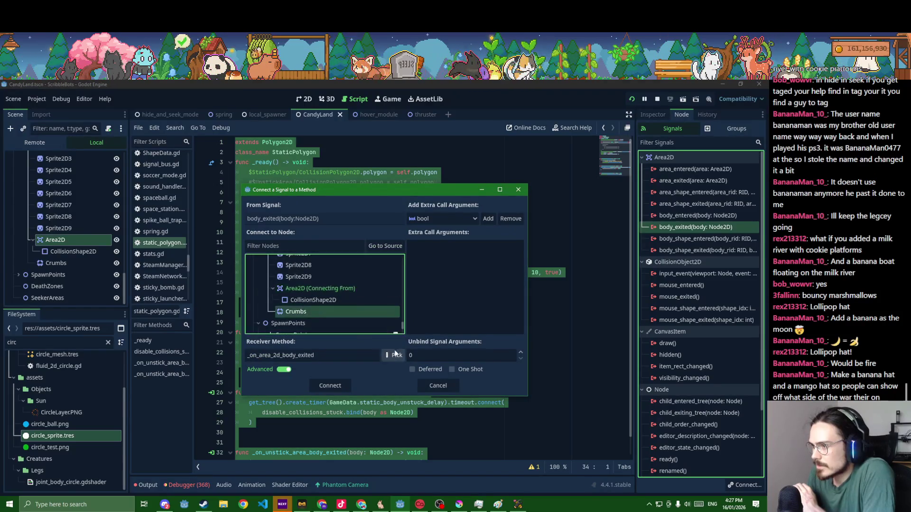
Choose set_emitting as the method, bind an extra bool argument set to true, and connect
click(395, 354)
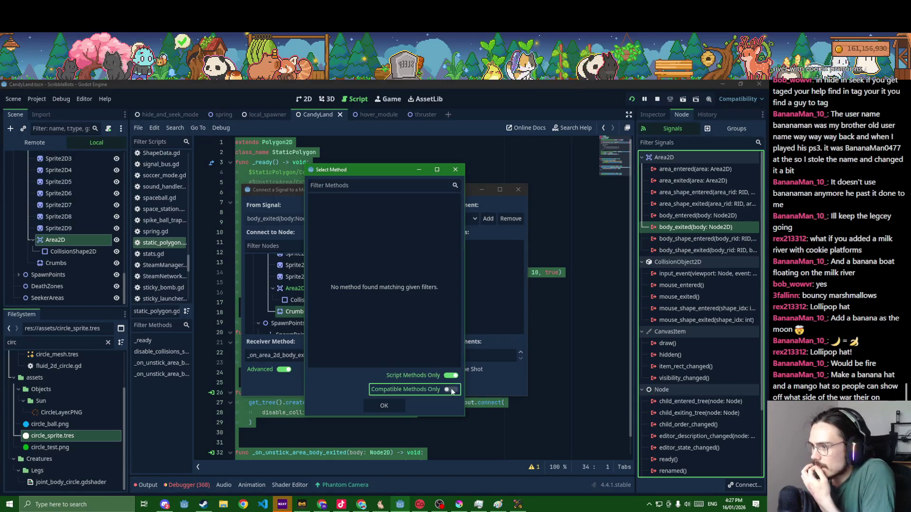
click(450, 375)
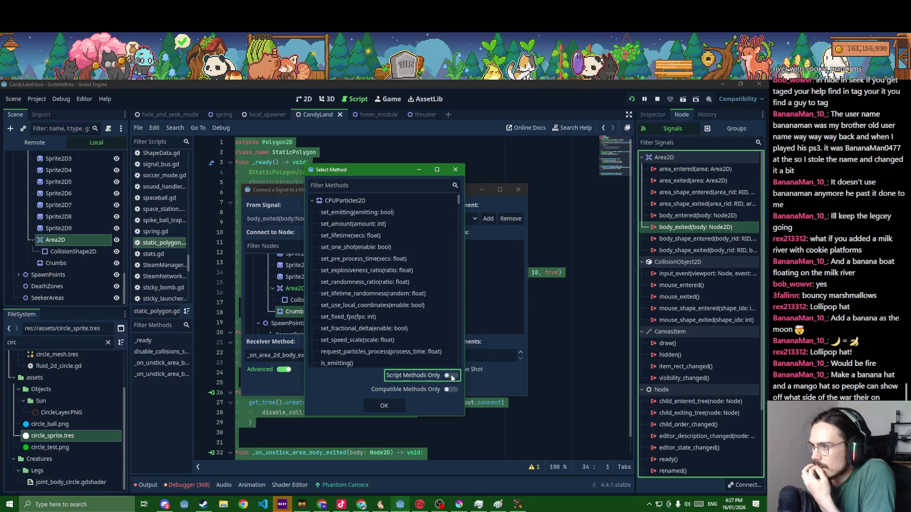
double_click(389, 213)
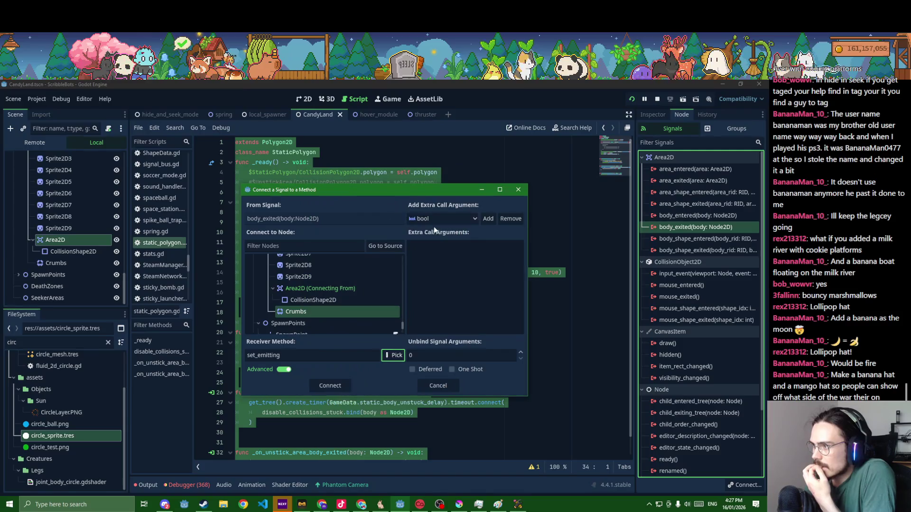
click(463, 220)
click(499, 262)
click(488, 219)
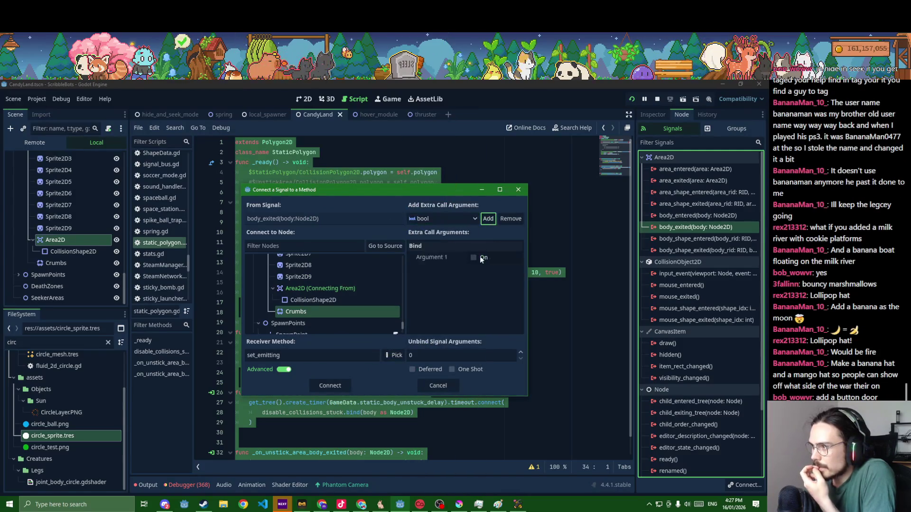
click(473, 258)
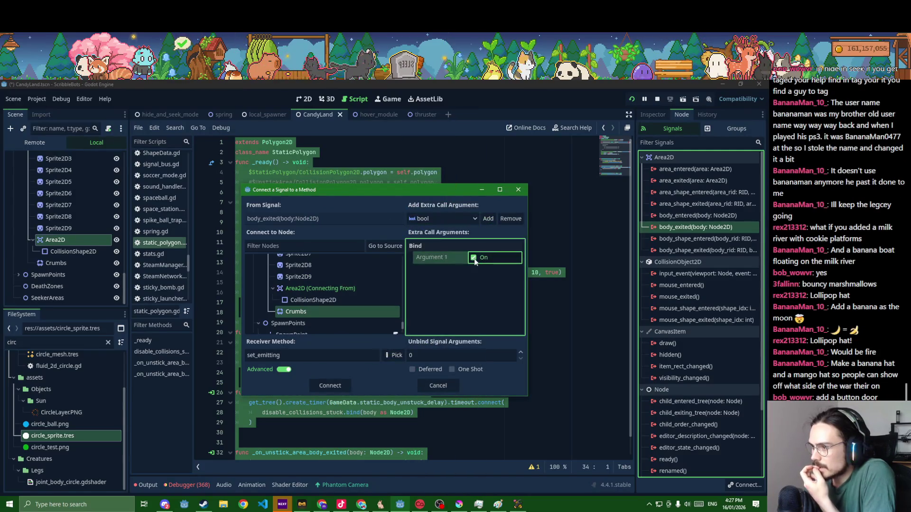
click(335, 384)
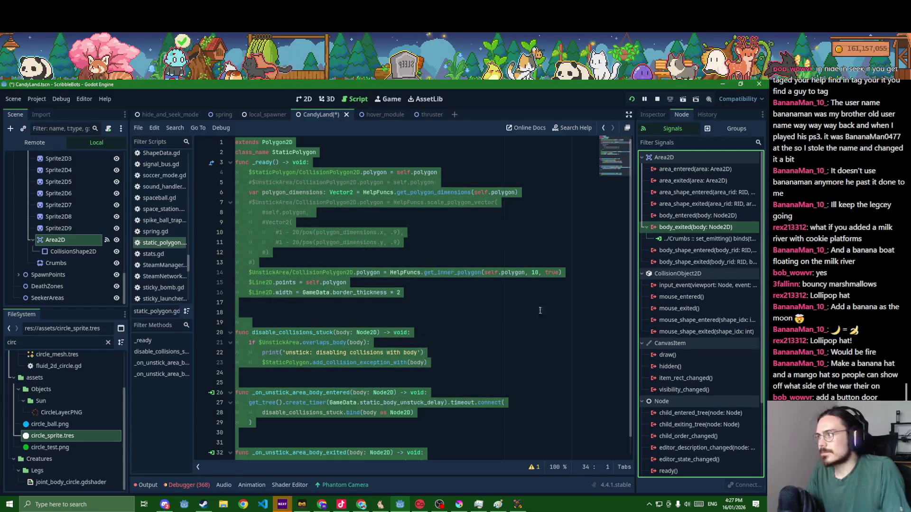
Edit the Crumbs set_emitting connection to unbind 1 signal argument, then save
click(675, 241)
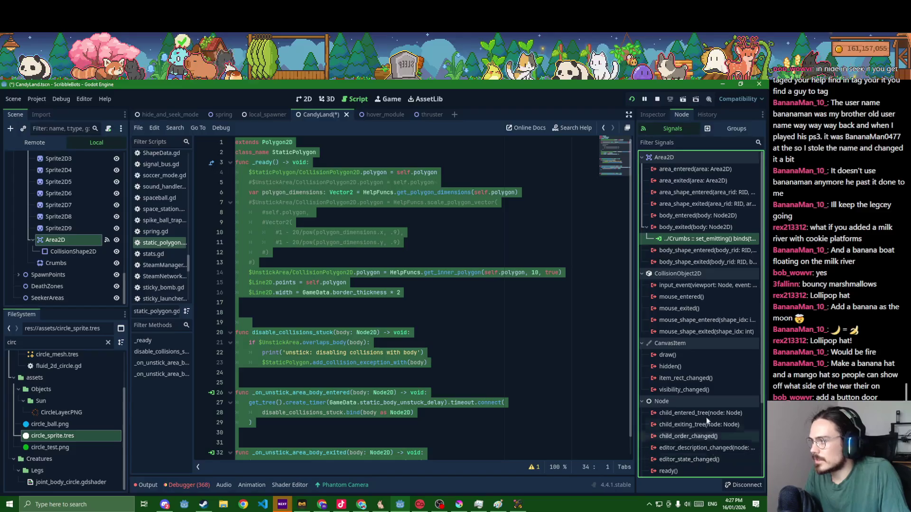
double_click(691, 243)
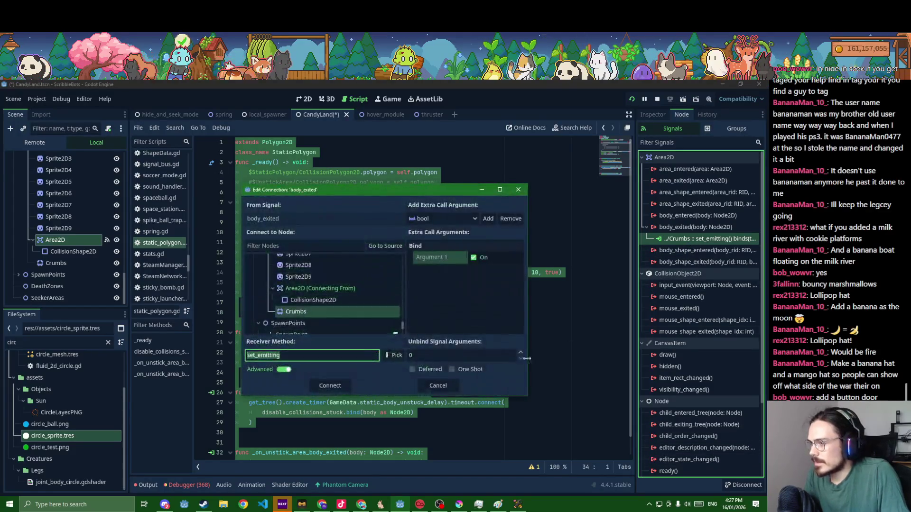
click(520, 354)
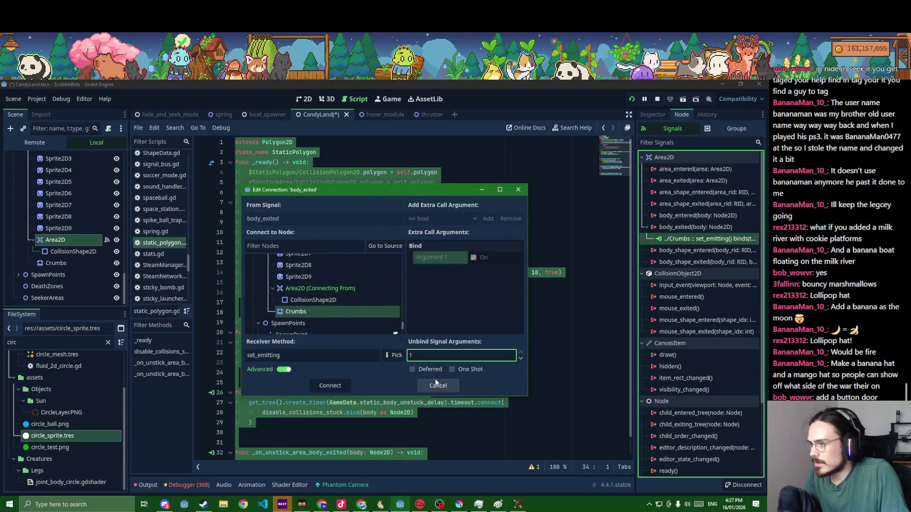
click(341, 388)
key(ctrl+s)
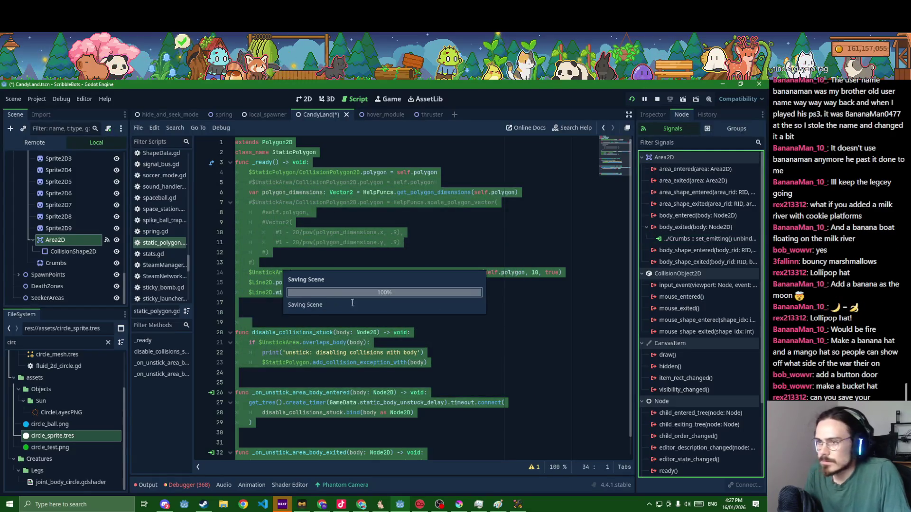
Select the Cookie node, check its script, and save CandyLand again
scroll(75, 265, up, 4)
click(108, 200)
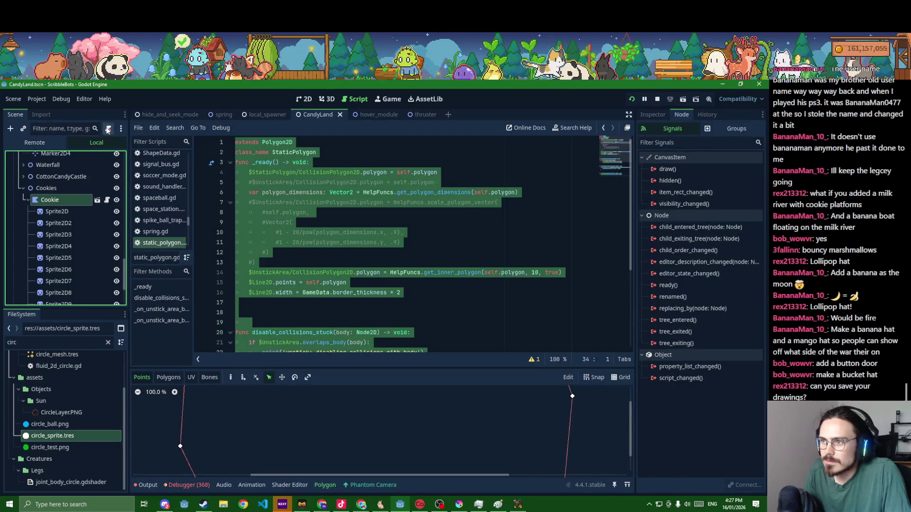
click(108, 129)
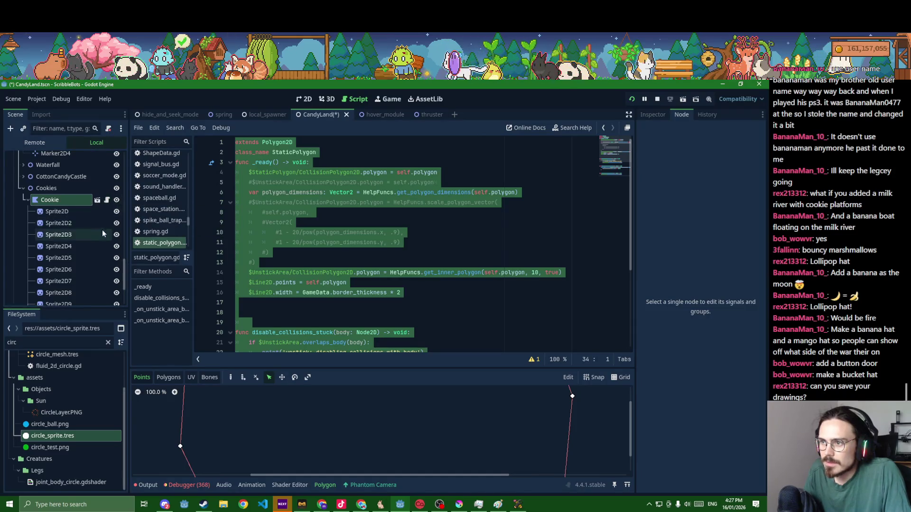
click(327, 249)
key(ctrl+s)
Step through the cookie's child nodes and bring the cookie scene up in the 2D view
click(78, 200)
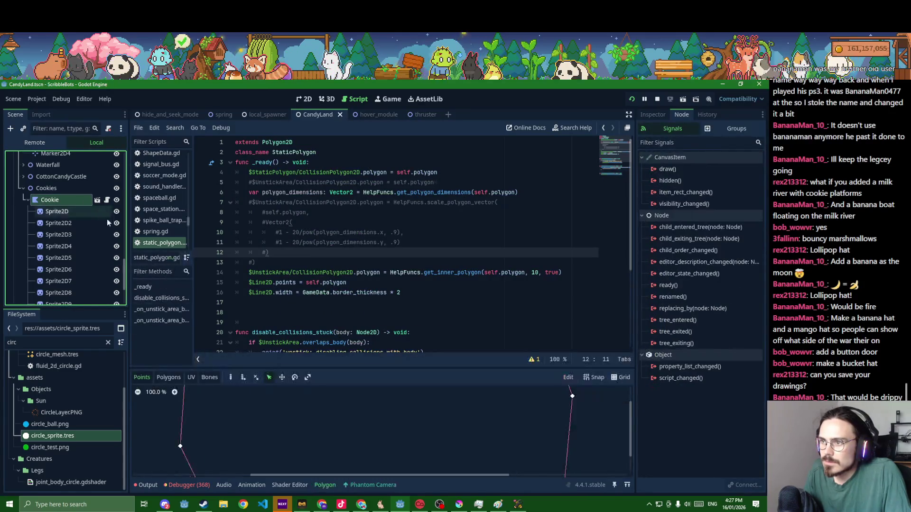
scroll(106, 233, down, 3)
click(80, 261)
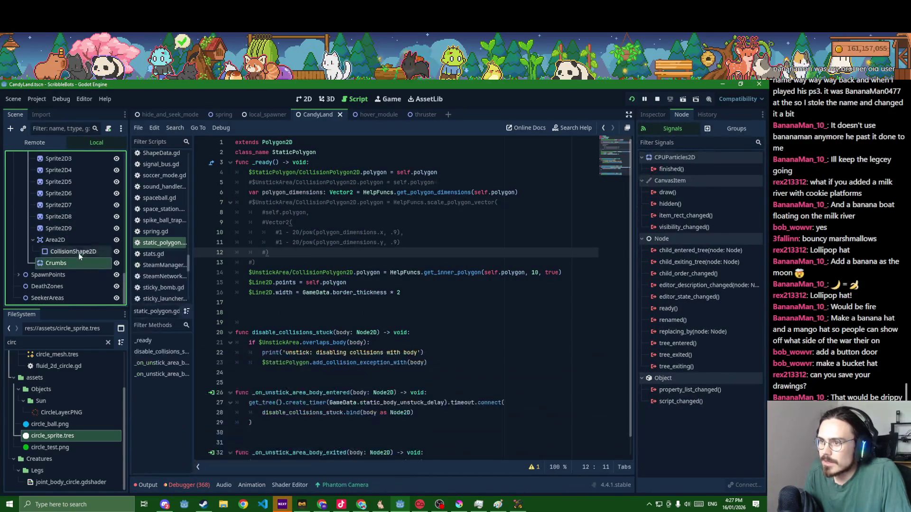
click(75, 240)
click(64, 261)
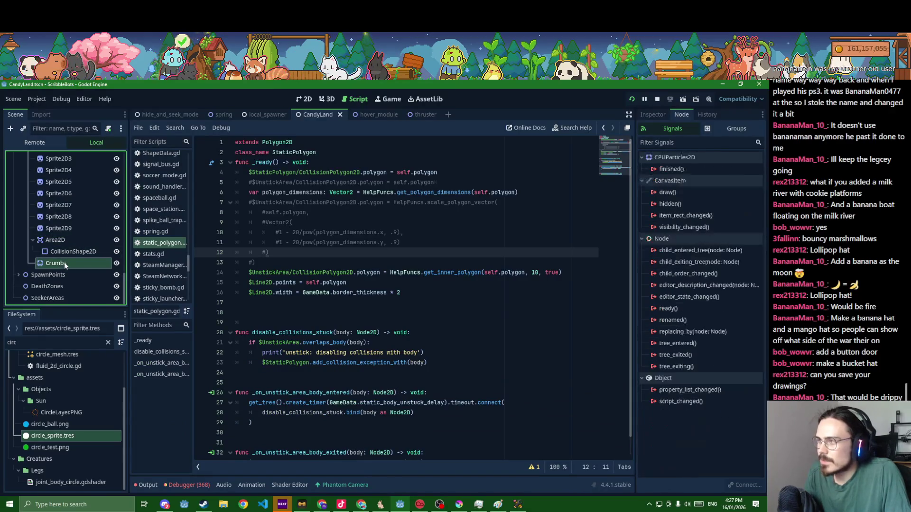
click(67, 251)
scroll(228, 266, down, 1)
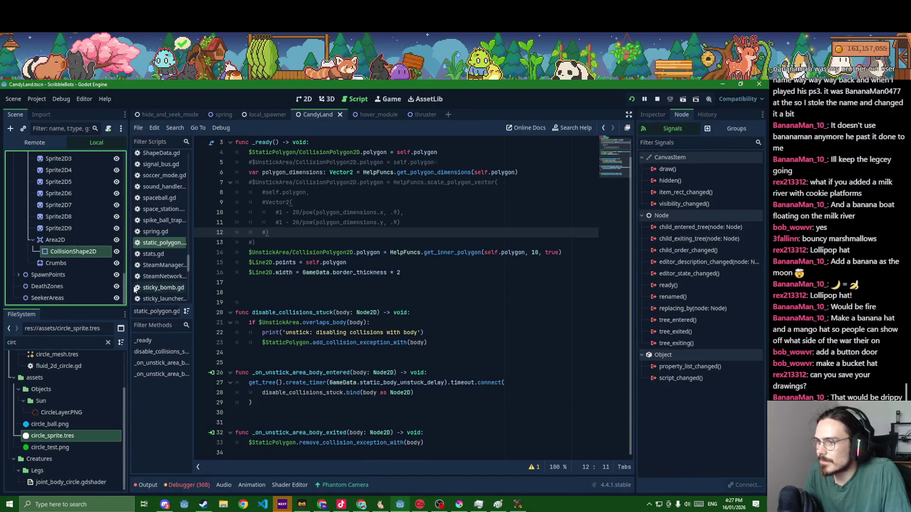
click(70, 239)
click(298, 118)
click(84, 264)
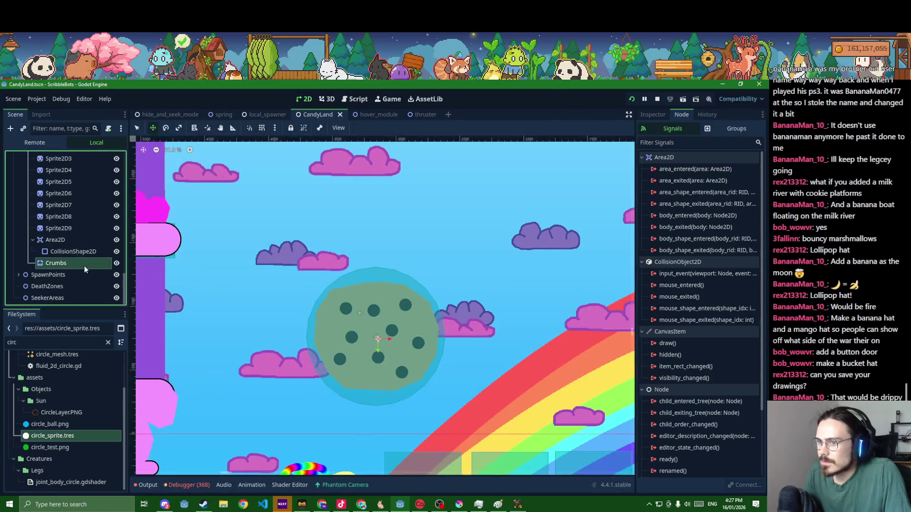
Tick Crumbs' Emitting to fire a test burst over the cookie, then save the scene
click(653, 115)
click(705, 181)
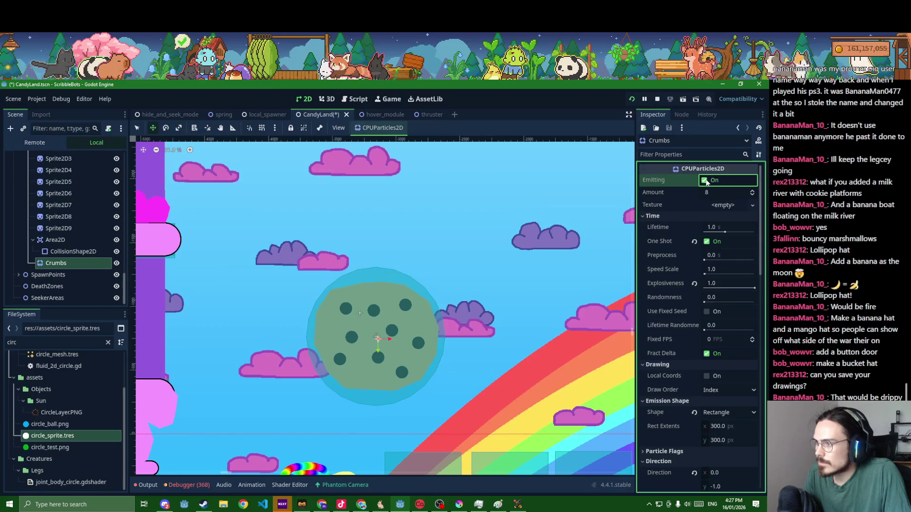
key(ctrl+s)
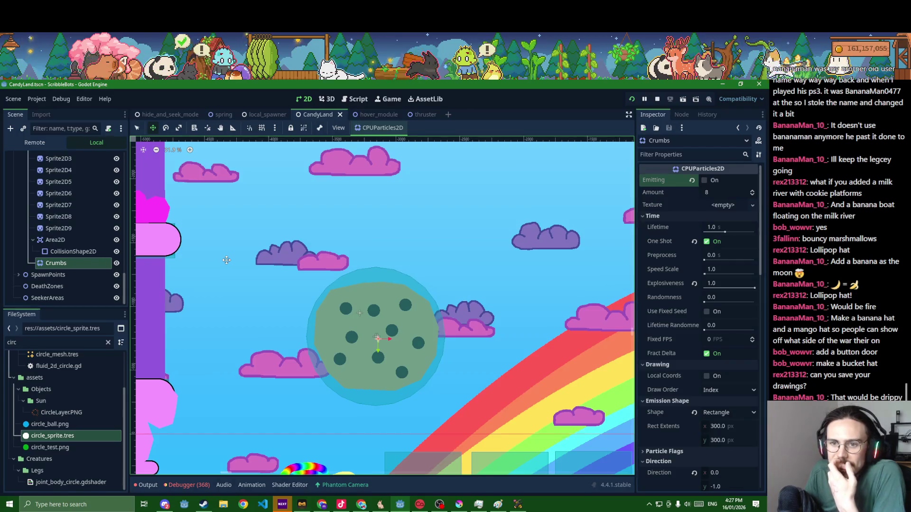
click(55, 240)
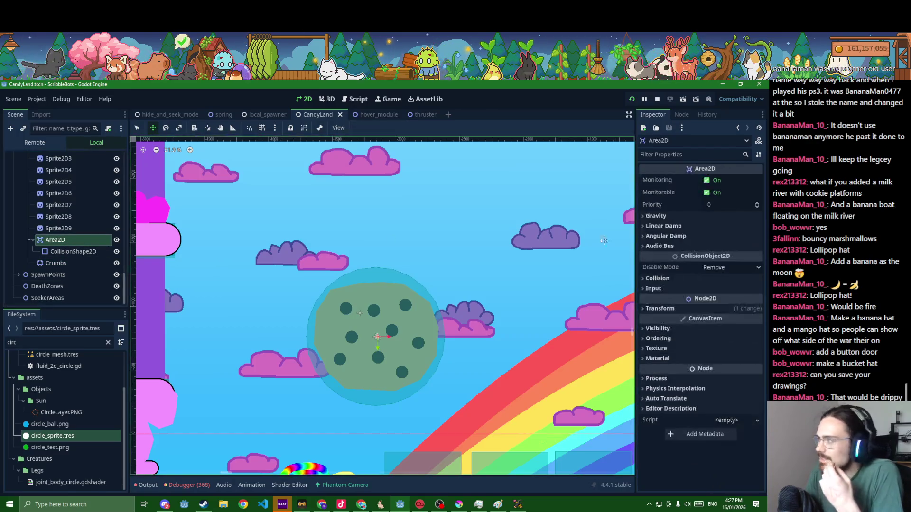
click(681, 114)
Route the Area2D's body_exited signal to Crumbs' set_emitting method
double_click(695, 227)
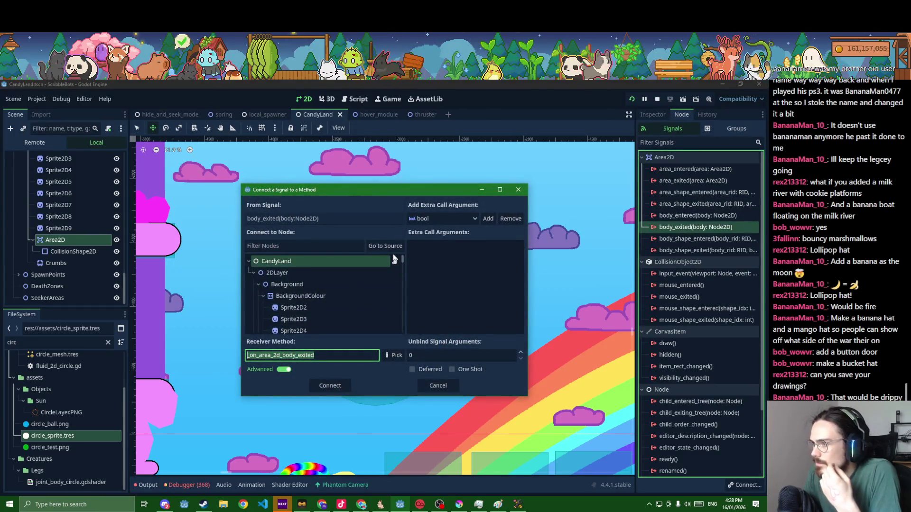
click(386, 248)
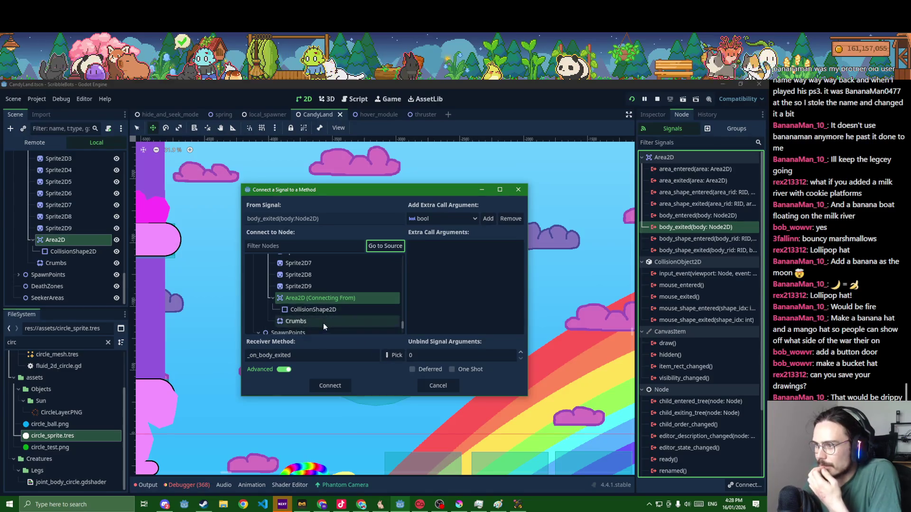
click(324, 326)
click(397, 355)
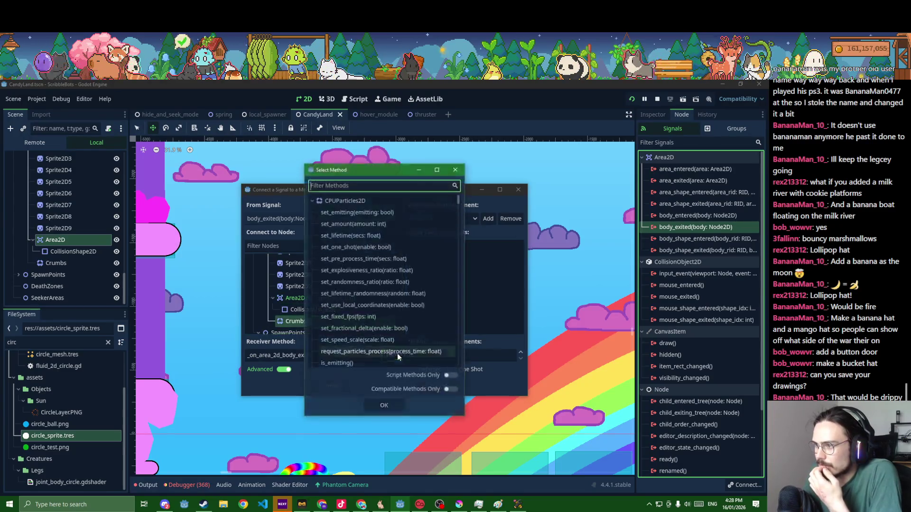
double_click(367, 213)
Bind a true bool argument, unbind 1 signal argument, connect, and save CandyLand
click(488, 218)
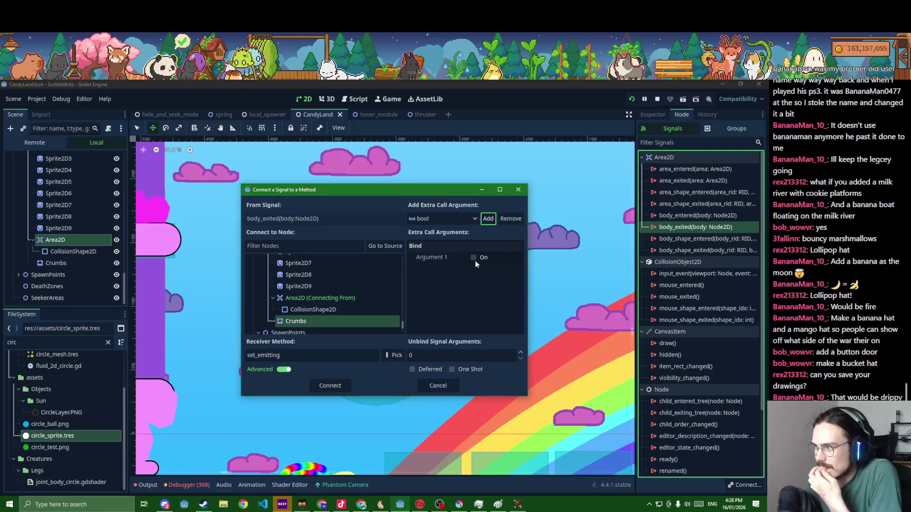
click(474, 260)
click(521, 352)
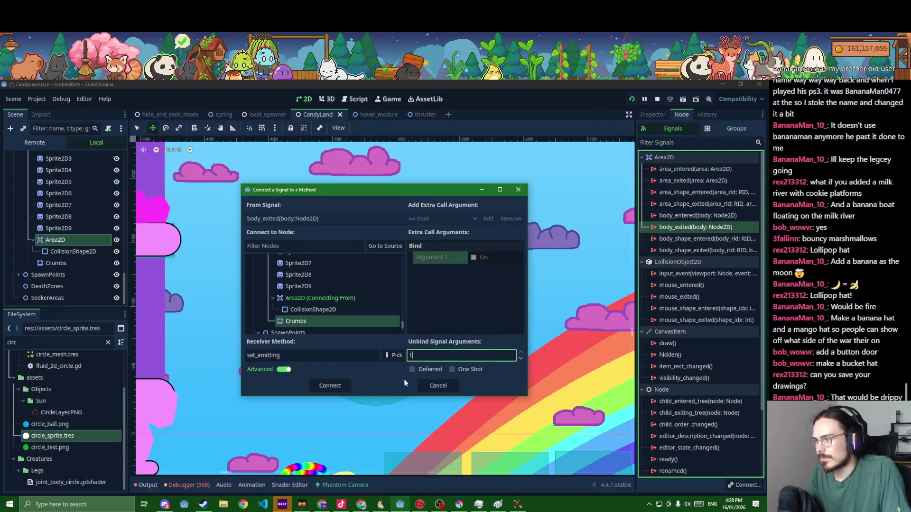
click(329, 385)
scroll(342, 381, down, 5)
key(ctrl+s)
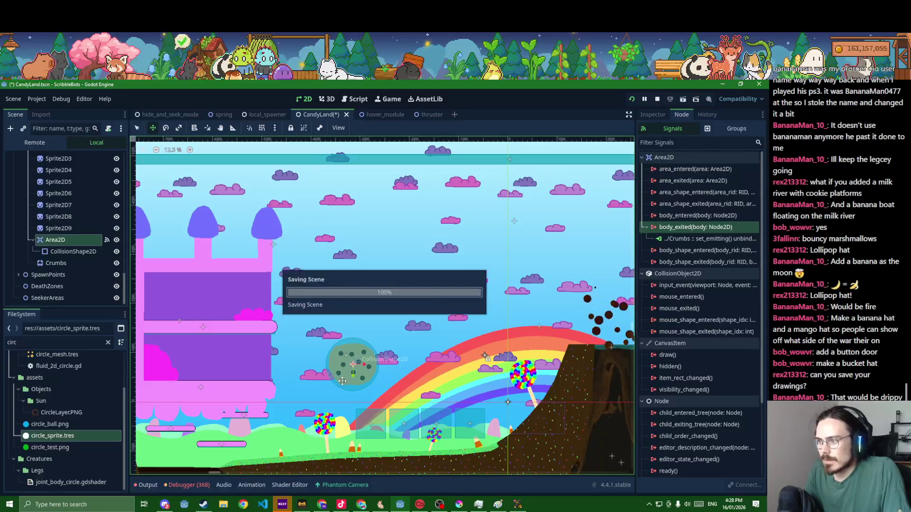
scroll(61, 237, up, 5)
Duplicate the Cookie with Ctrl+D, spread the copies across the level, save, and switch to the game
click(47, 244)
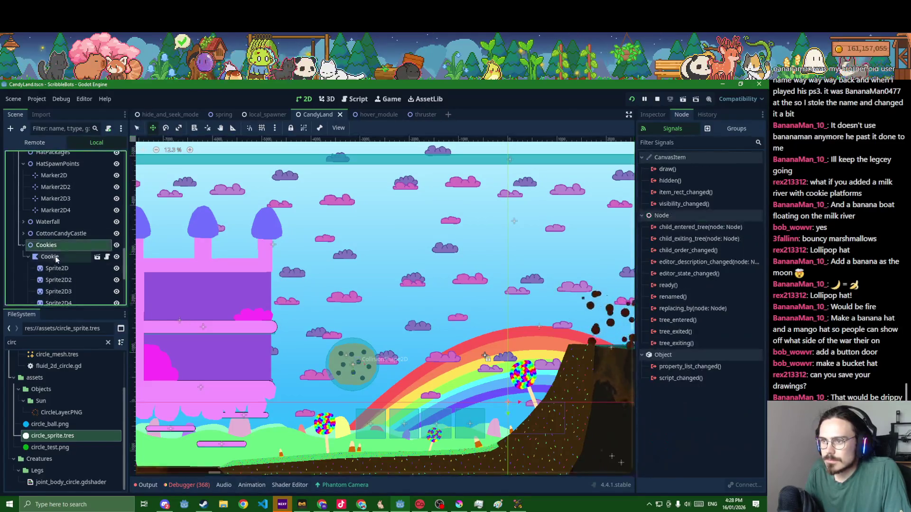
click(49, 257)
key(ctrl+d)
scroll(369, 309, down, 4)
mouse_move(368, 317)
mouse_down()
mouse_move(414, 277)
mouse_move(603, 285)
mouse_move(526, 265)
mouse_move(474, 270)
mouse_move(516, 280)
mouse_up()
key(ctrl+d)
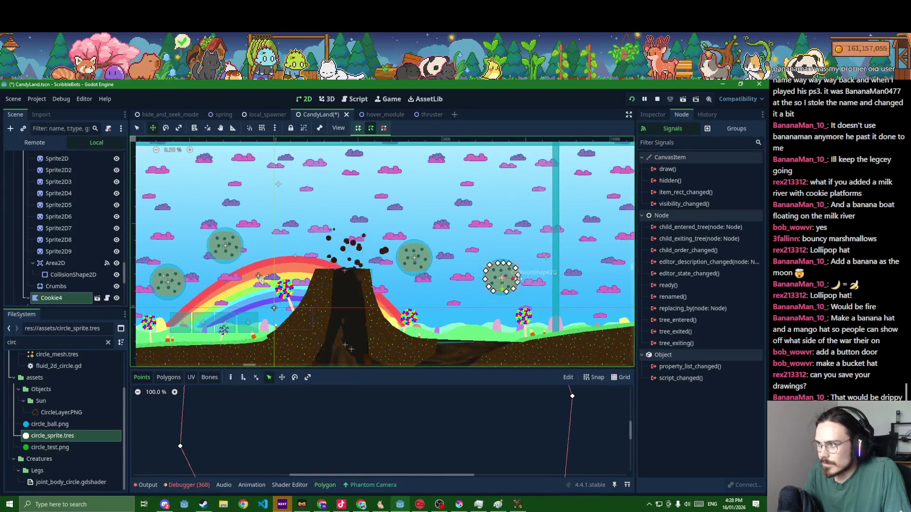
key(ctrl+s)
scroll(413, 299, down, 1)
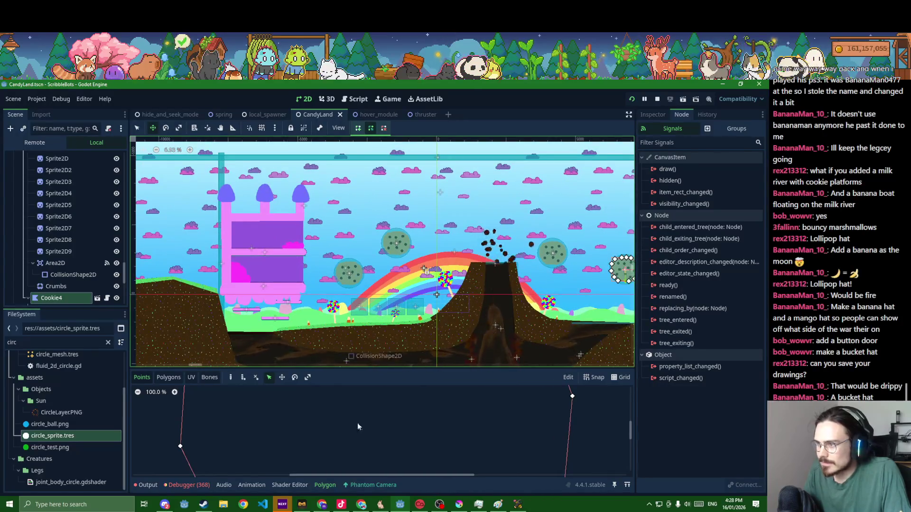
key(alt+Tab)
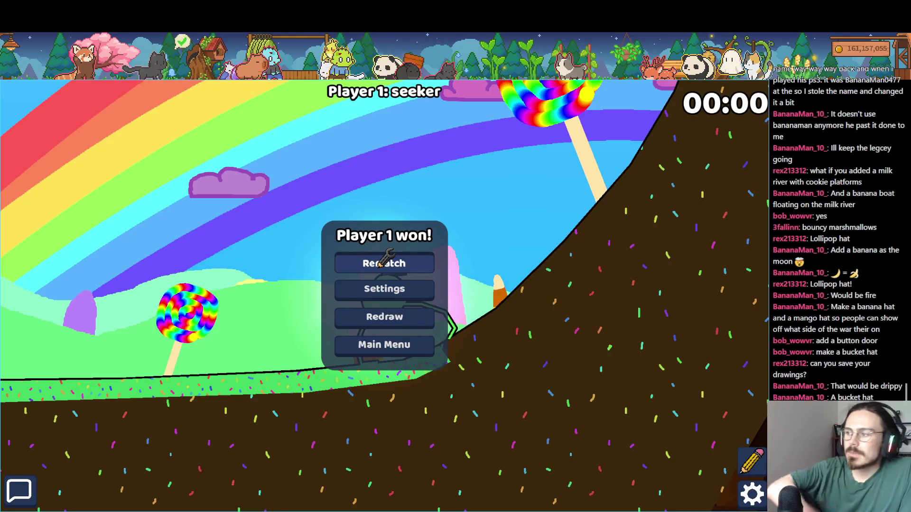
Start a rematch round and climb the character up through the pink tower
click(379, 264)
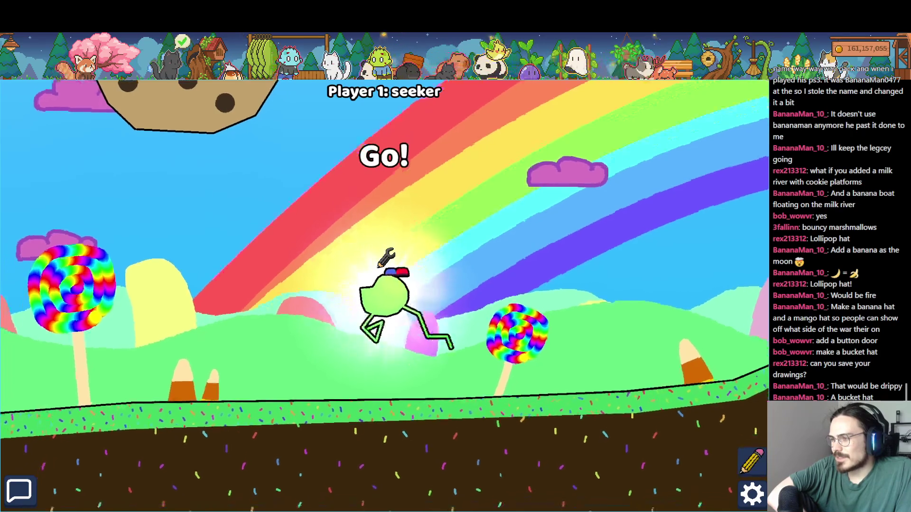
key(Left)
key(Up)
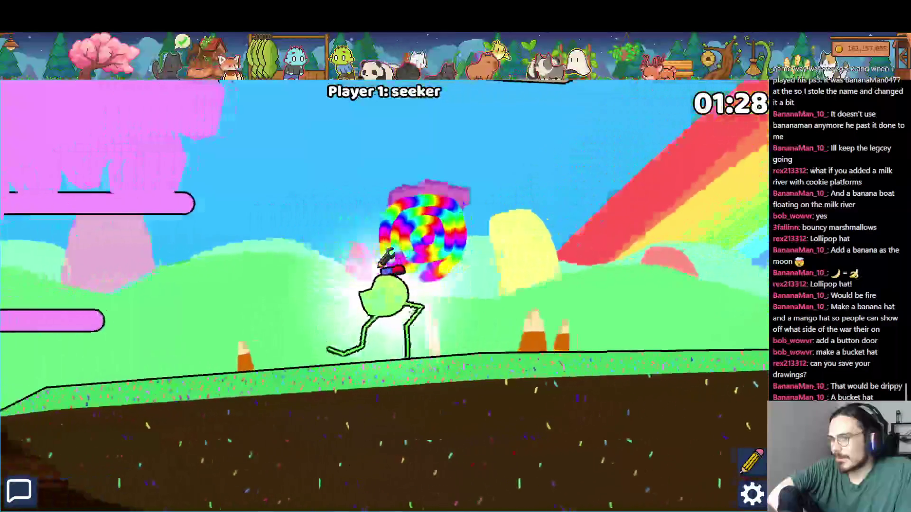
key(Up)
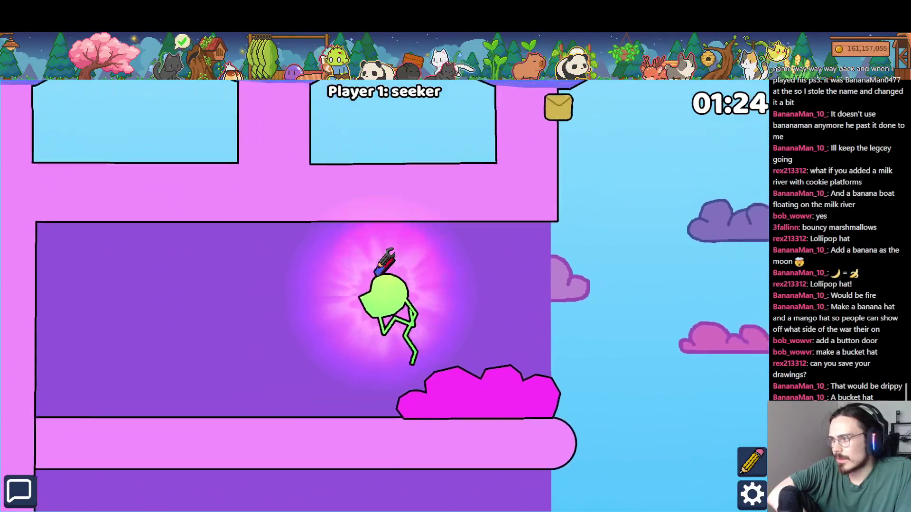
key(Left)
key(Left)
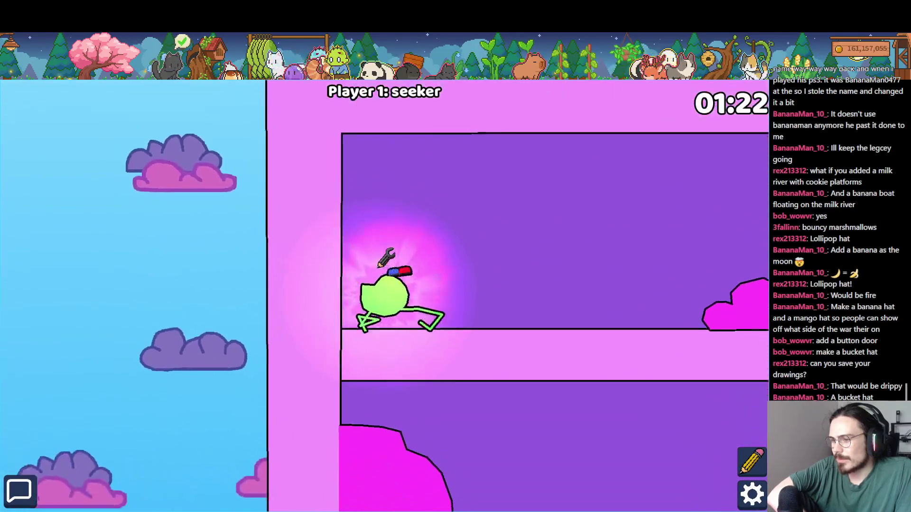
Run right across the cookie platforms toward the rainbow, then stop the game with F8
key(Right)
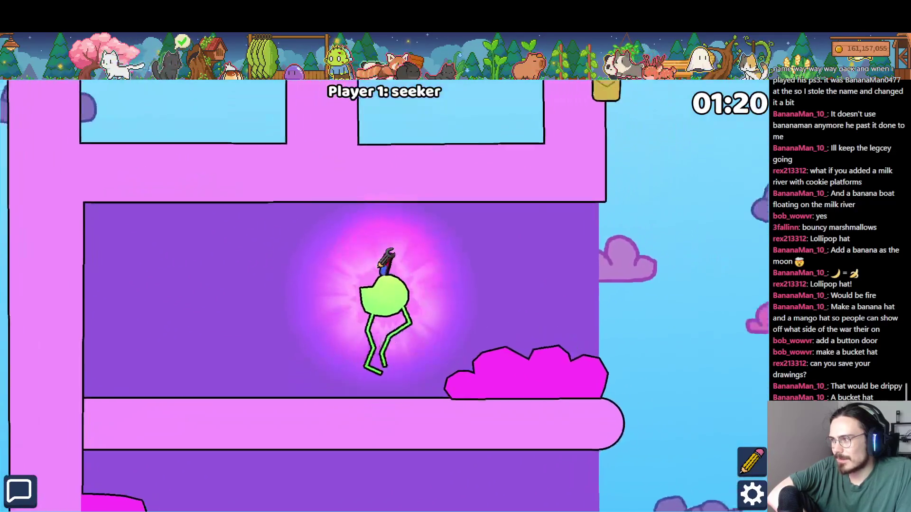
key(Right)
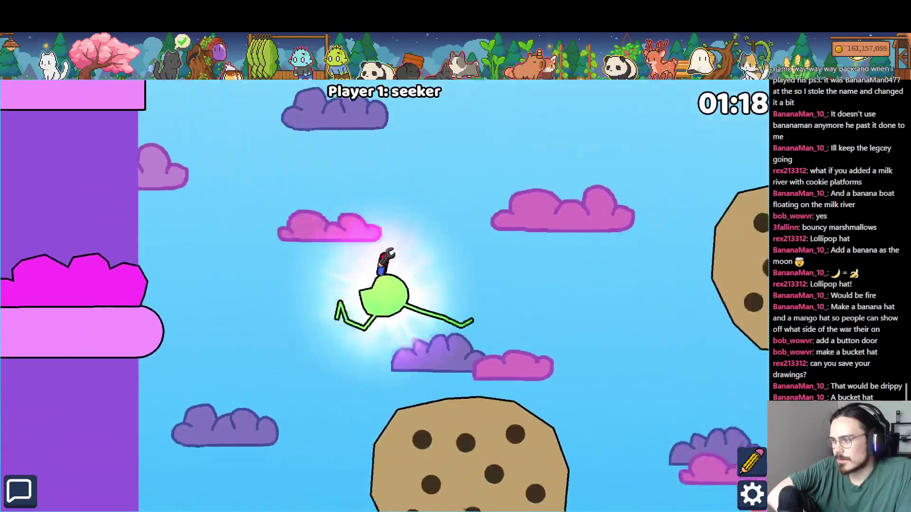
key(Right)
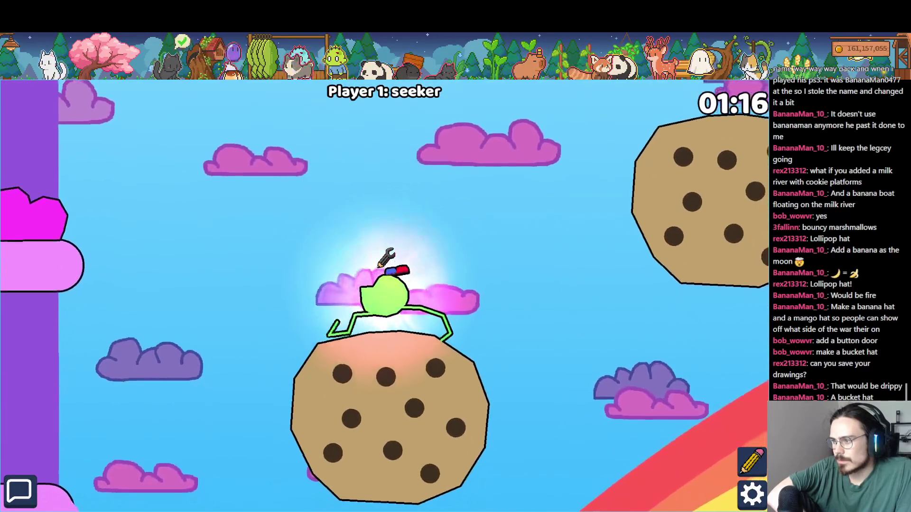
key(Right)
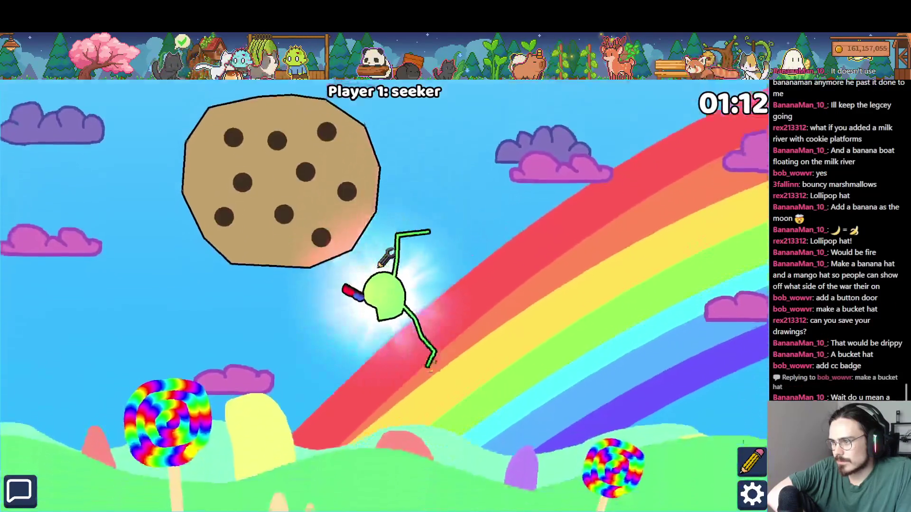
key(F8)
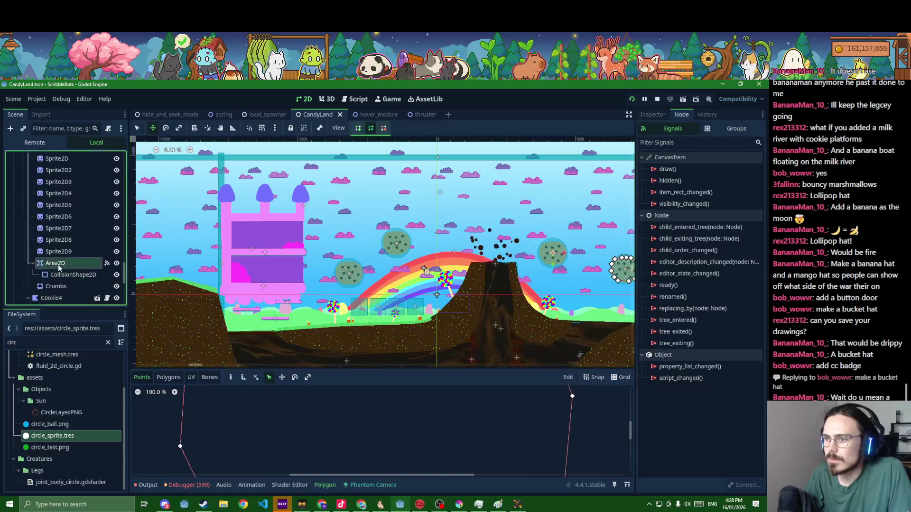
Disconnect the Area2D's body_exited signal from ../Crumbs::set_emitting
click(76, 287)
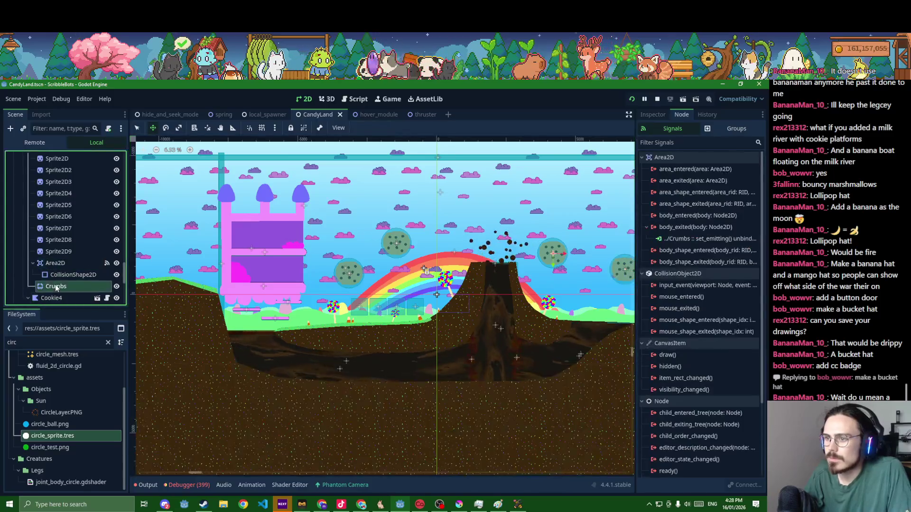
click(83, 266)
click(686, 239)
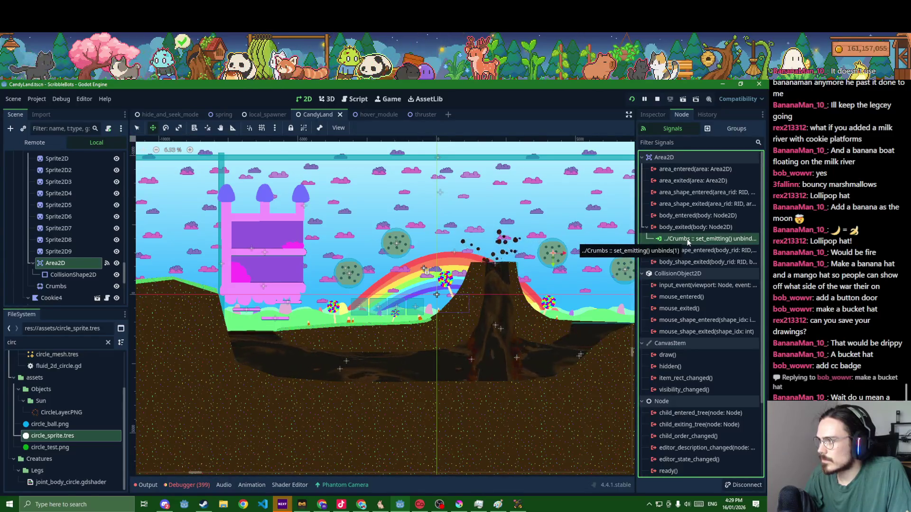
double_click(696, 243)
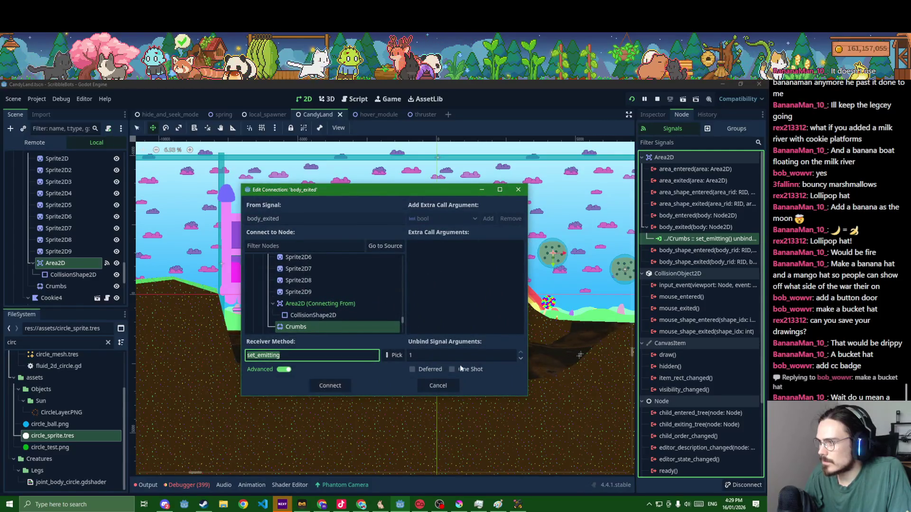
click(491, 219)
key(shift+Tab)
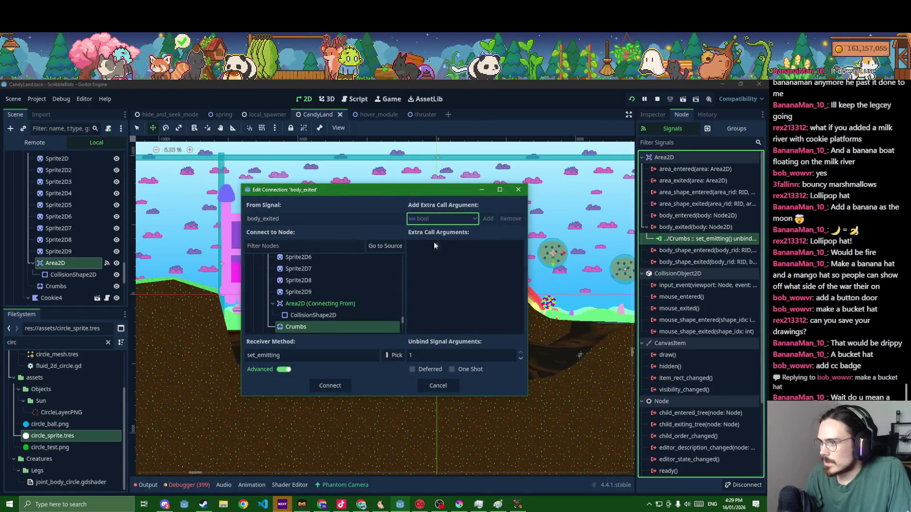
click(437, 386)
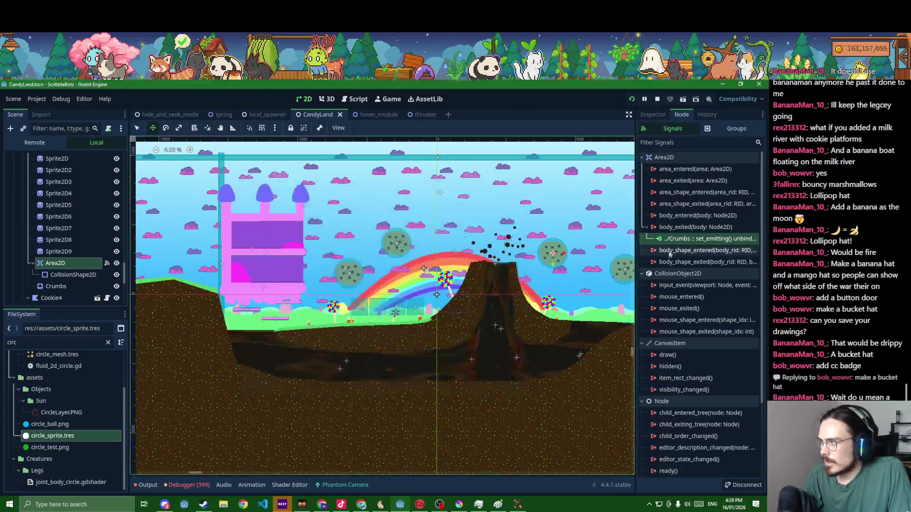
Open a new body_exited connection, try bool argument and unbind settings, then cancel it
double_click(679, 228)
click(487, 219)
click(471, 275)
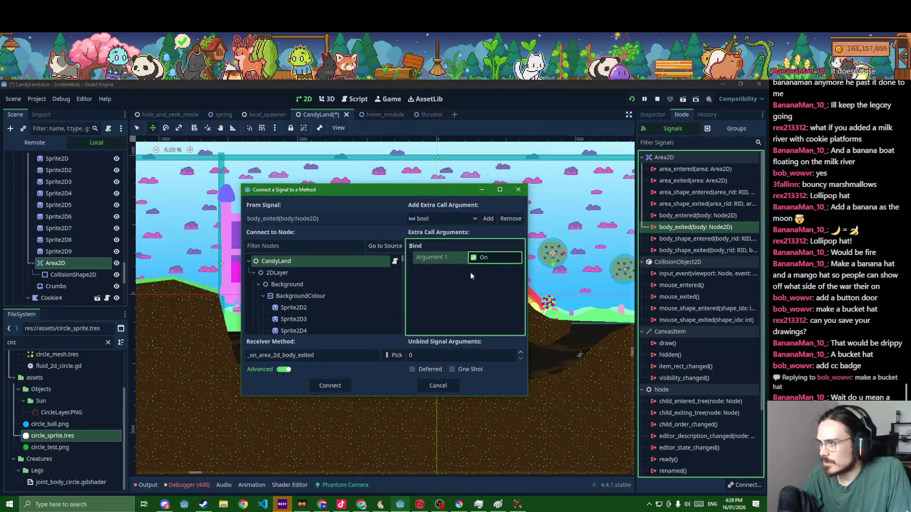
click(520, 353)
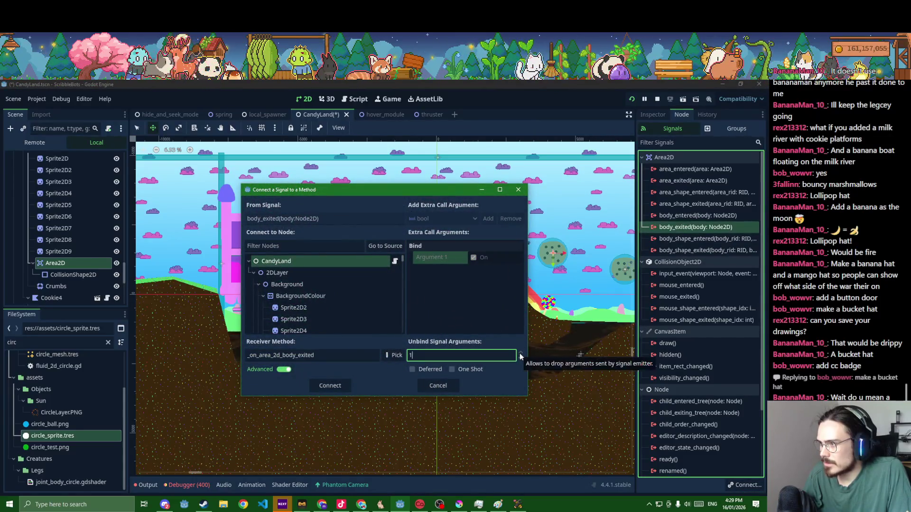
click(476, 289)
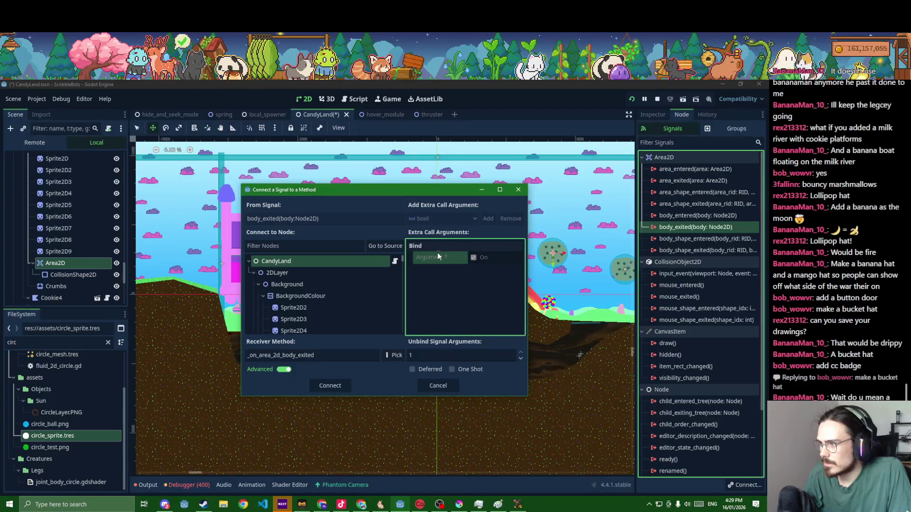
click(521, 359)
click(474, 317)
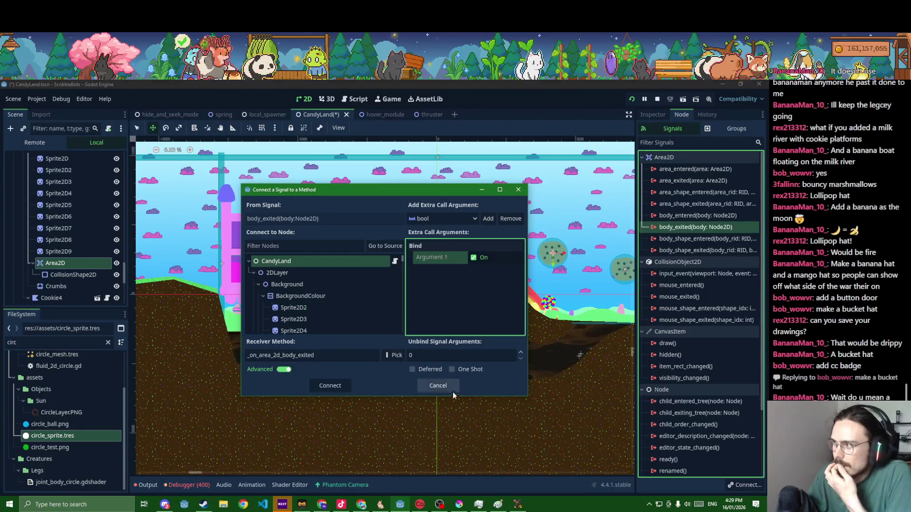
click(438, 386)
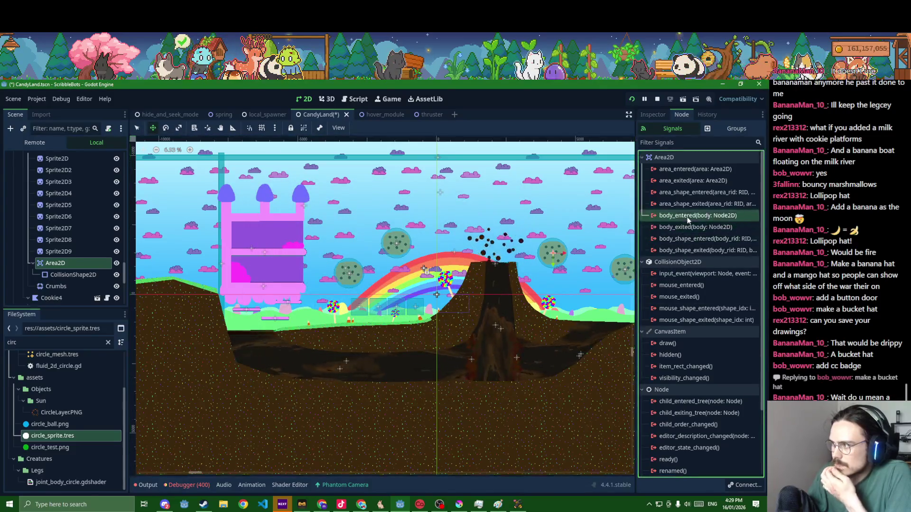
Start a body_entered connection with an extra bool argument set to On (true)
double_click(687, 217)
click(488, 219)
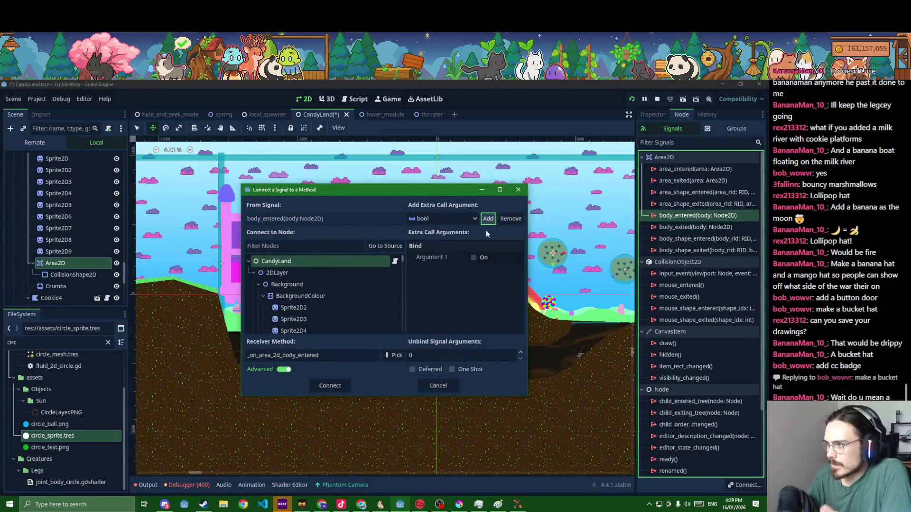
click(473, 257)
click(388, 355)
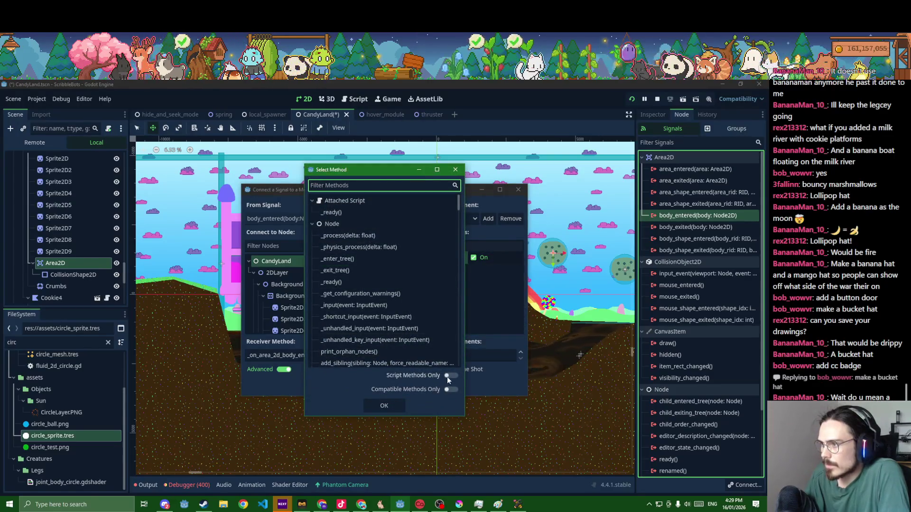
click(447, 376)
click(447, 377)
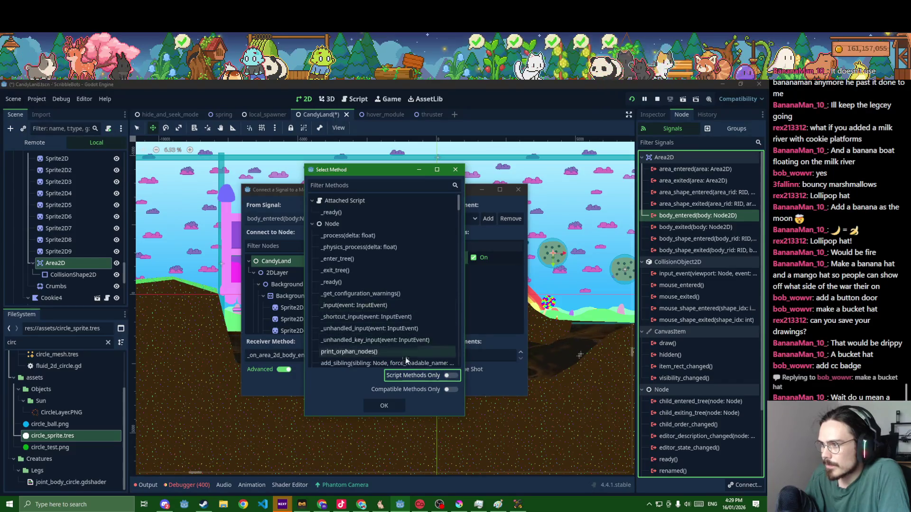
click(455, 169)
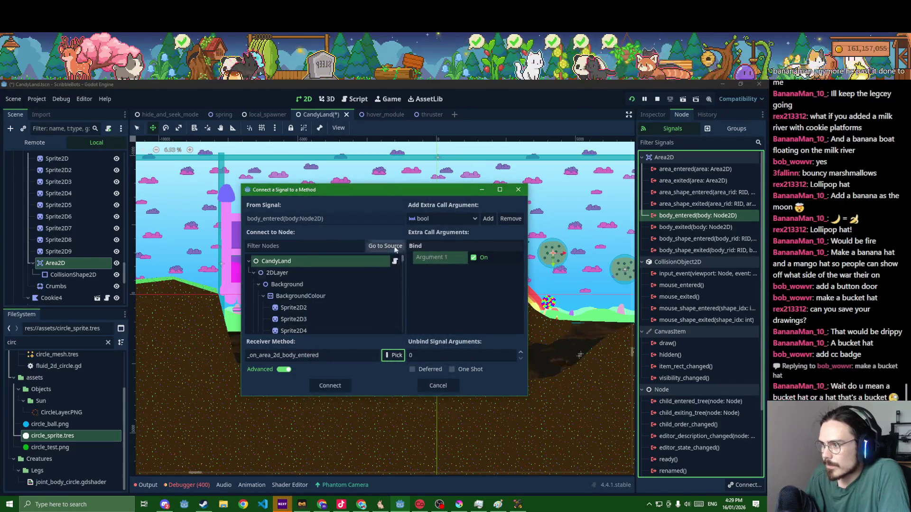
Target Crumbs' set_emitting with Unbind 1, connect the signal, and save the scene
click(395, 247)
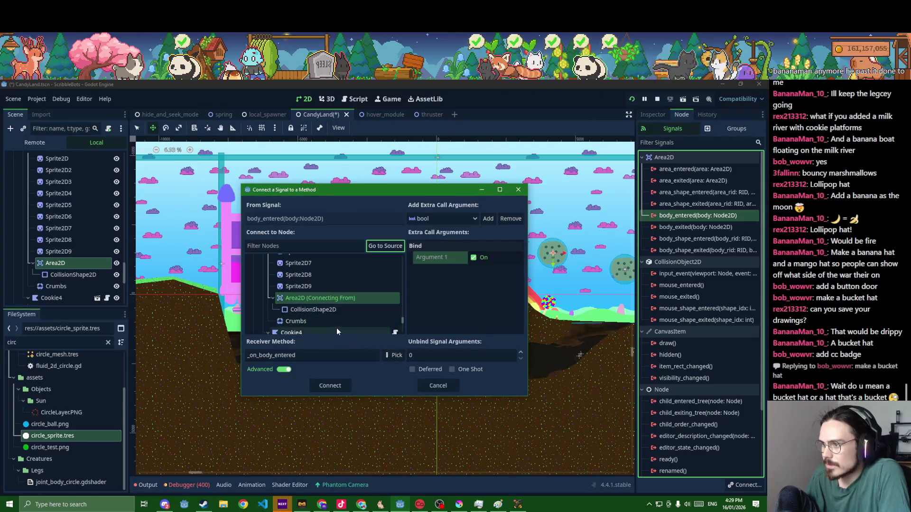
scroll(332, 318, down, 4)
scroll(323, 300, up, 2)
click(304, 283)
click(395, 353)
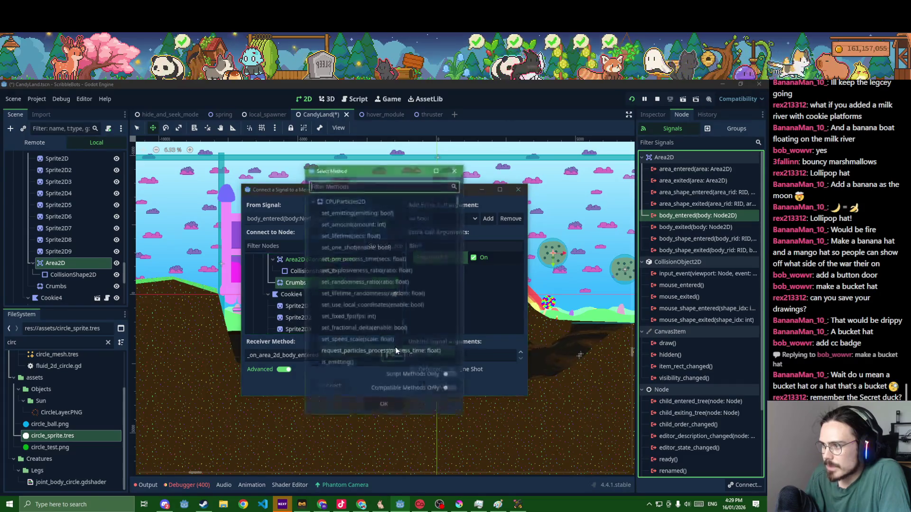
double_click(356, 215)
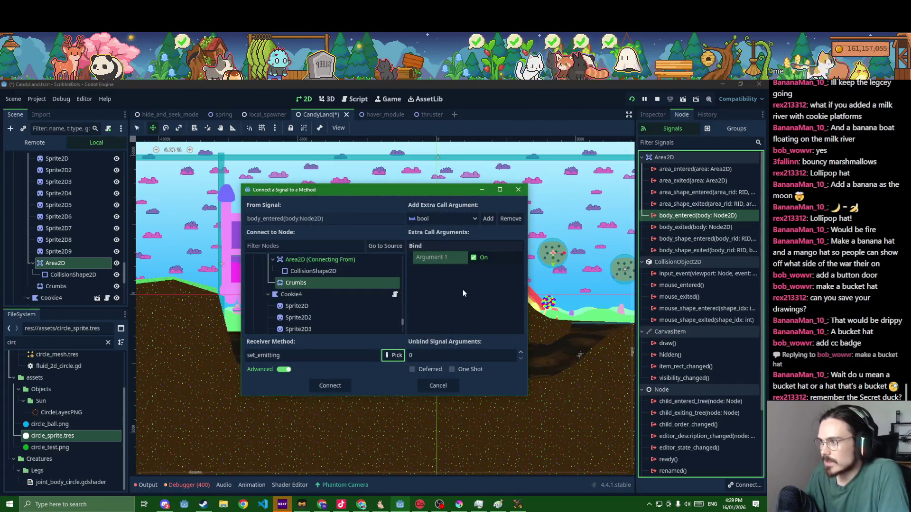
click(521, 354)
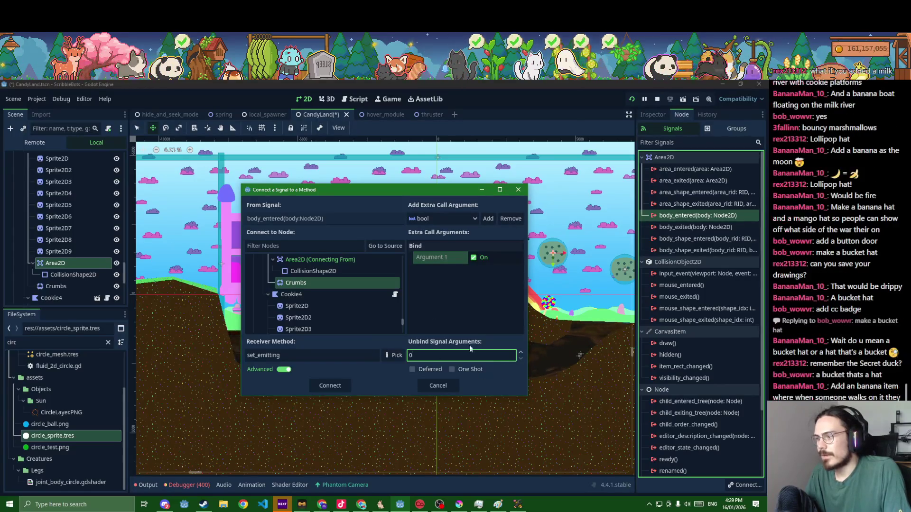
click(335, 384)
key(ctrl+s)
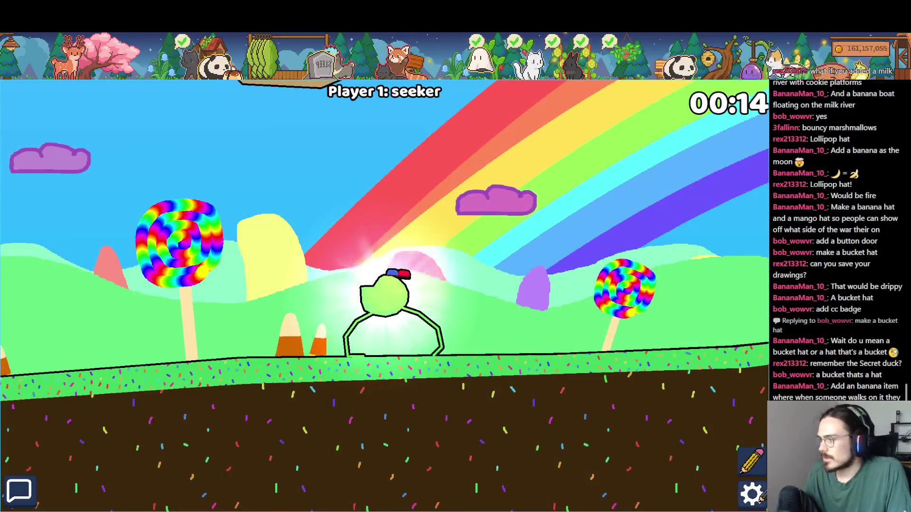
Restart the match, steer the character with A/D past the big cookie, then quit with F8
key(Escape)
click(419, 280)
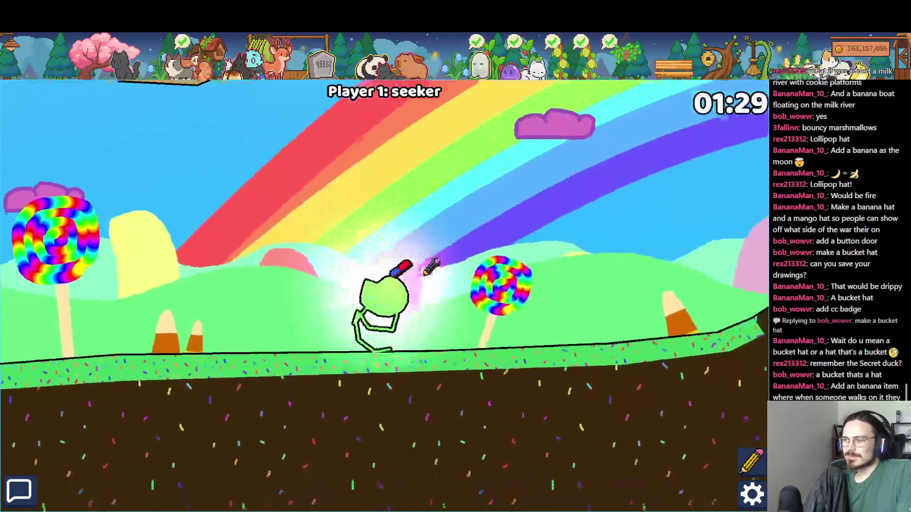
key(a)
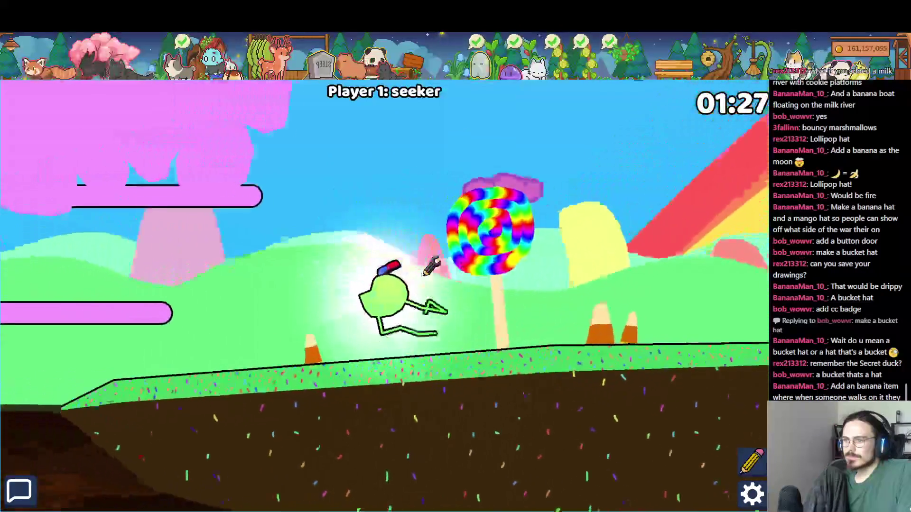
key(a)
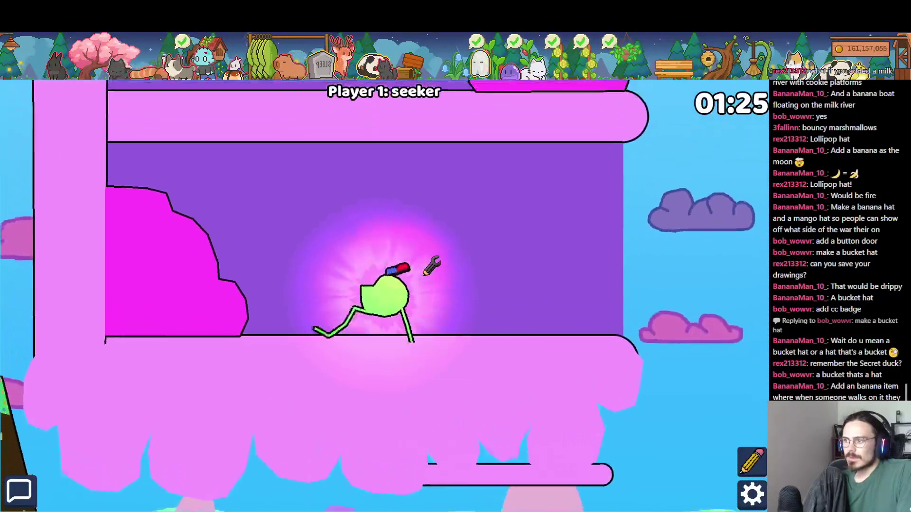
key(d)
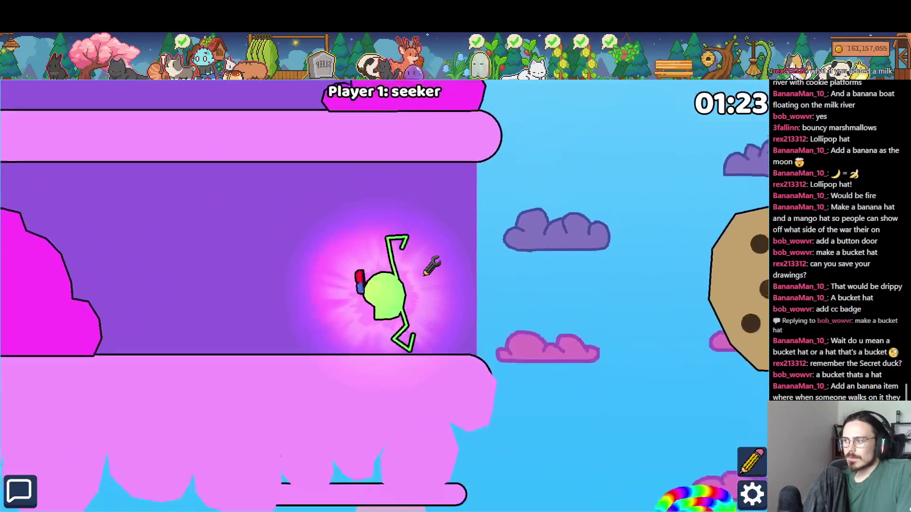
key(d)
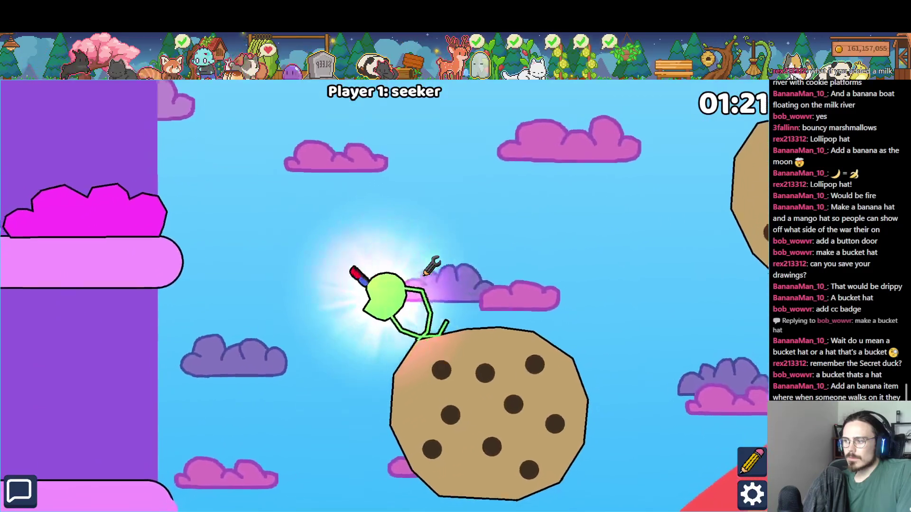
key(a)
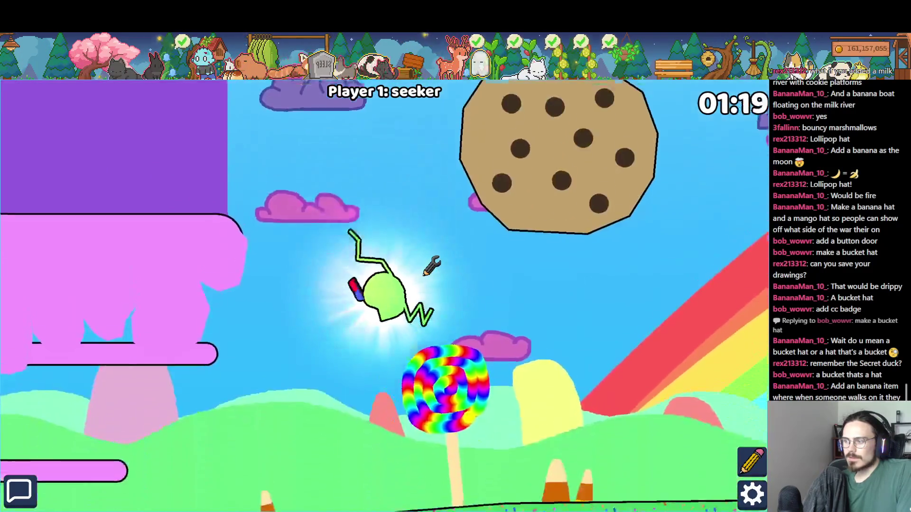
key(F8)
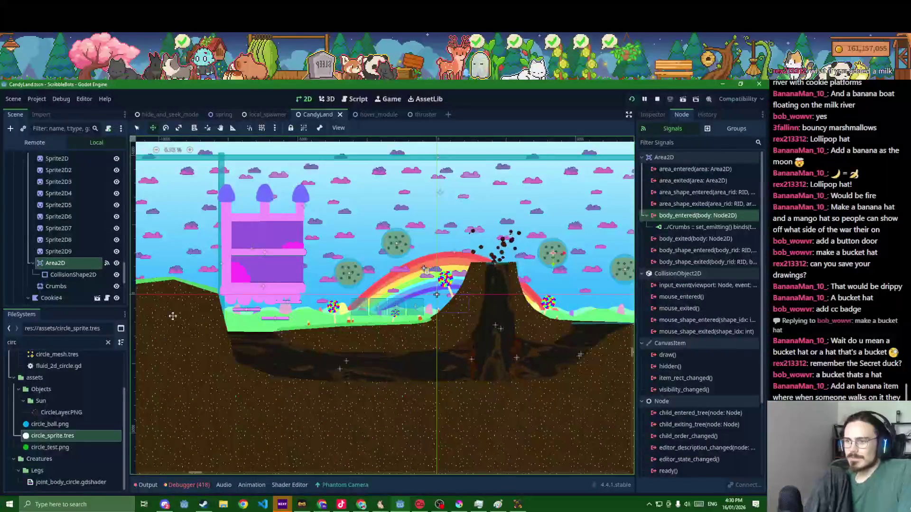
Delete the extra cookie nodes Cookie2 through Cookie4 from the Scene dock
click(61, 244)
scroll(59, 245, up, 2)
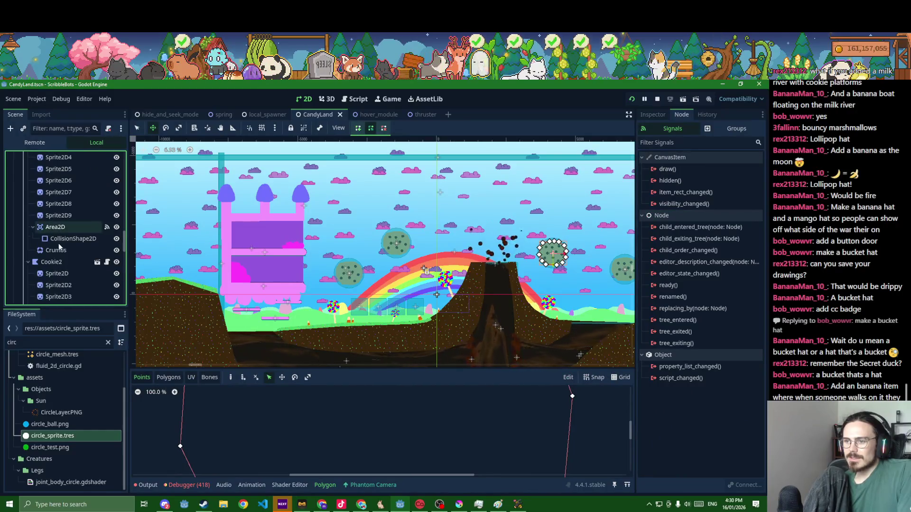
click(47, 264)
scroll(48, 264, down, 5)
scroll(47, 263, down, 4)
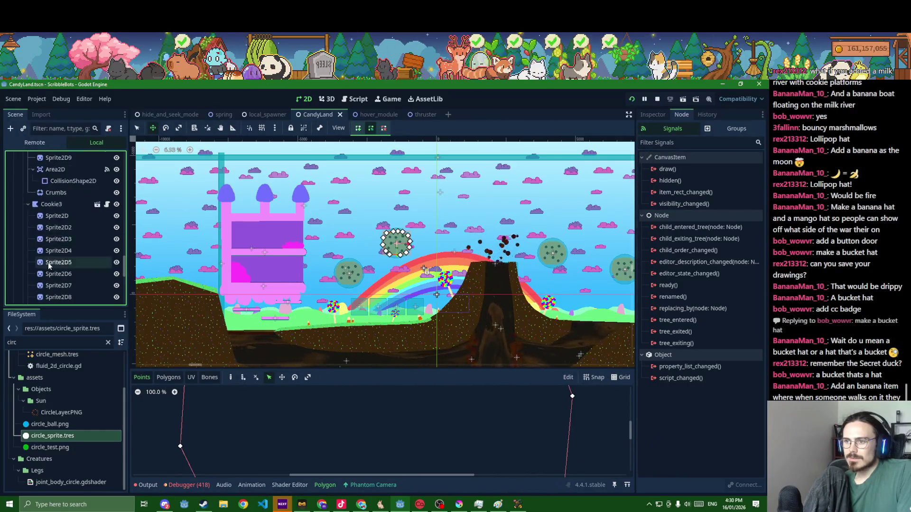
shift+click(53, 280)
key(Delete)
Inspect Cookie's static_polygon.gd script, keep it attached, and save the scene
scroll(48, 248, up, 3)
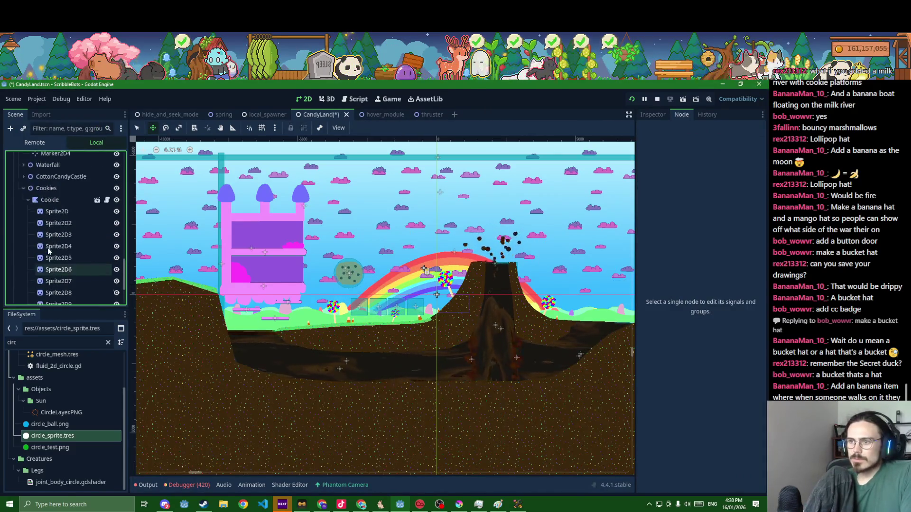
click(52, 200)
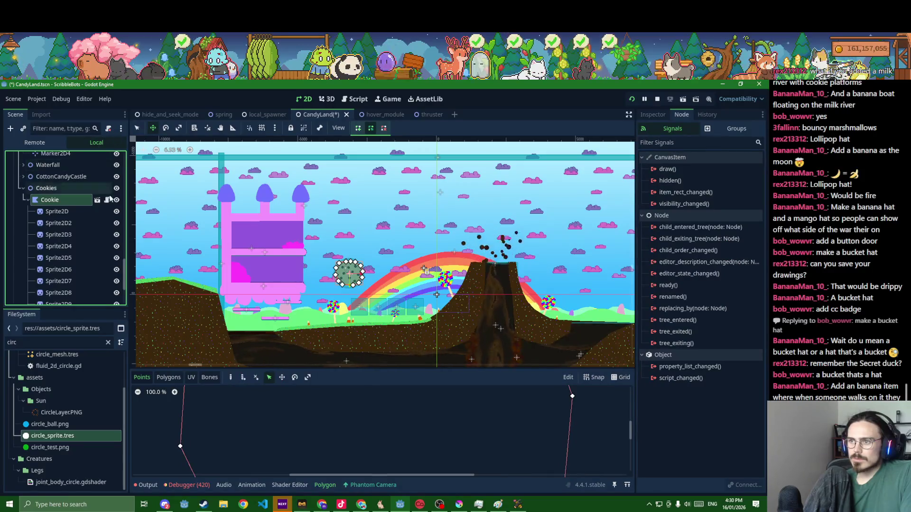
right_click(78, 202)
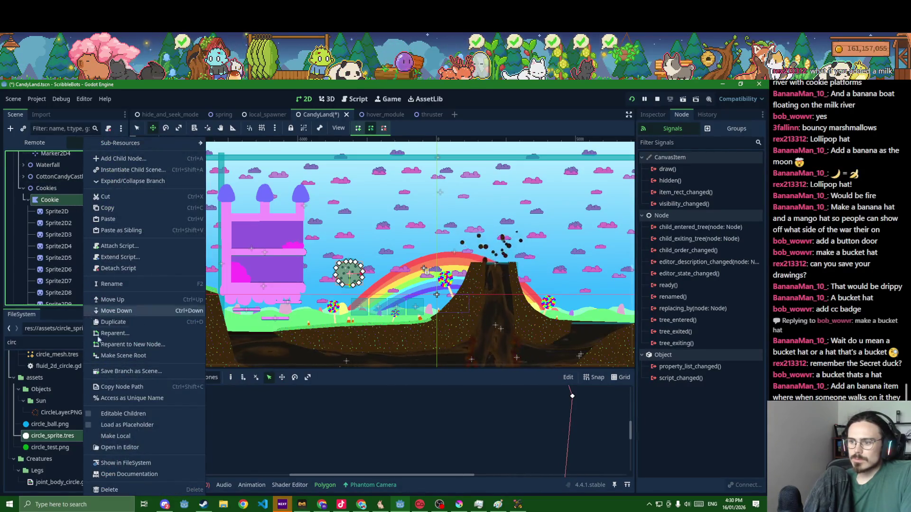
click(54, 192)
click(107, 200)
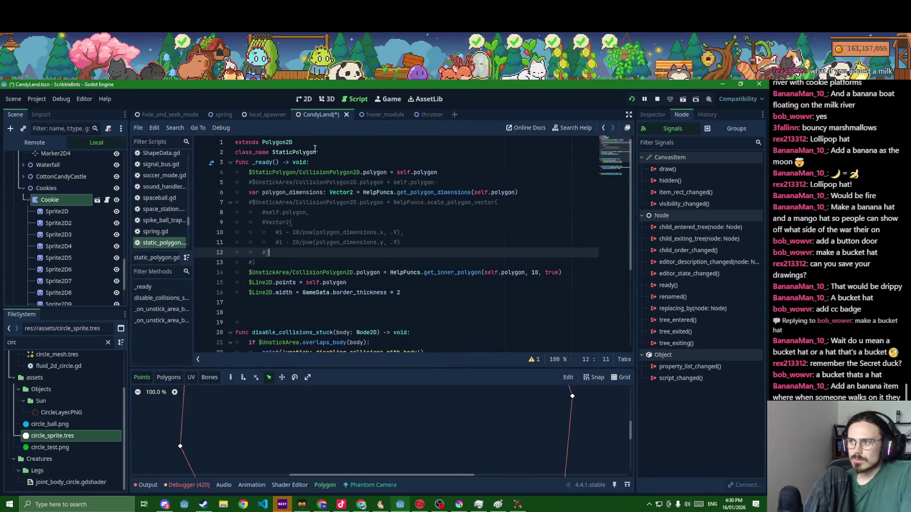
click(315, 151)
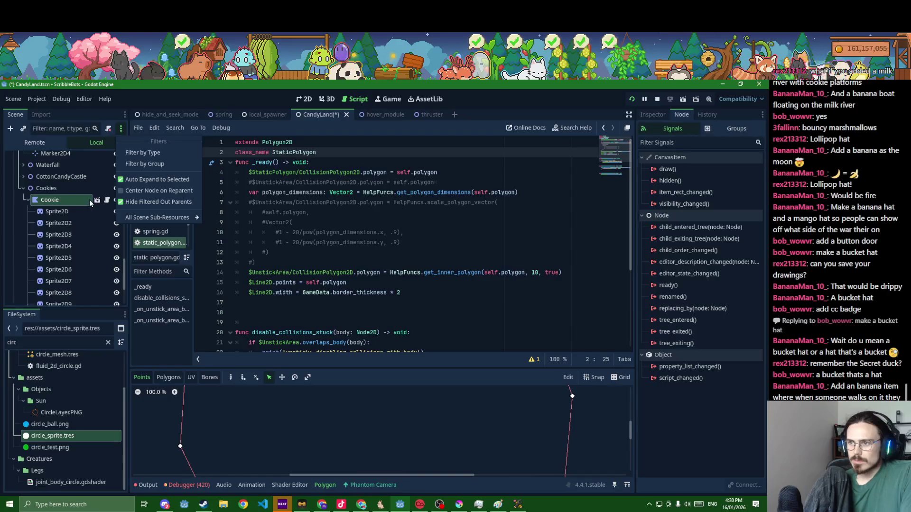
click(108, 201)
click(108, 132)
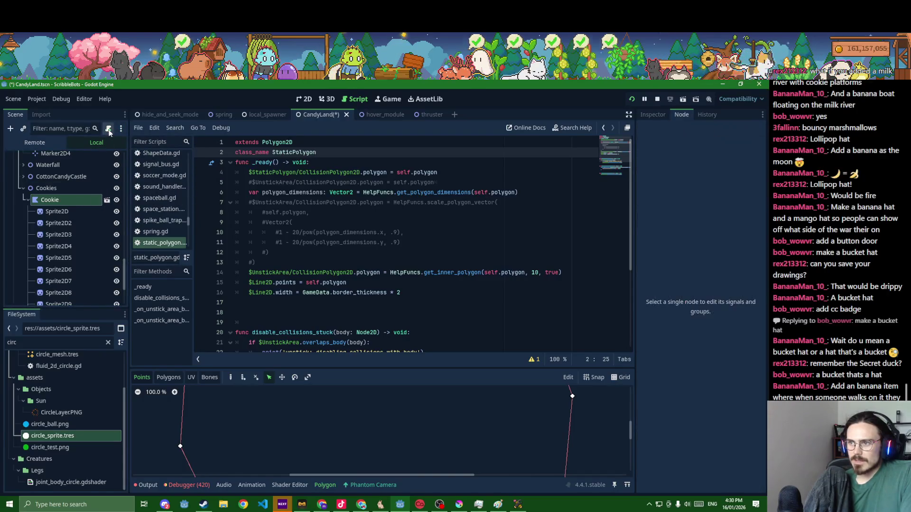
key(ctrl+z)
key(ctrl+s)
Open Cookie's circular polygon outline for editing, return to the 2D view, and save
scroll(291, 260, down, 5)
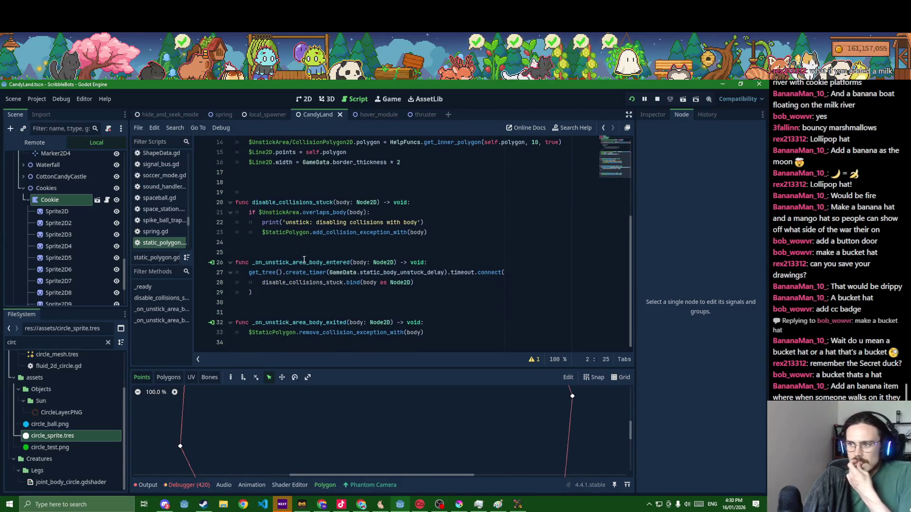
scroll(166, 246, down, 3)
click(59, 204)
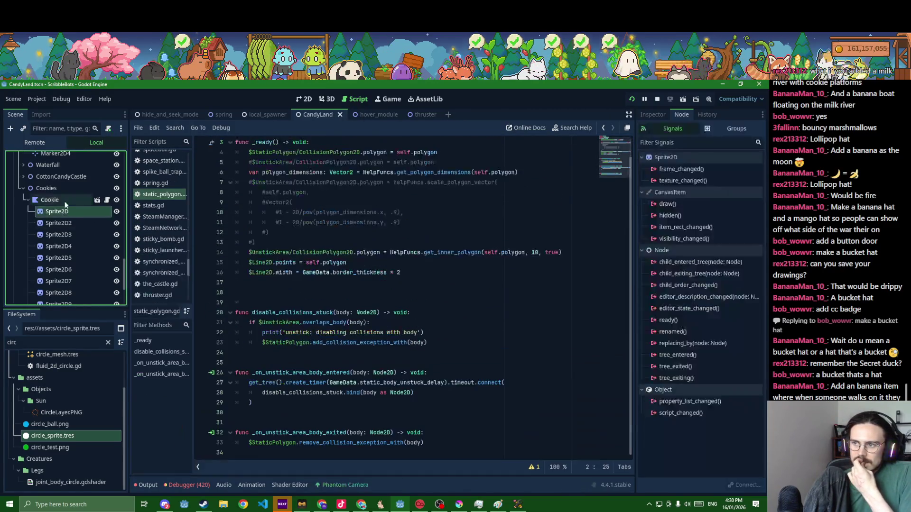
scroll(366, 289, down, 4)
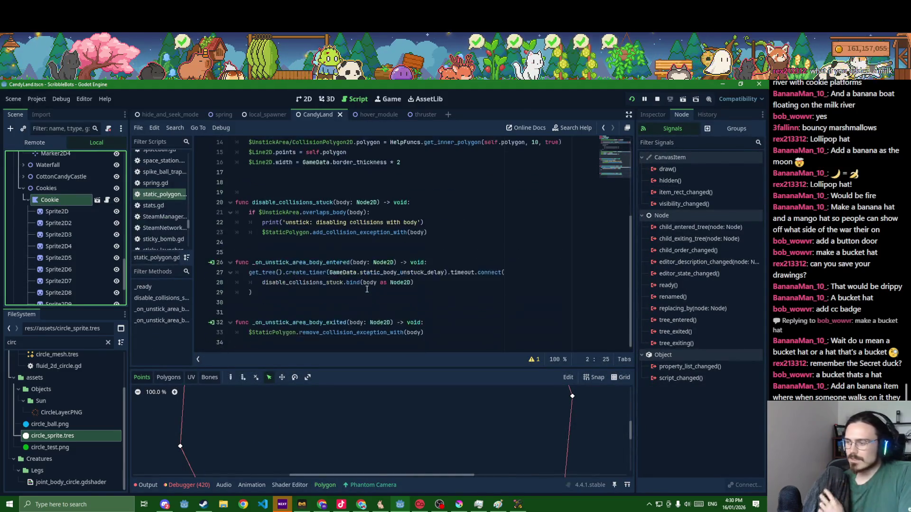
scroll(409, 405, down, 5)
drag(411, 368, 421, 296)
drag(421, 382, 456, 454)
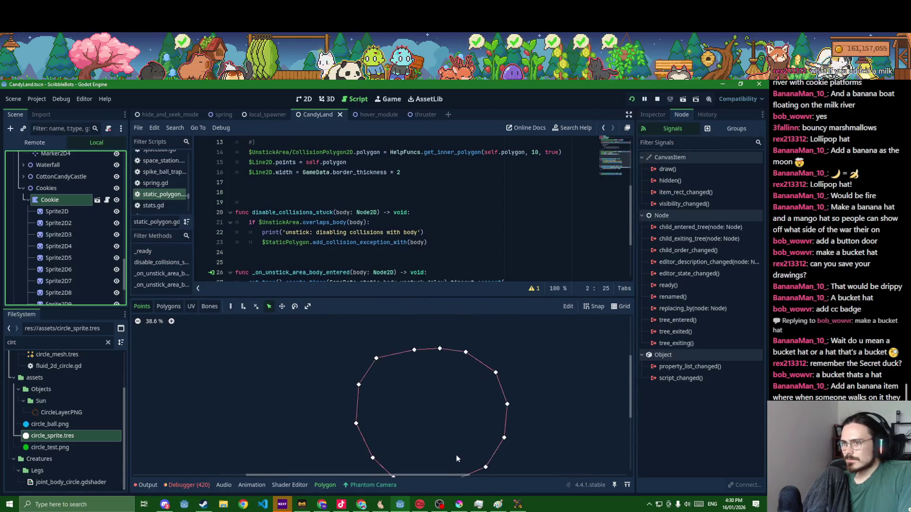
click(304, 99)
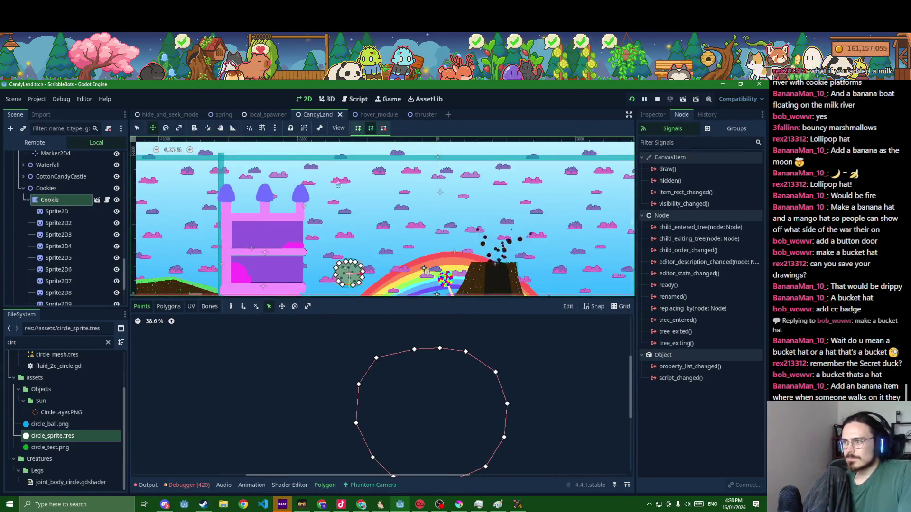
key(ctrl+s)
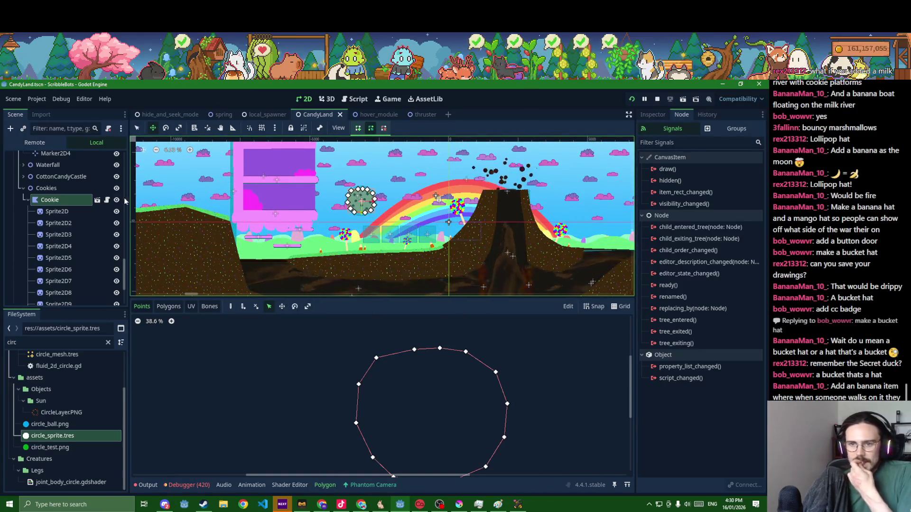
Attach a new cookie.gd script to the Cookie node and save the scene
right_click(66, 201)
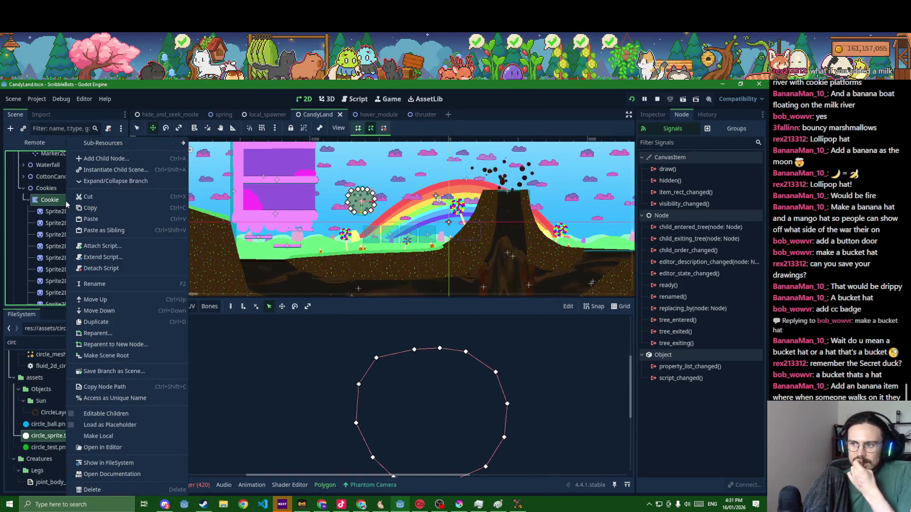
click(103, 246)
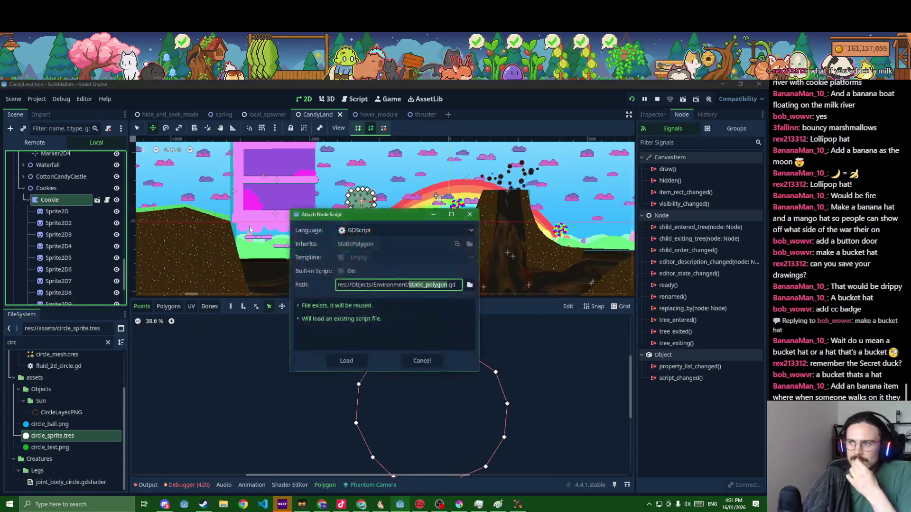
text(cookie)
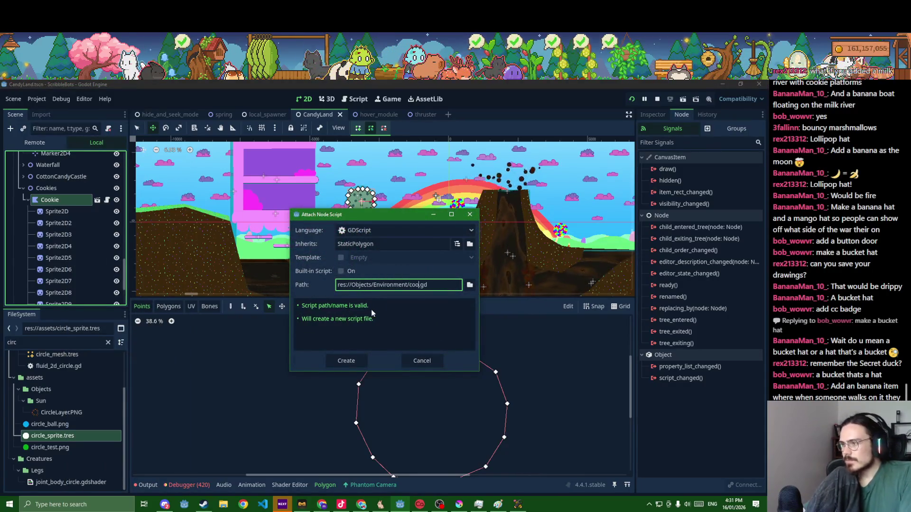
click(344, 361)
click(267, 193)
key(ctrl+s)
Replace Area2D's old Crumbs connection with body_entered connected to a Cookie handler
scroll(63, 231, down, 3)
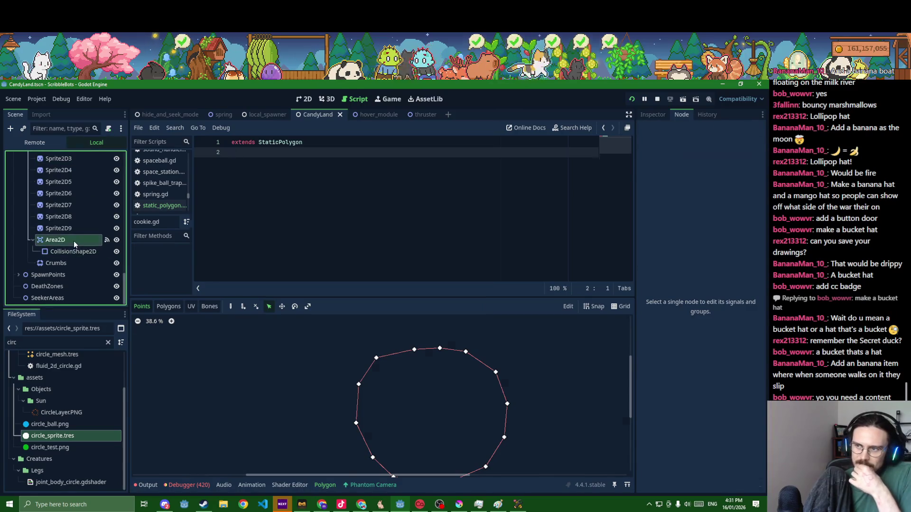
click(73, 241)
click(684, 240)
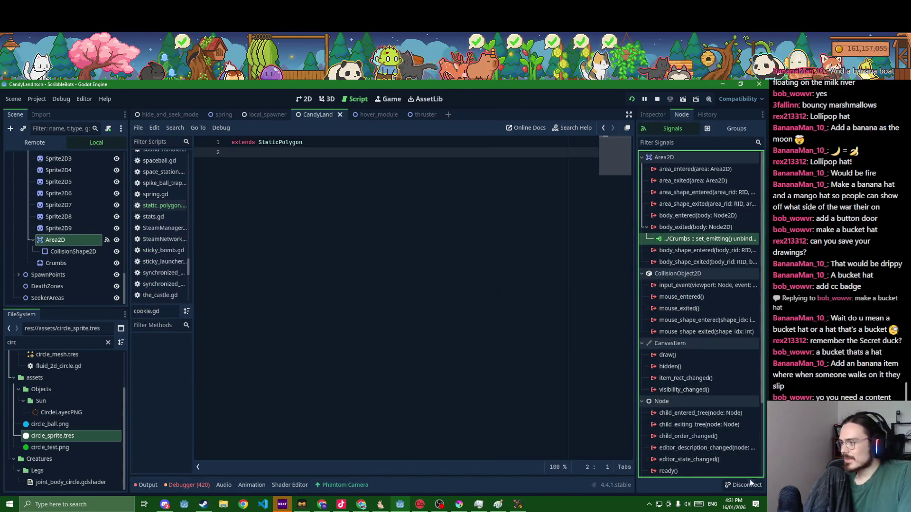
click(746, 484)
double_click(680, 217)
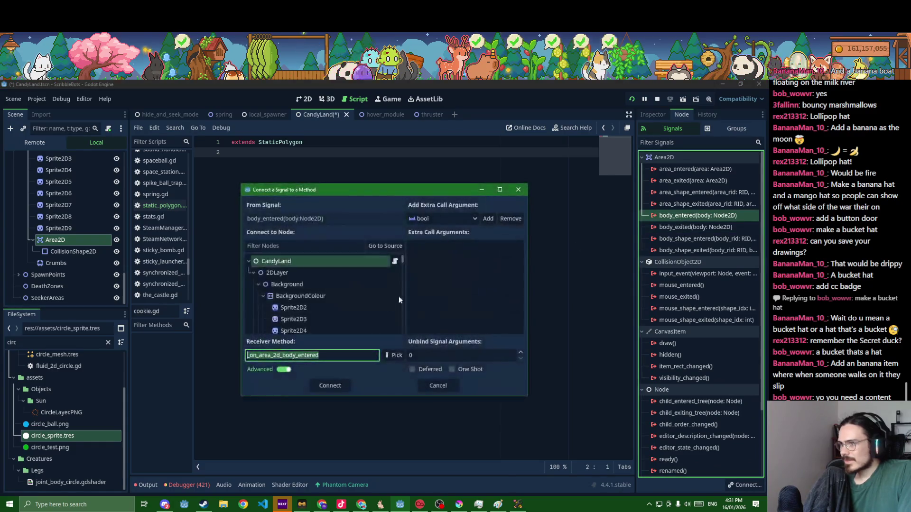
click(383, 245)
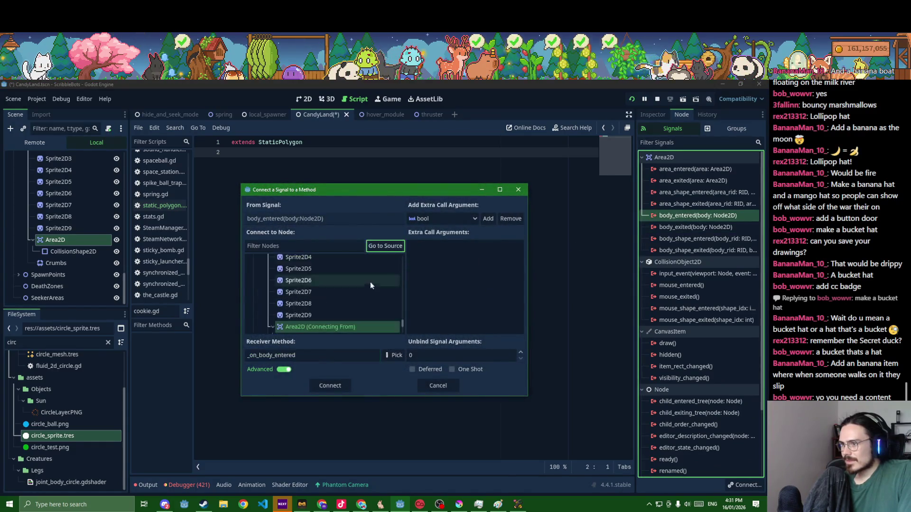
scroll(342, 282, up, 3)
click(328, 279)
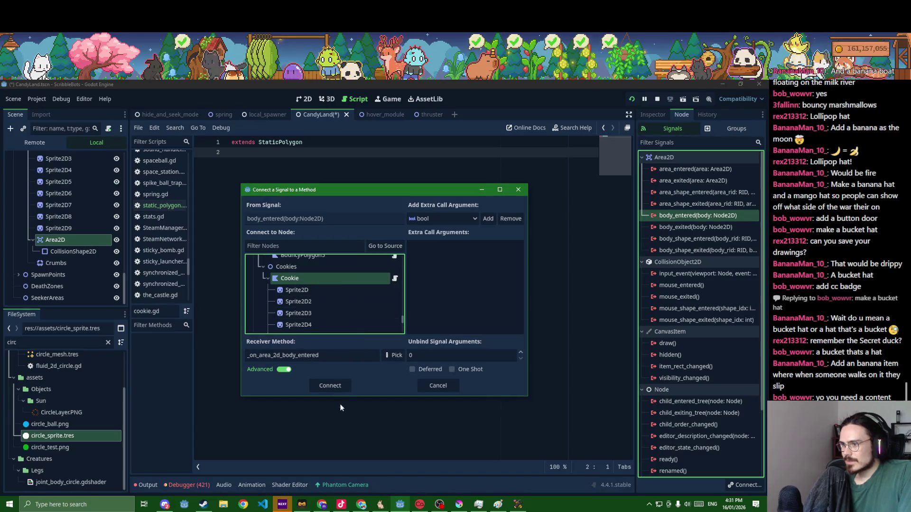
click(330, 387)
text($C)
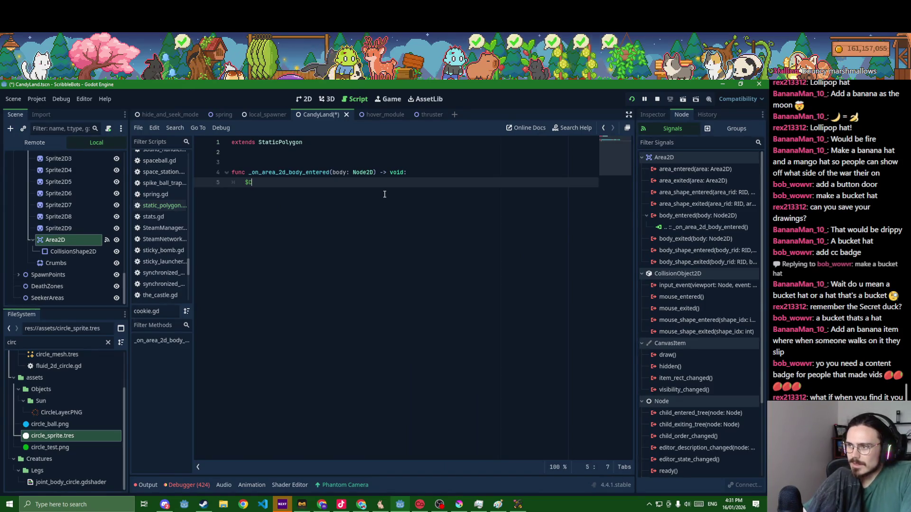
Write $Crumbs.emitting = true in the handler and save the scene
text(rumbs.emi)
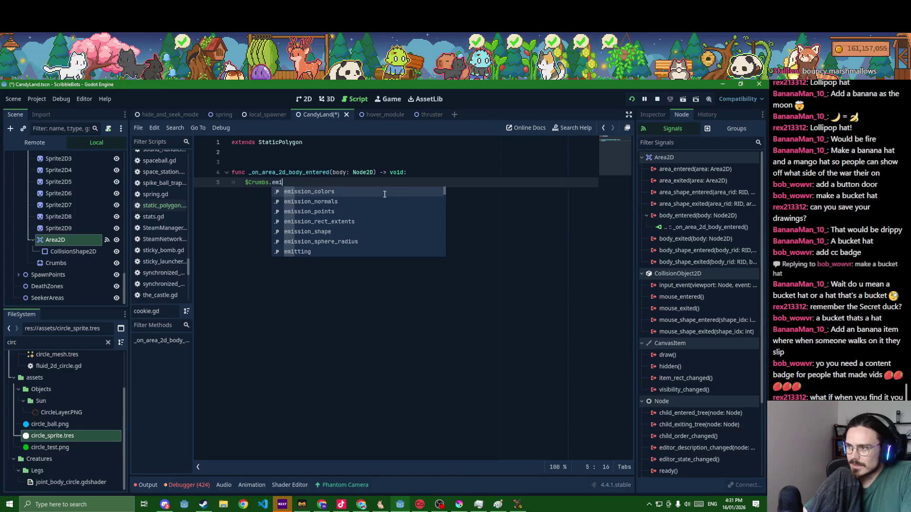
key(Down)
key(Down)
key(Down)
key(Return)
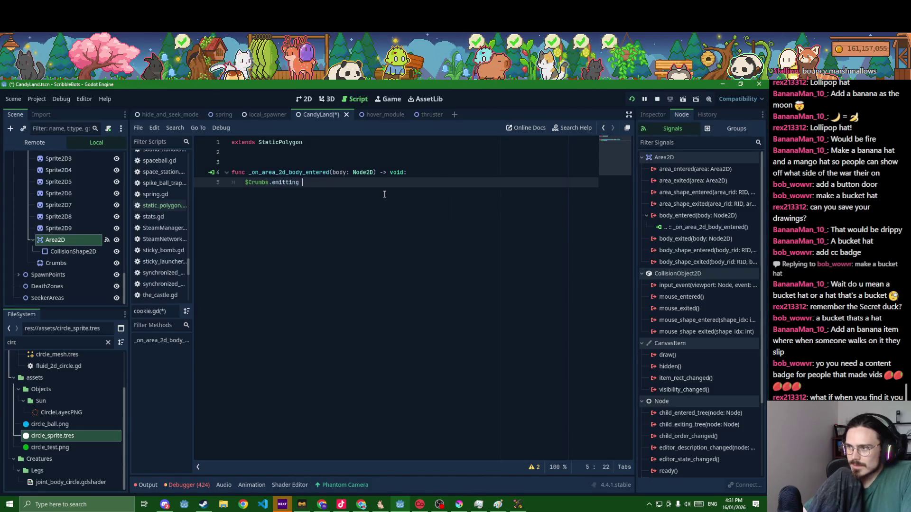
key(ctrl+s)
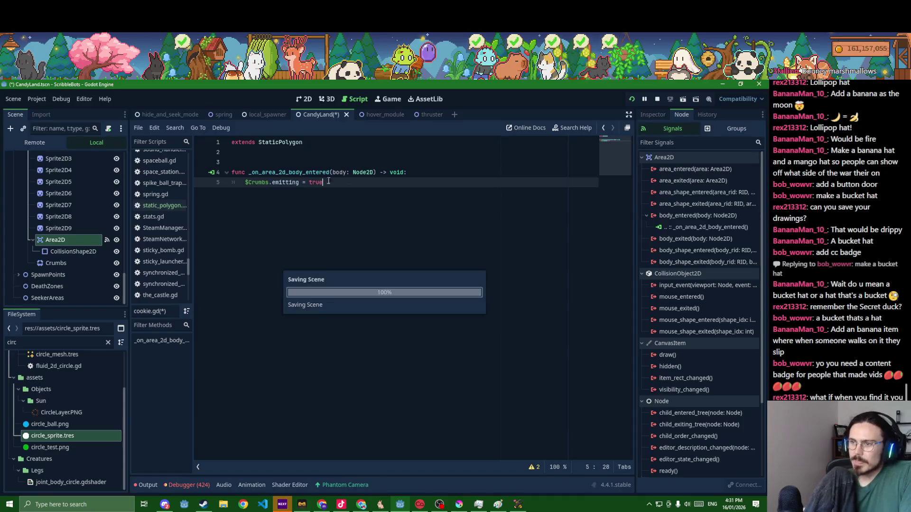
click(50, 275)
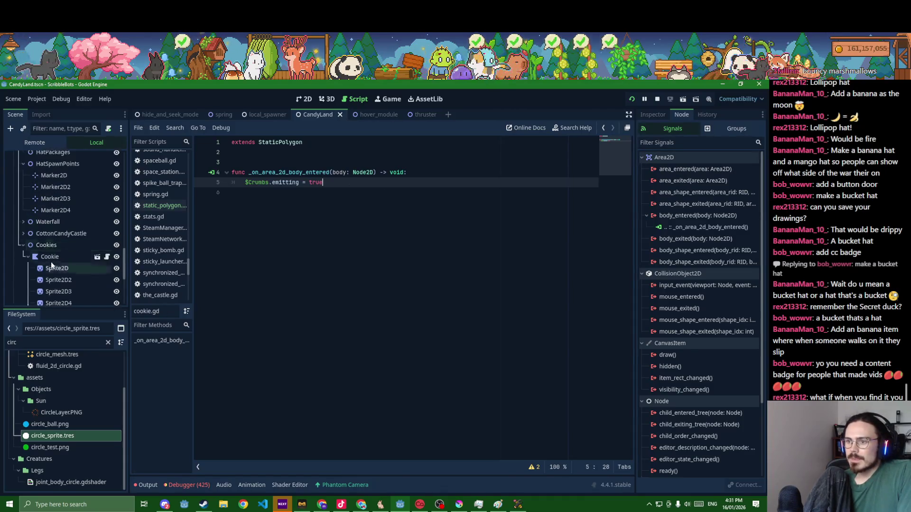
Filter FileSystem for 'aud', drop Audio2D.tscn under Cookie, and view its properties
key(ctrl+a)
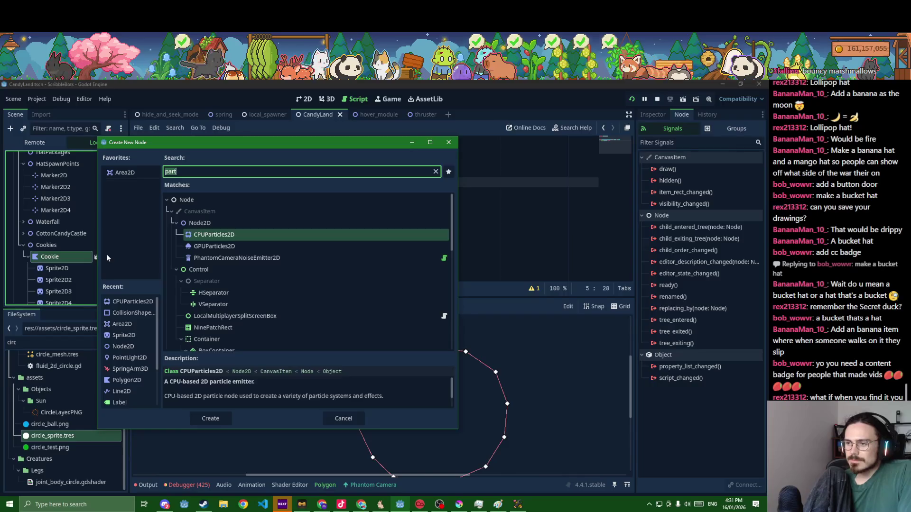
key(Escape)
click(45, 343)
key(BackSpace)
key(BackSpace)
key(BackSpace)
text(aud)
drag(31, 439, 65, 256)
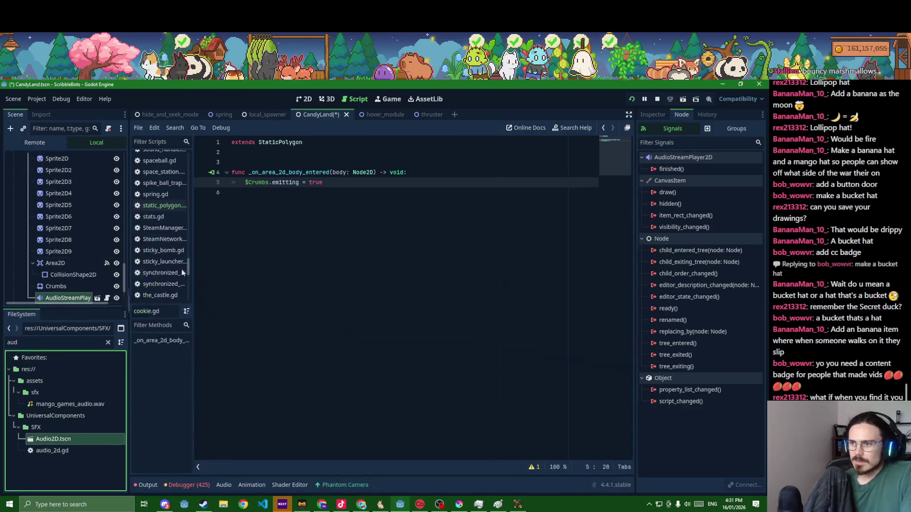
click(652, 115)
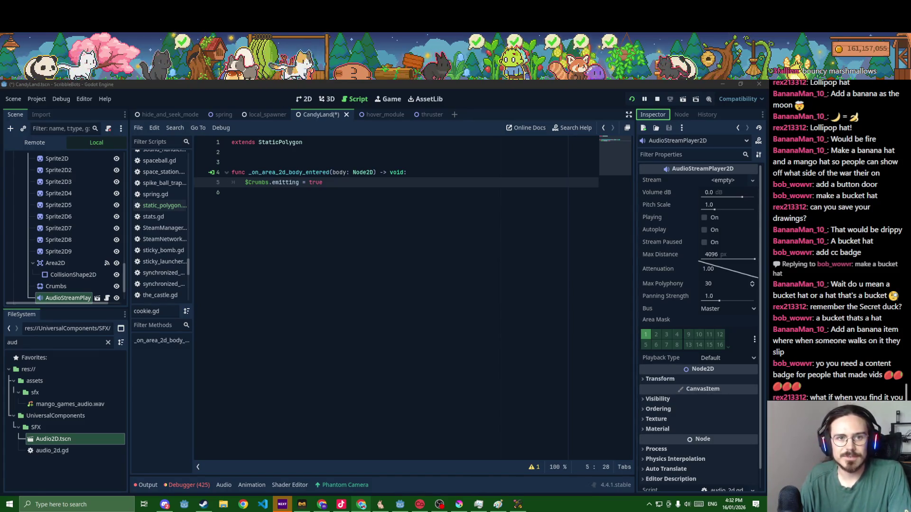
Open Pixabay's cookies sounds and preview Chewing Cookies, Touching cookies, Cookies Are Ready!, and E
key(alt+Tab)
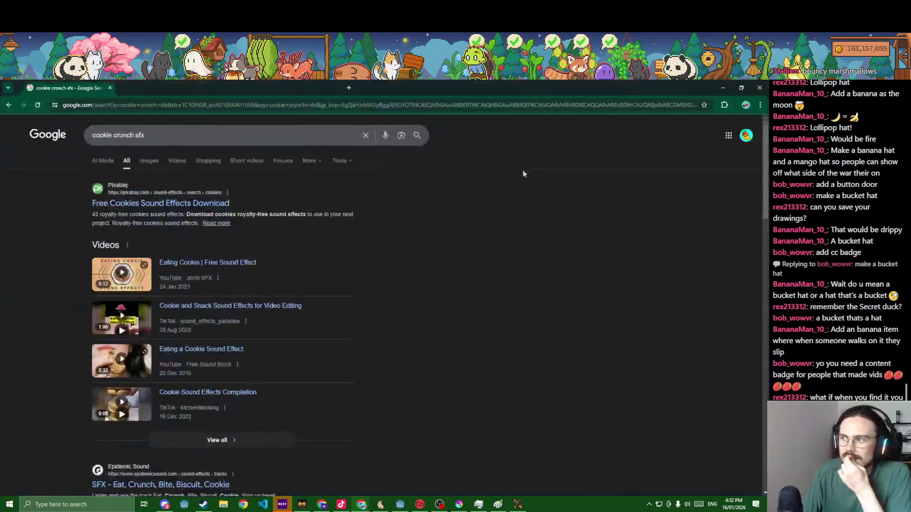
click(196, 207)
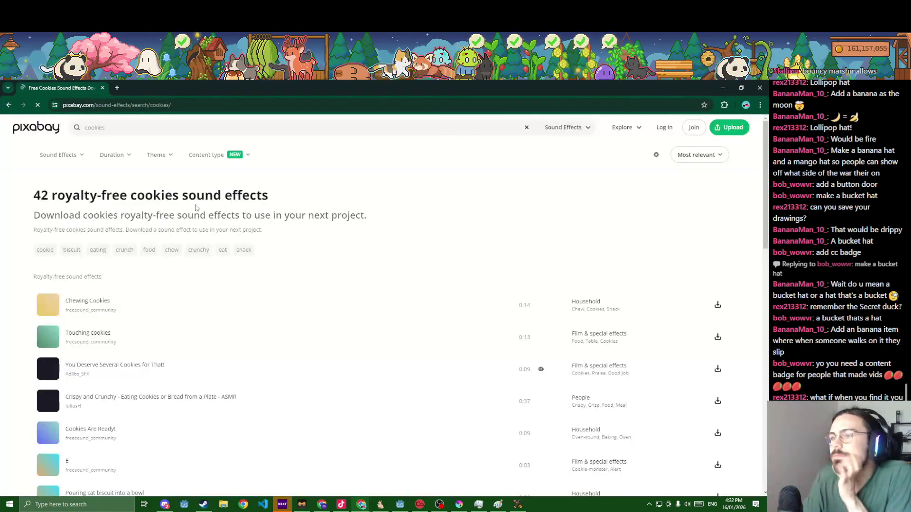
click(45, 307)
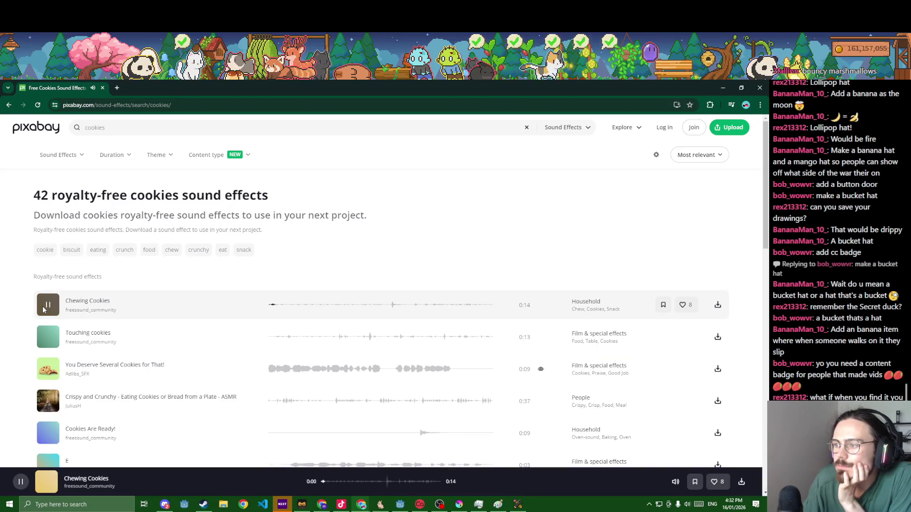
click(48, 338)
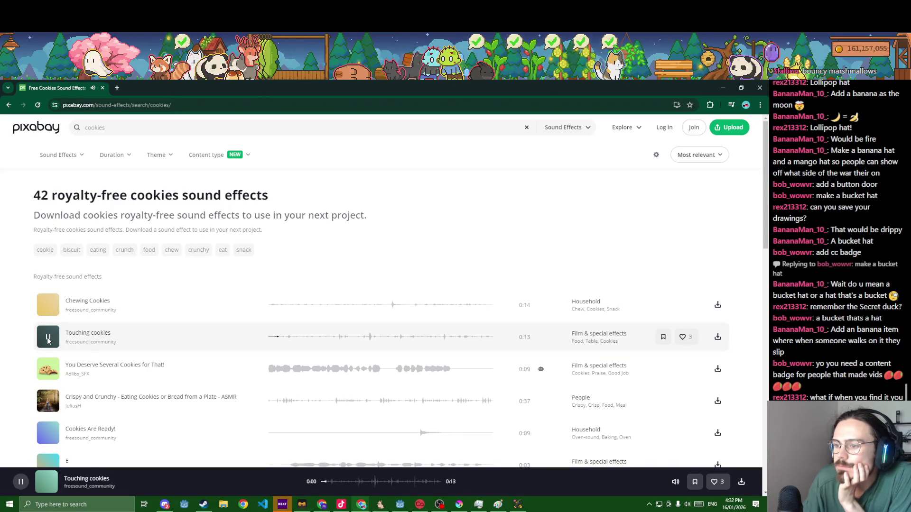
scroll(48, 352, down, 2)
click(47, 360)
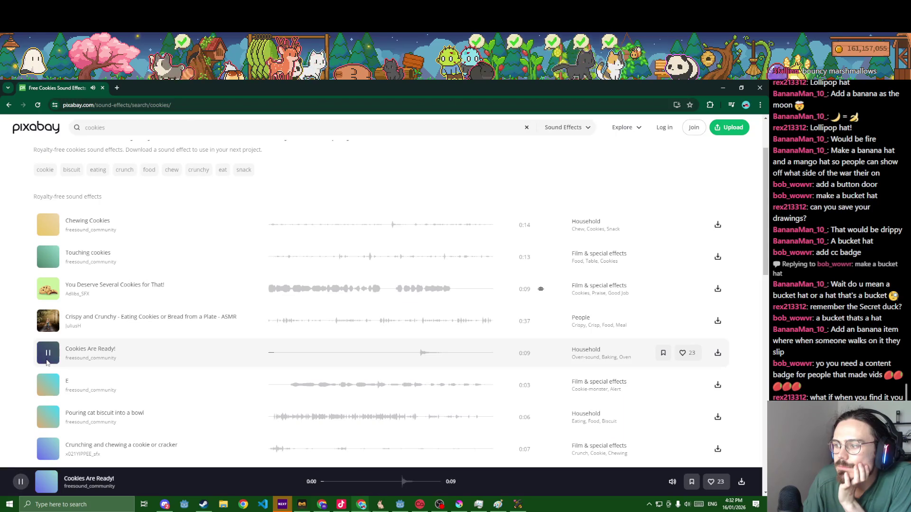
click(48, 387)
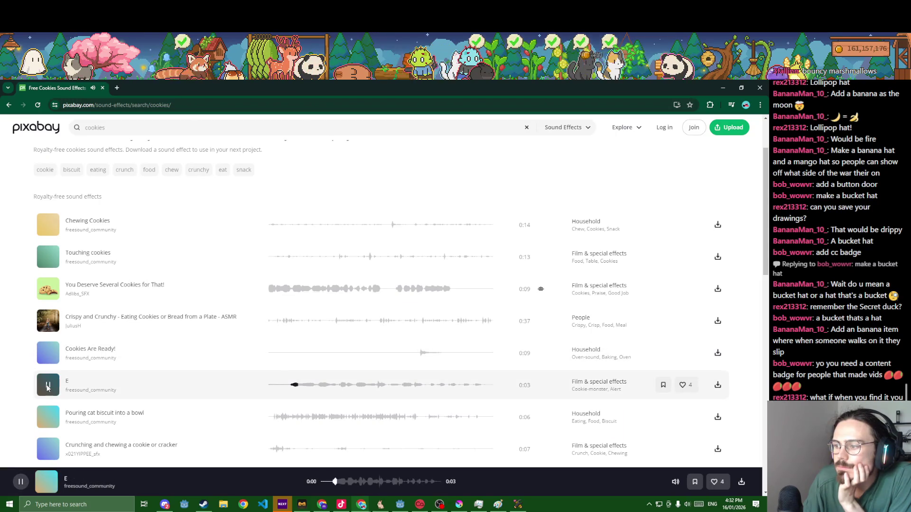
click(47, 387)
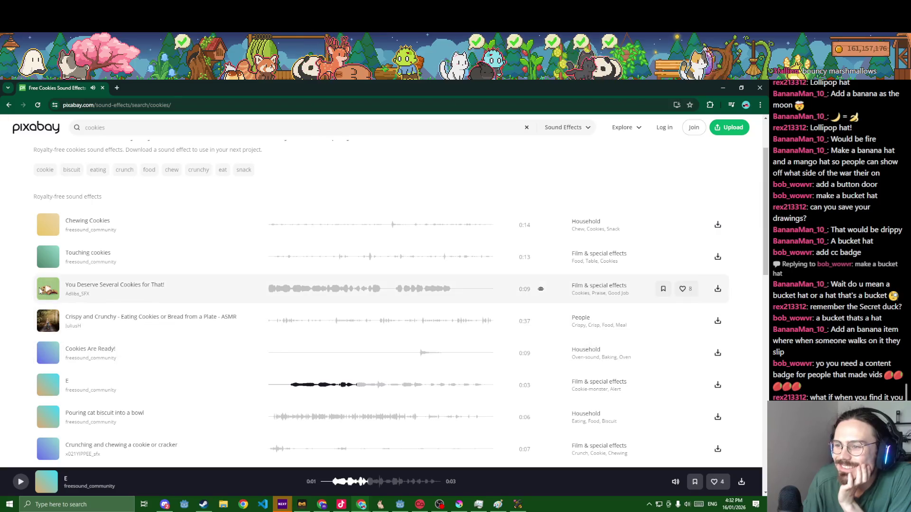
Preview Crispy and Crunchy, crunching and chewing cookie, crumple, and eating biscuits1 sounds
click(47, 321)
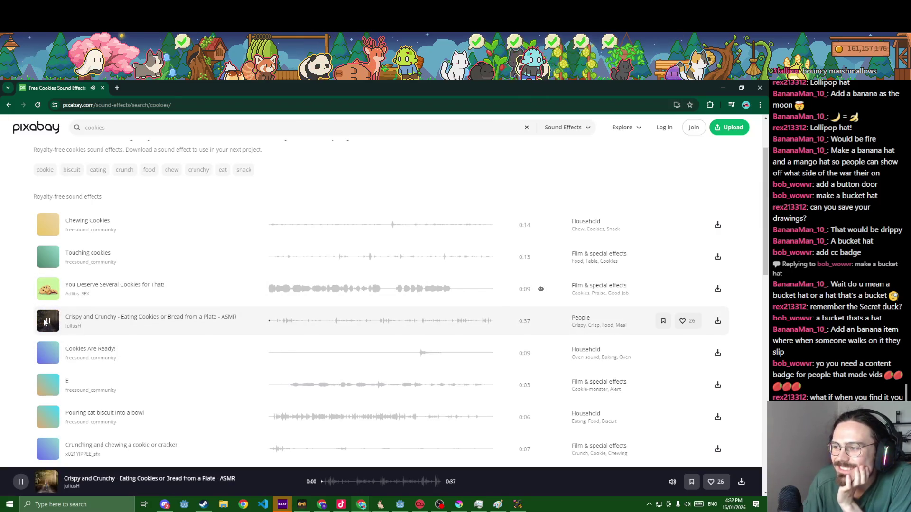
scroll(47, 327, down, 2)
click(49, 372)
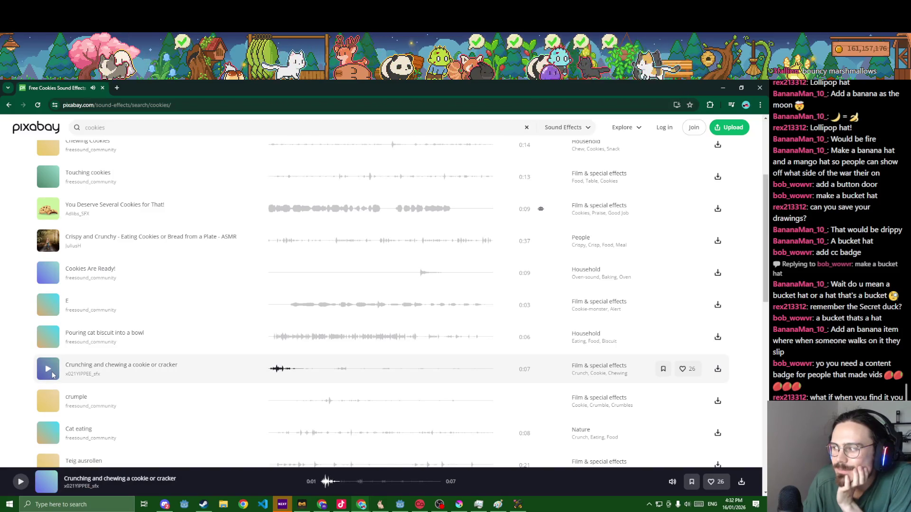
click(49, 401)
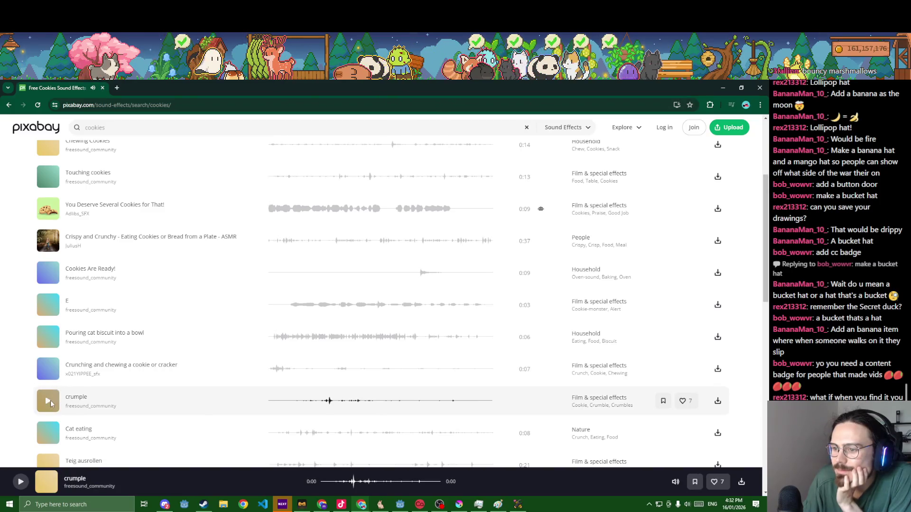
scroll(52, 394, down, 4)
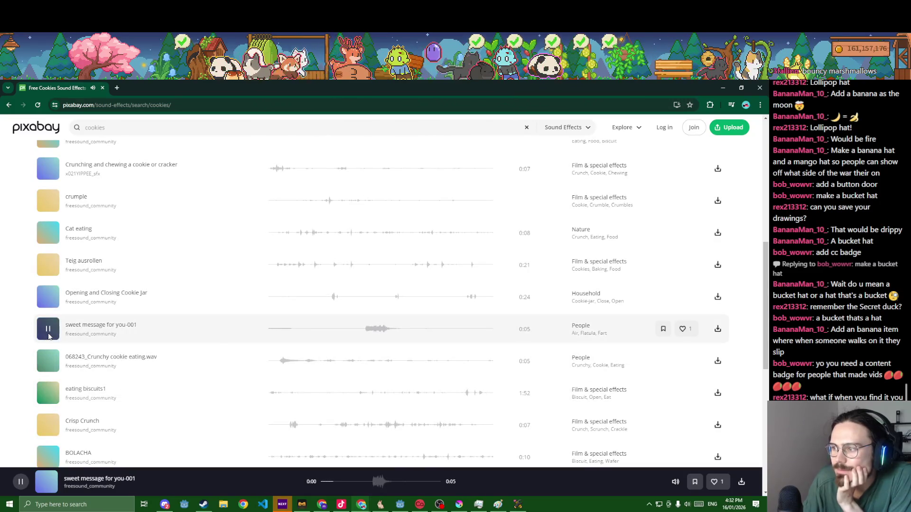
click(47, 396)
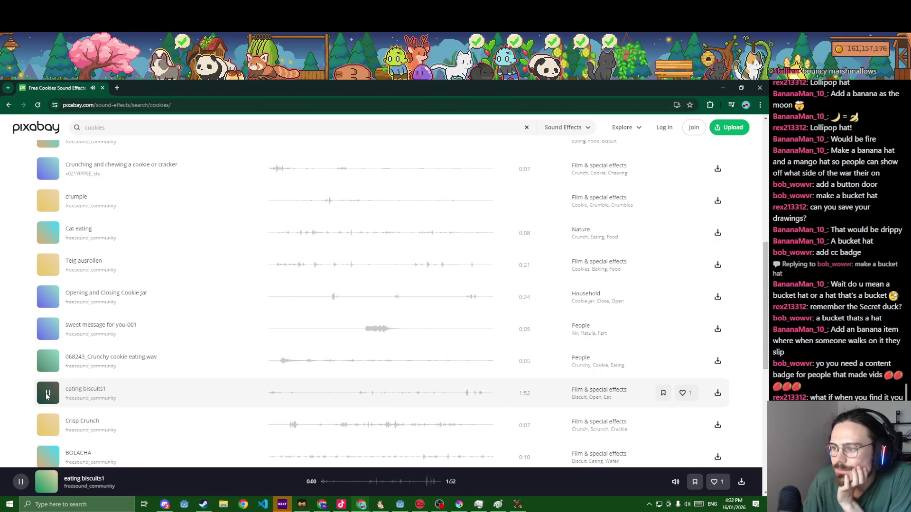
click(47, 396)
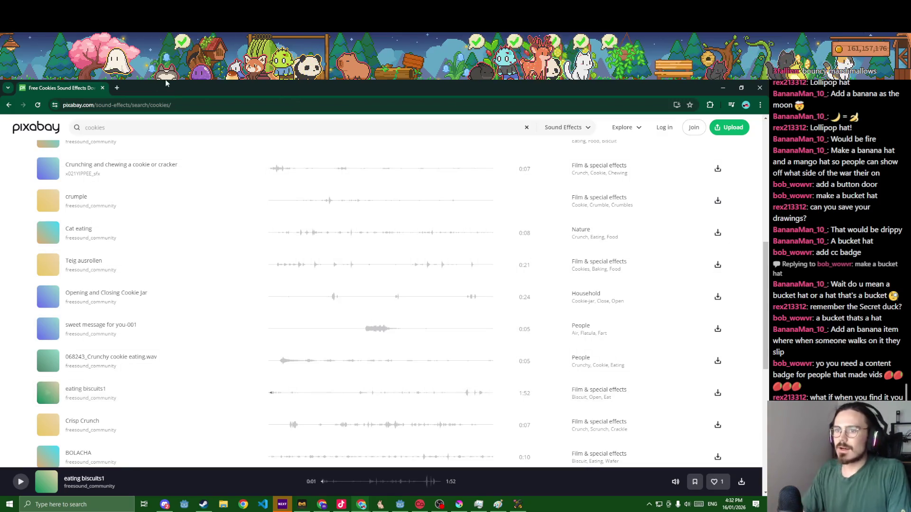
Search for jsfxr in a new tab and open the sfxr.me sound maker
click(117, 88)
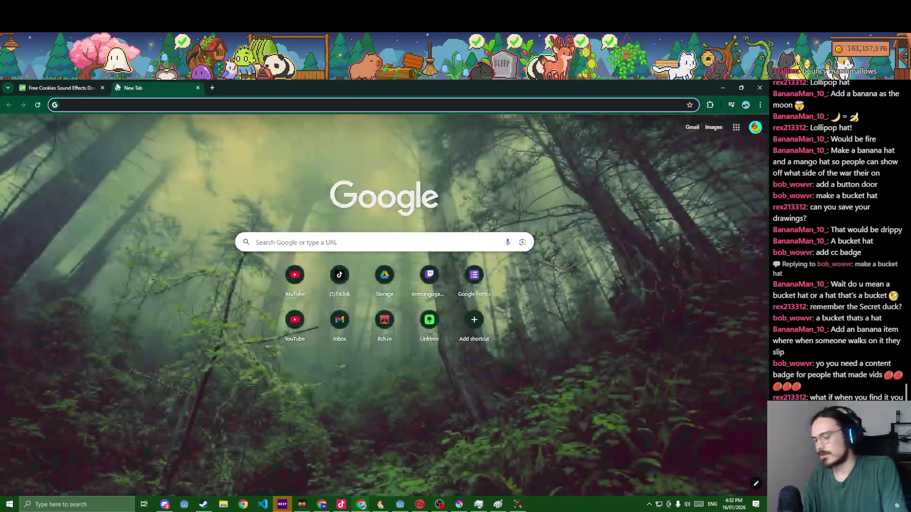
text(jsf)
key(Down)
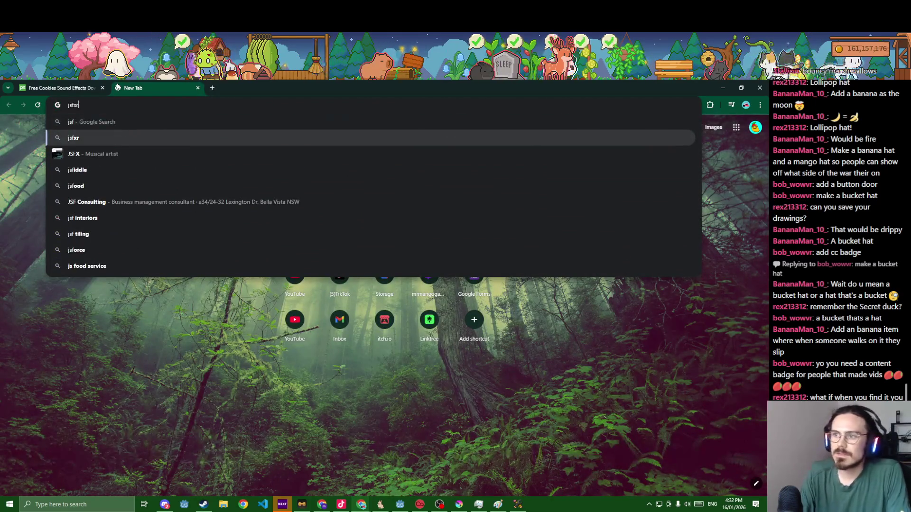
key(Return)
click(160, 204)
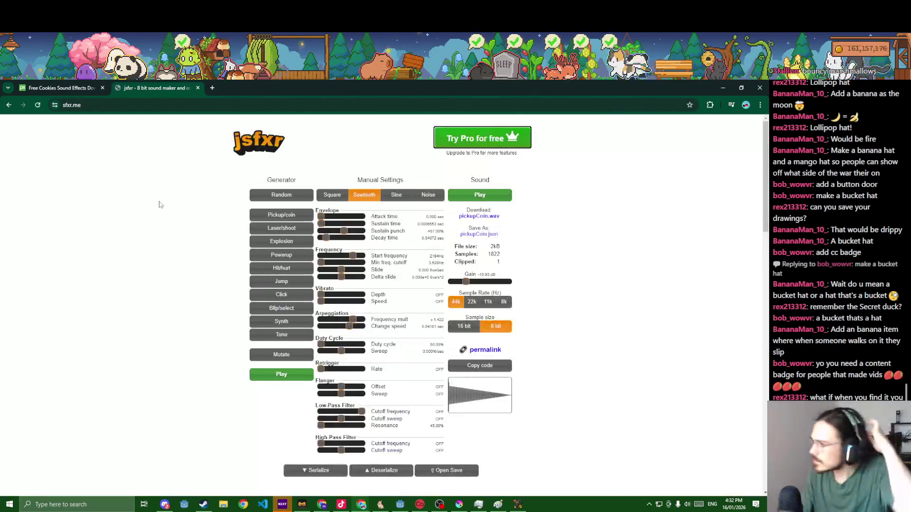
Generate Explosion sounds, set gain to about -14.75 dB, and raise the minimum frequency cutoff
click(273, 246)
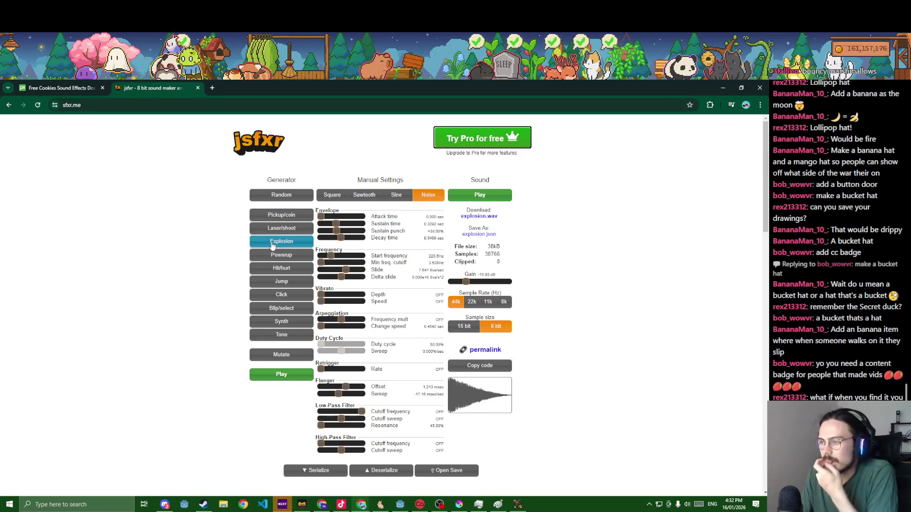
click(273, 245)
click(273, 246)
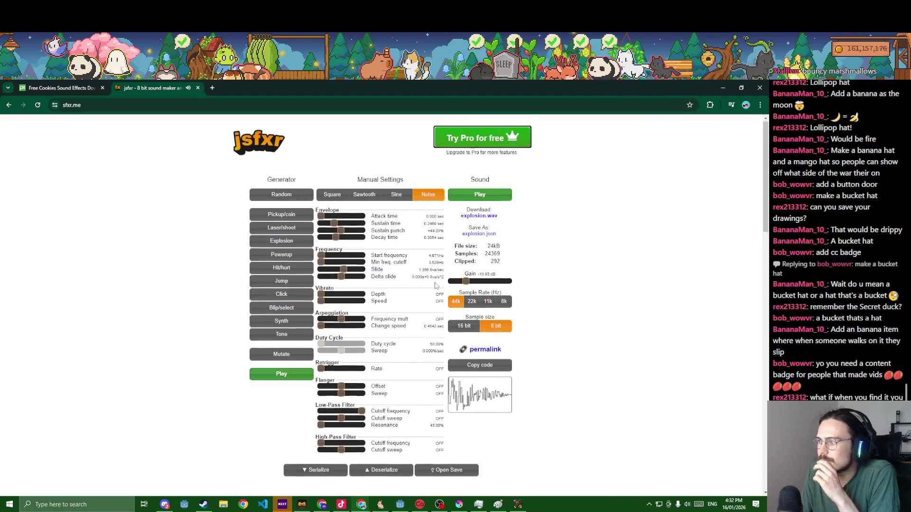
scroll(433, 285, down, 2)
scroll(433, 284, up, 2)
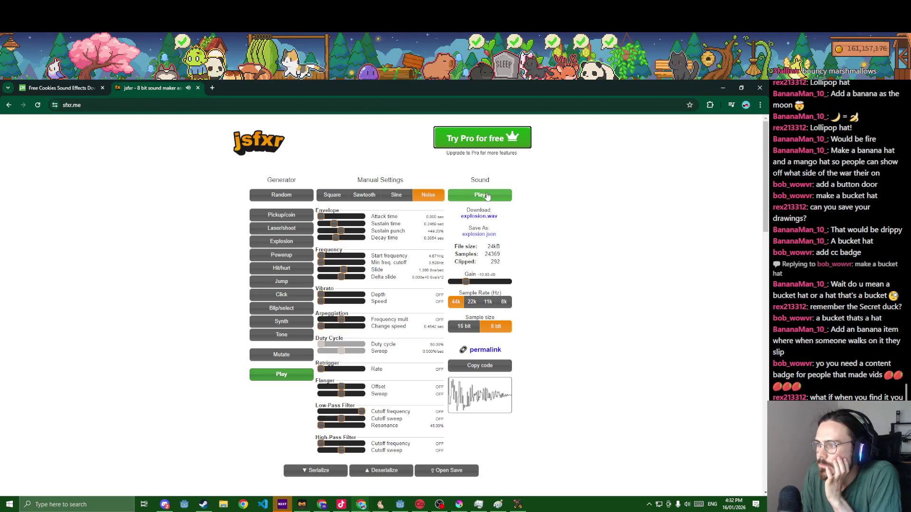
click(456, 282)
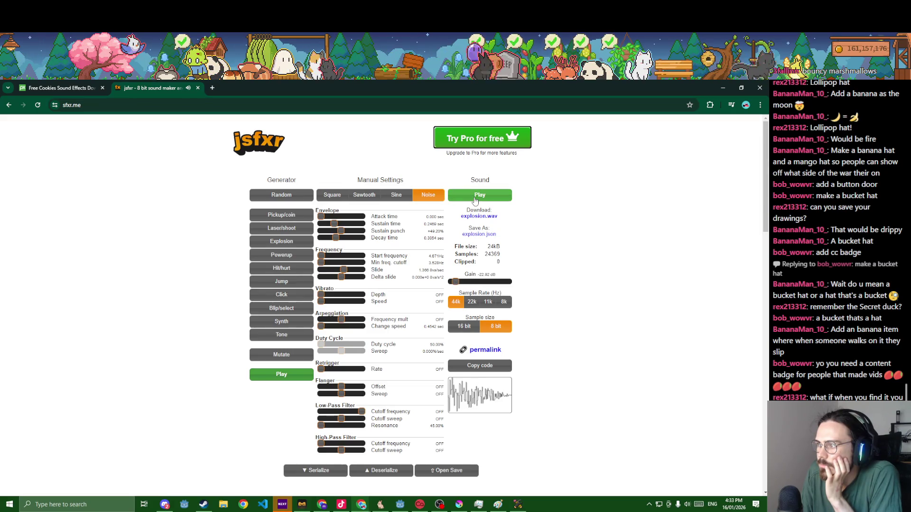
click(460, 282)
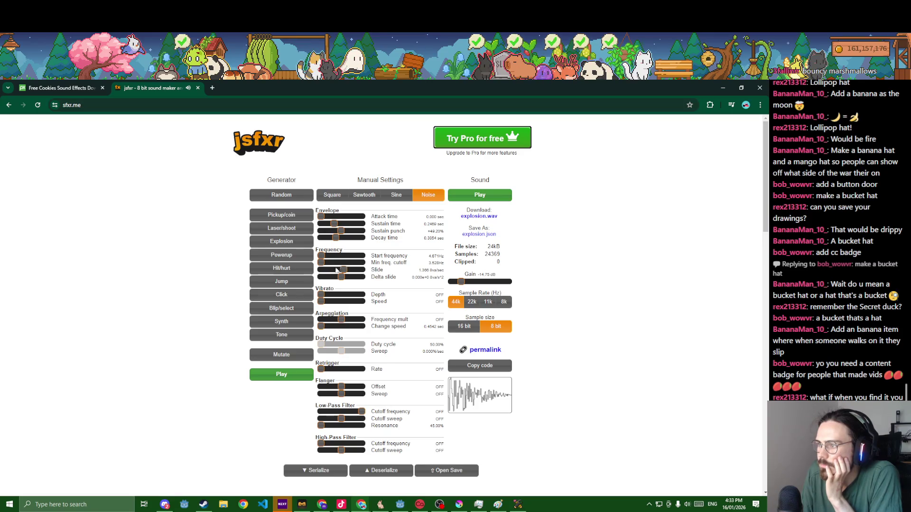
click(351, 263)
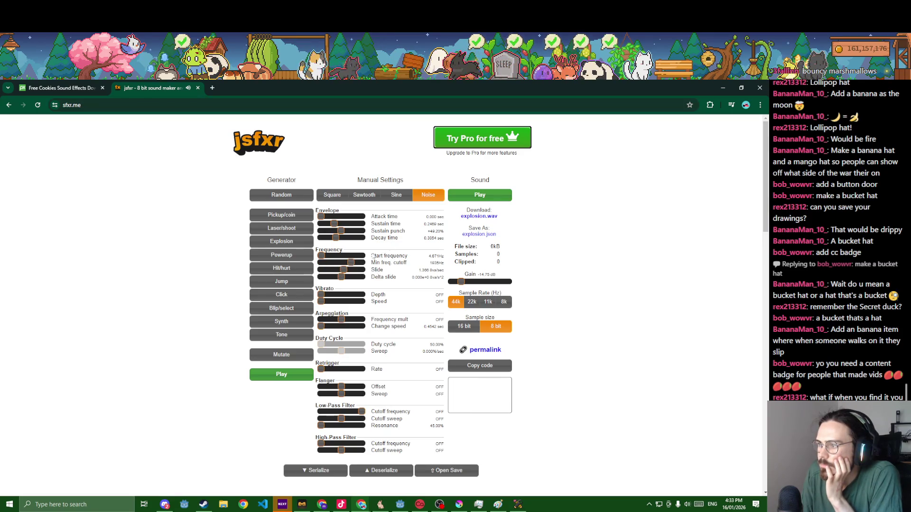
Set start frequency to 17.08Hz, a negative slide, zero attack, and 0.03951 sec sustain
click(323, 257)
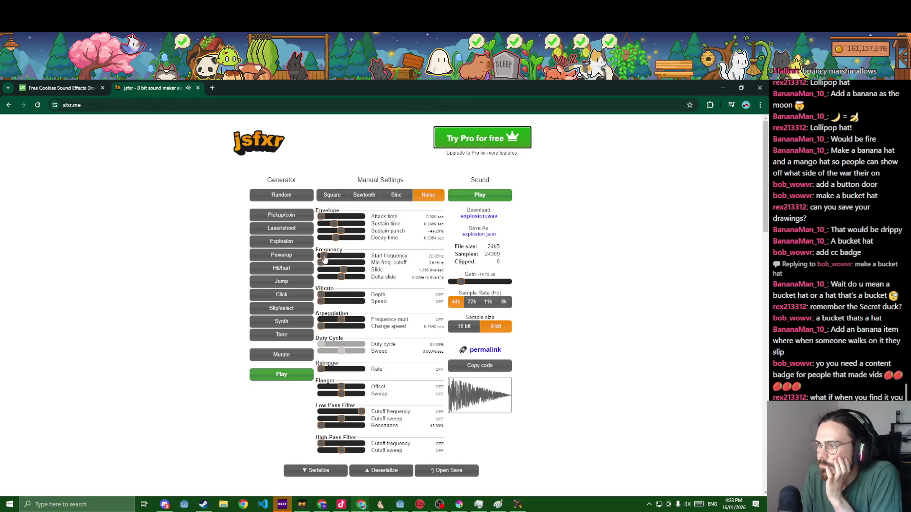
click(323, 257)
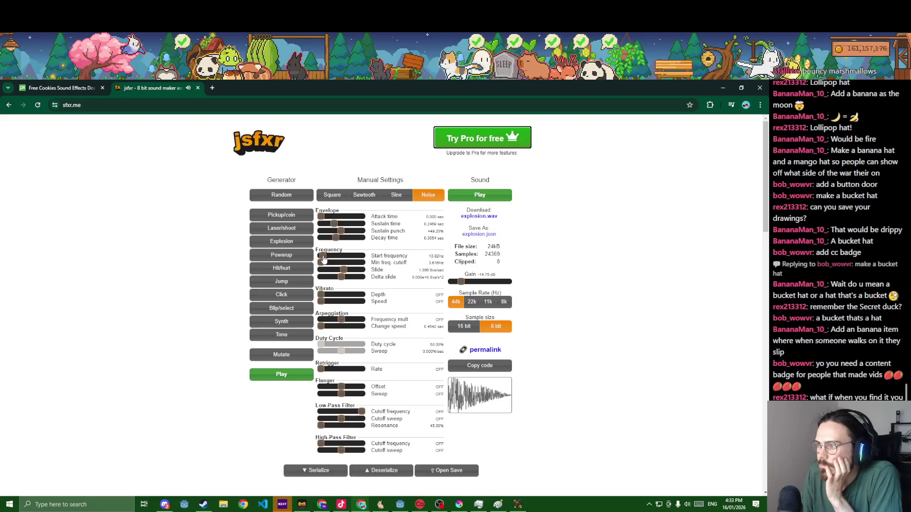
click(323, 257)
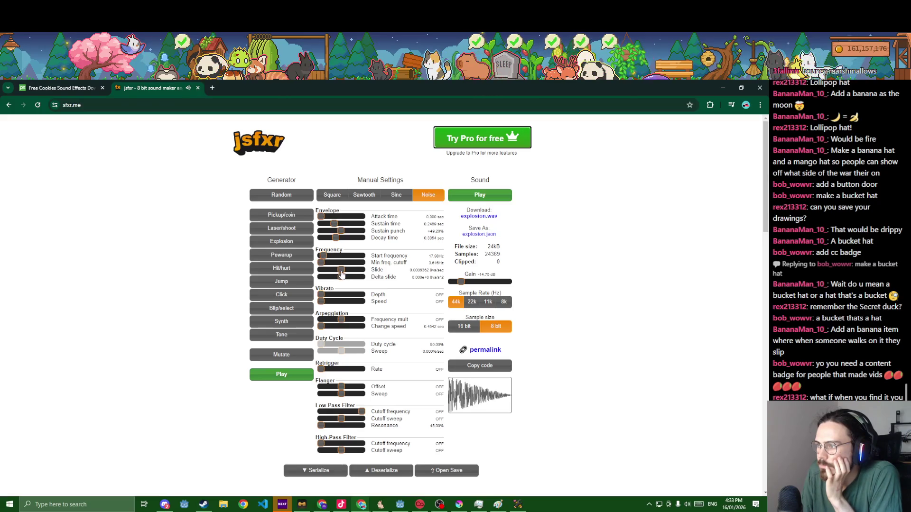
click(341, 270)
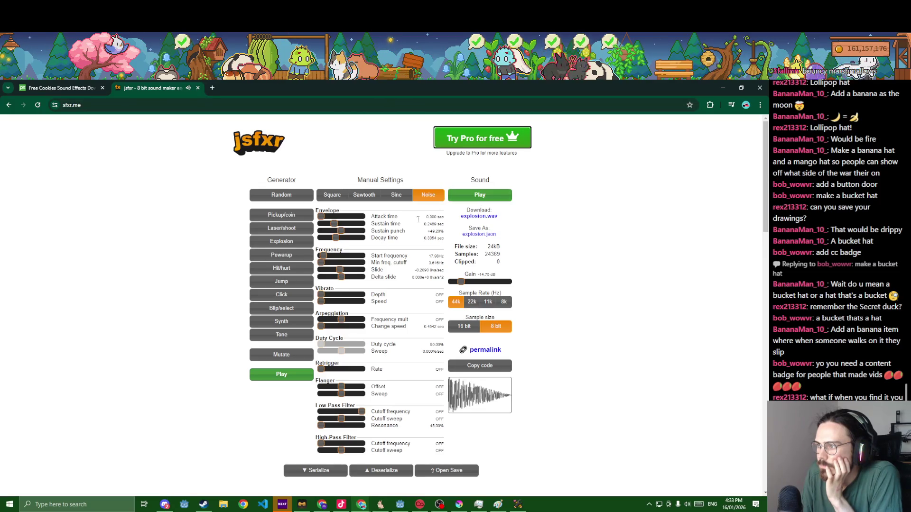
drag(321, 217, 325, 217)
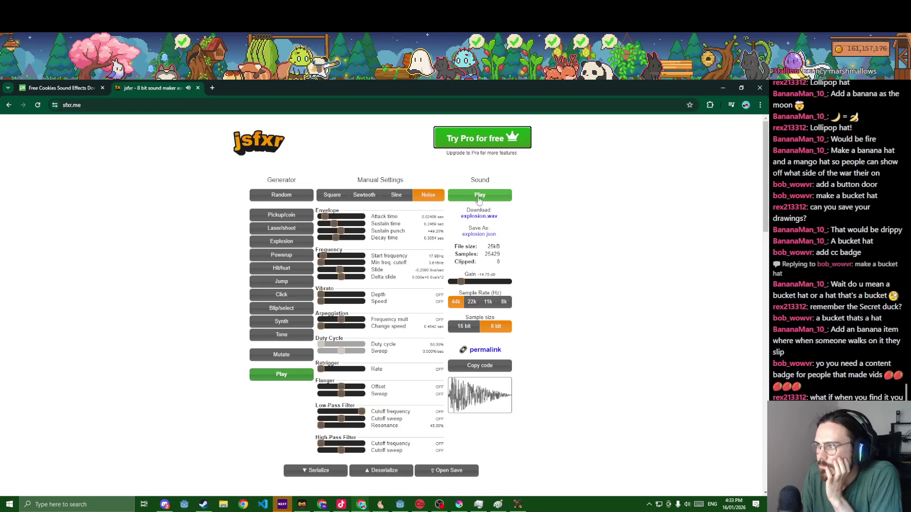
drag(322, 219, 325, 225)
click(340, 231)
click(337, 231)
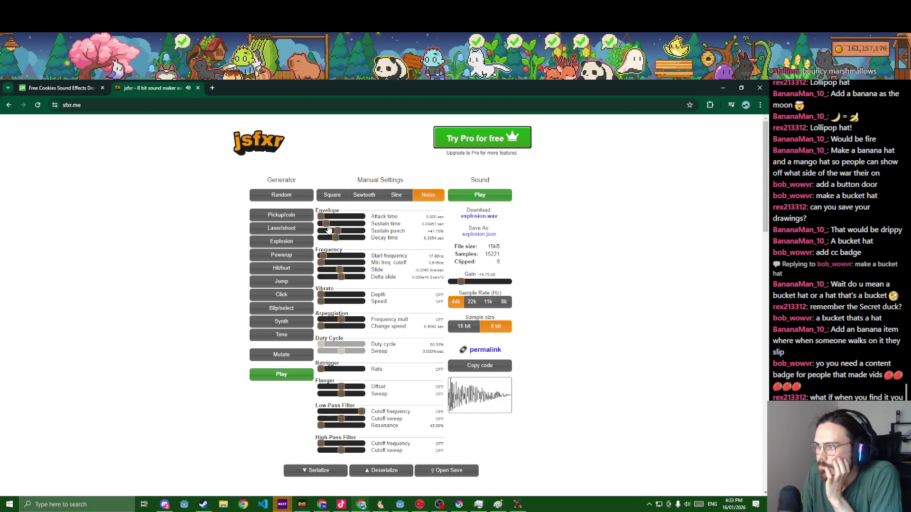
Add about 8.6% vibrato depth and a 2.887e-5 delta slide
scroll(371, 251, down, 1)
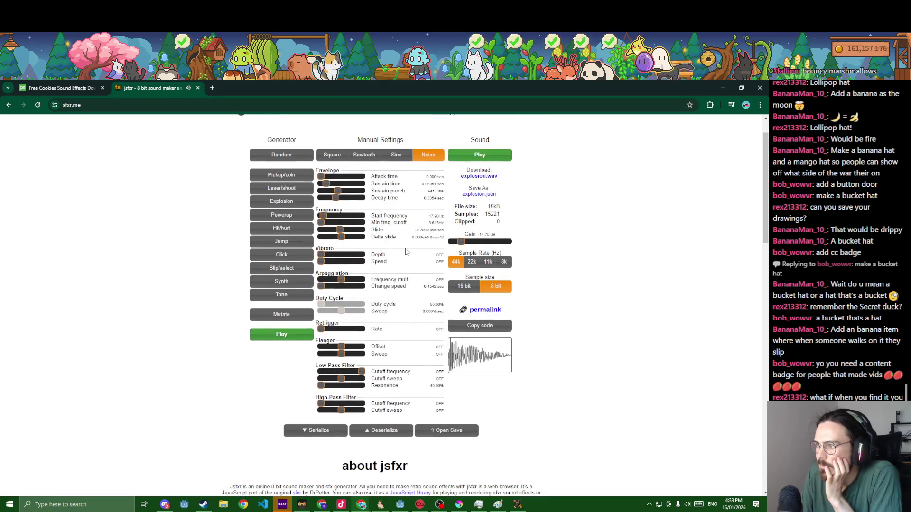
mouse_move(331, 258)
mouse_down()
mouse_move(356, 257)
mouse_move(328, 257)
mouse_up()
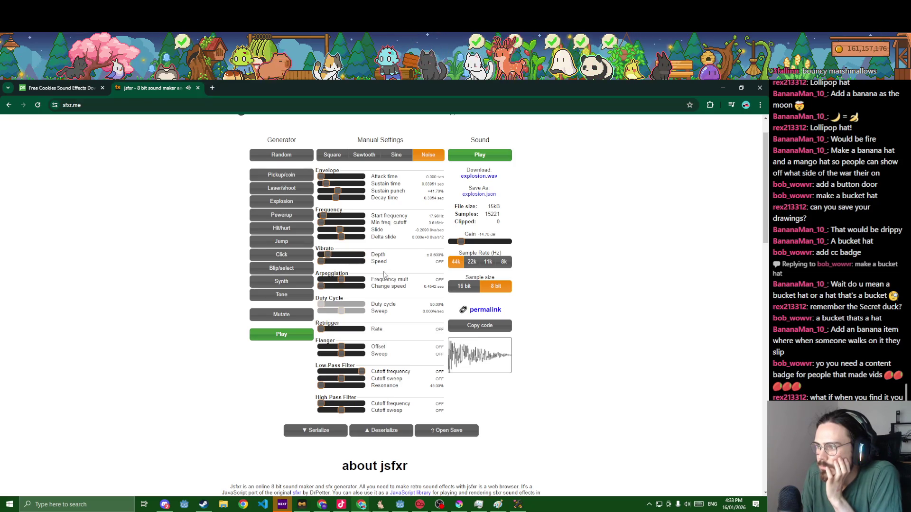
scroll(389, 277, down, 2)
scroll(366, 264, up, 2)
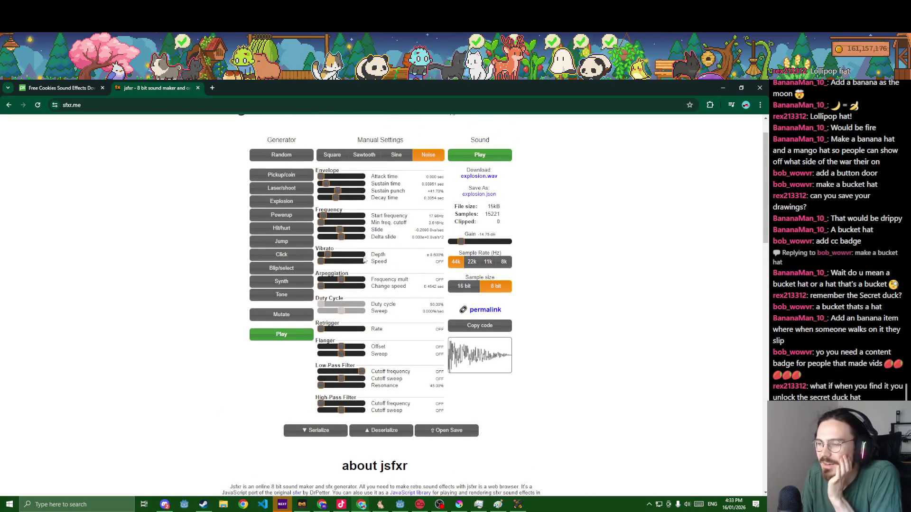
click(343, 237)
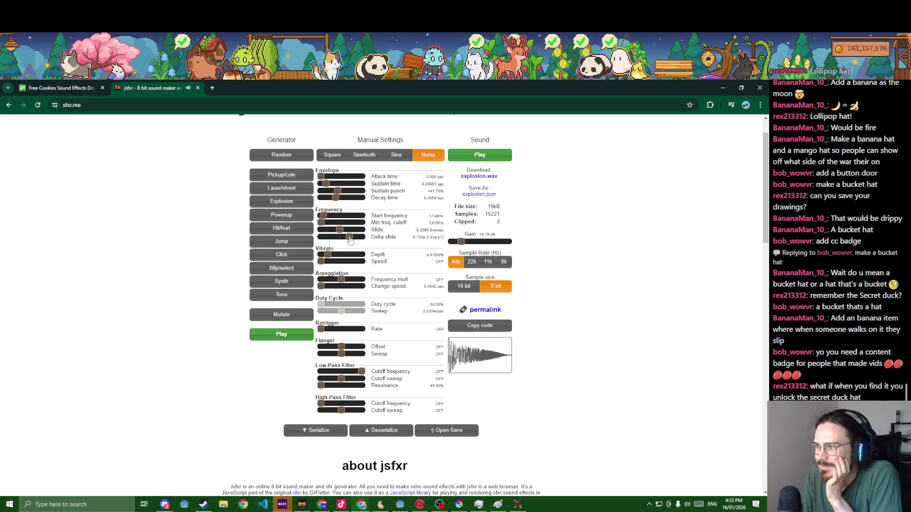
click(341, 237)
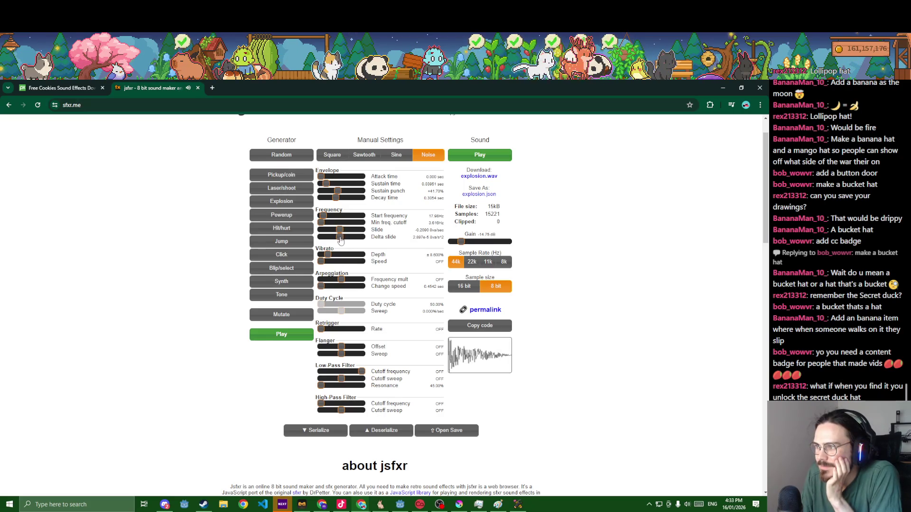
Set minimum frequency cutoff to 4.322Hz and decay time to 0.3071 sec
click(328, 223)
drag(330, 224, 322, 224)
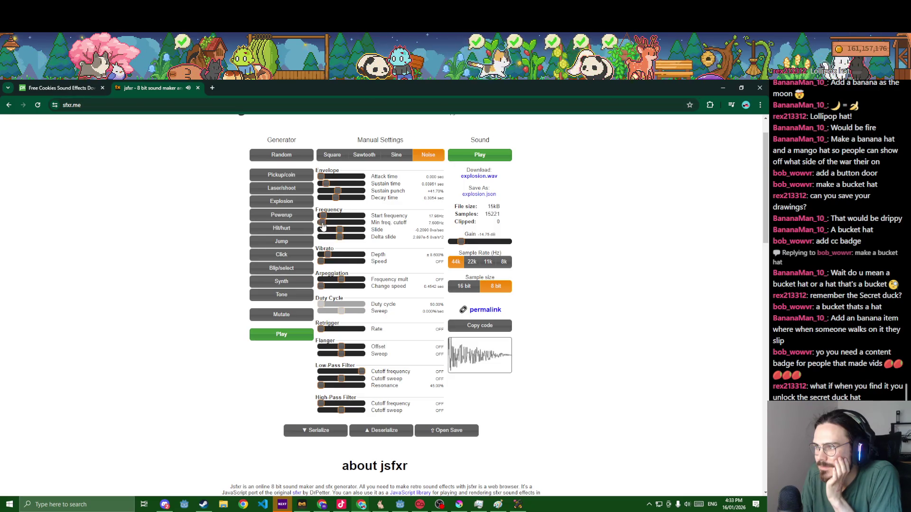
click(335, 199)
click(334, 201)
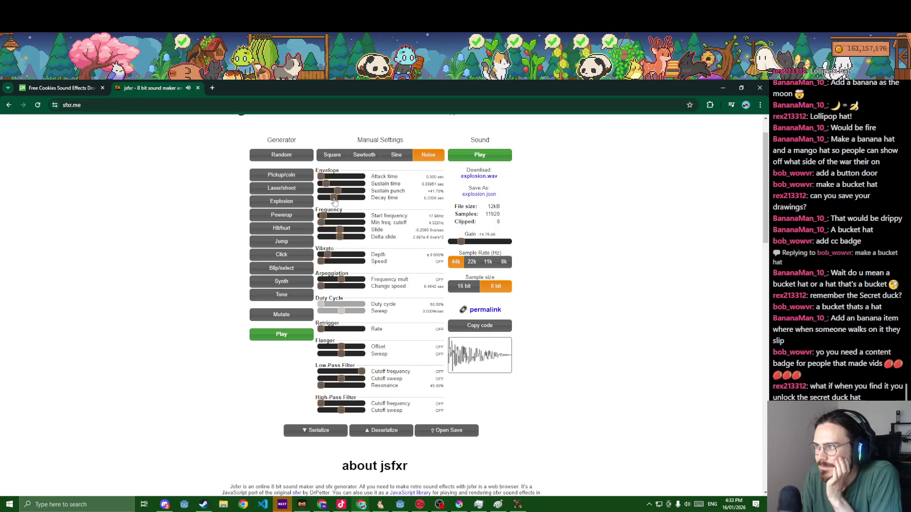
click(335, 202)
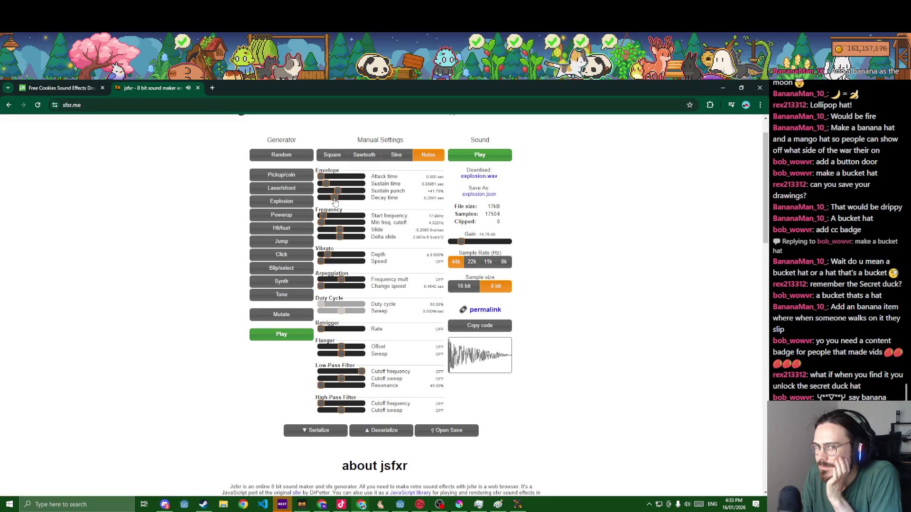
click(336, 199)
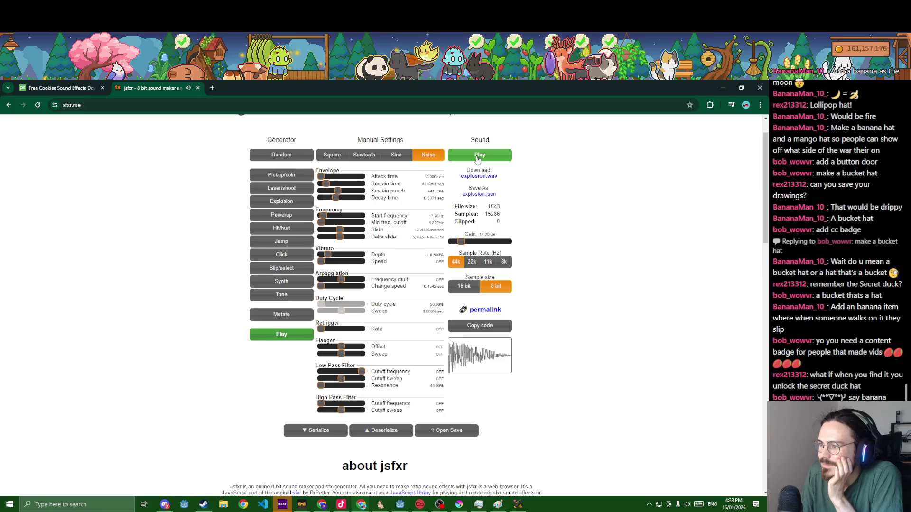
scroll(440, 249, up, 2)
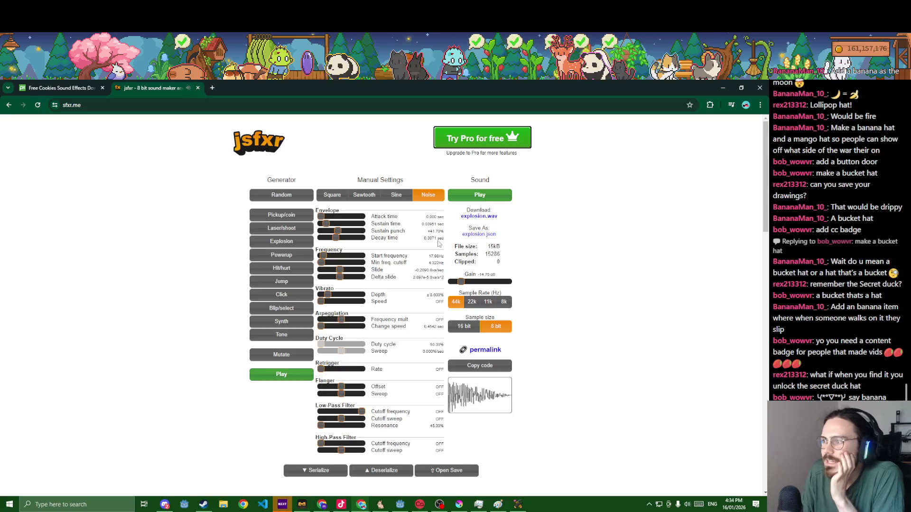
Tweak the sustain punch and shorten the decay time to 0.1765 sec
click(335, 232)
click(335, 238)
click(334, 238)
click(334, 238)
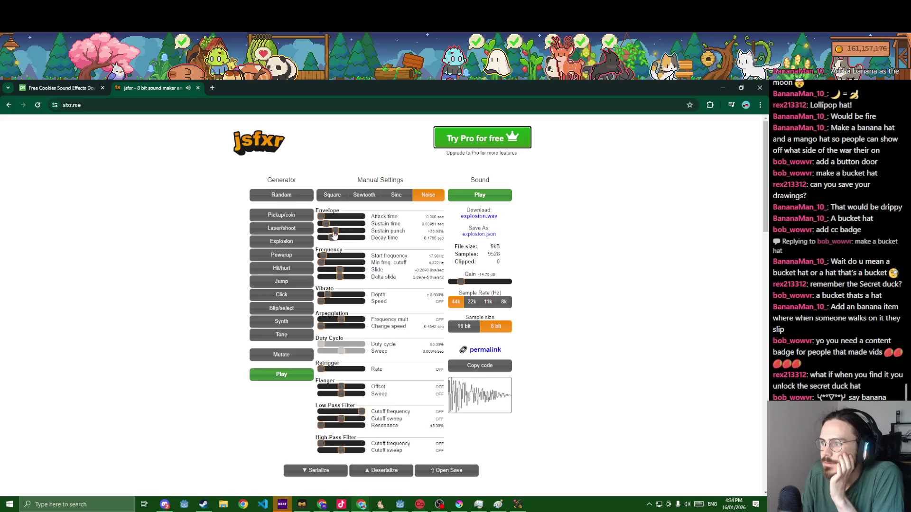
click(338, 232)
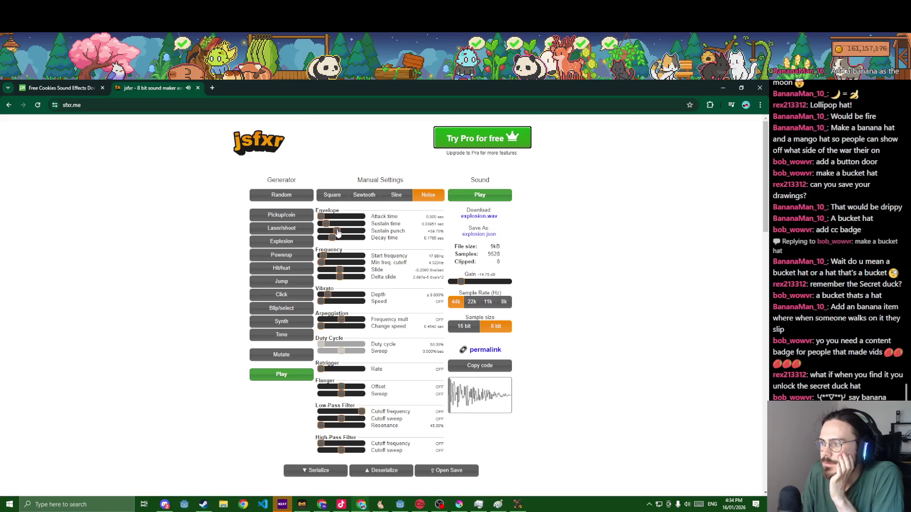
Set the pitch slide to -0.8015 and add an arpeggio pitch drop at x 0.7021
click(336, 272)
click(339, 274)
click(338, 273)
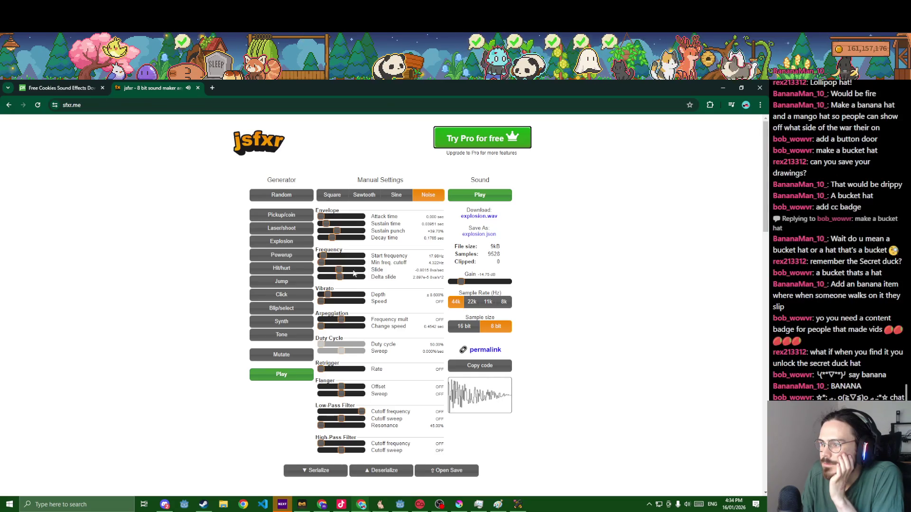
scroll(375, 288, down, 1)
mouse_move(342, 280)
mouse_down()
mouse_move(398, 287)
mouse_move(337, 281)
mouse_up()
click(362, 286)
Leave the high-pass filter off and set the low-pass cutoff to 1149 Hz
scroll(347, 265, down, 3)
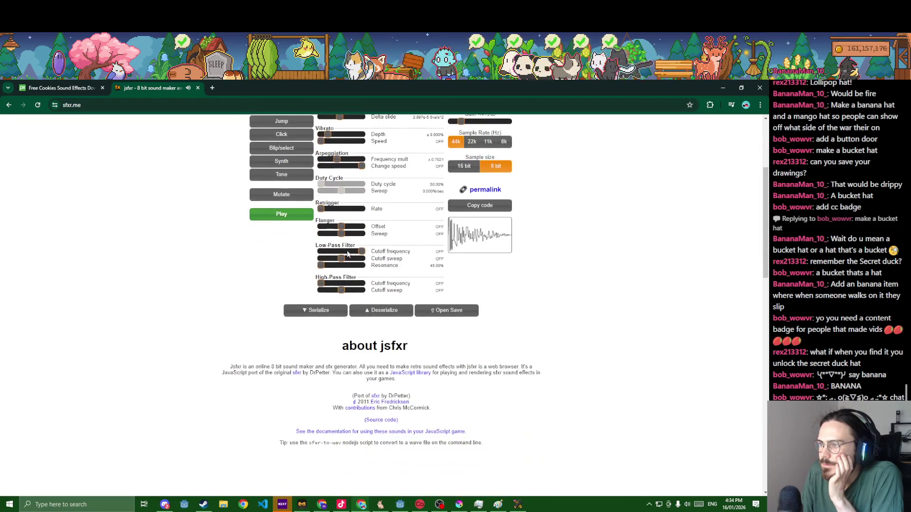
scroll(348, 253, up, 2)
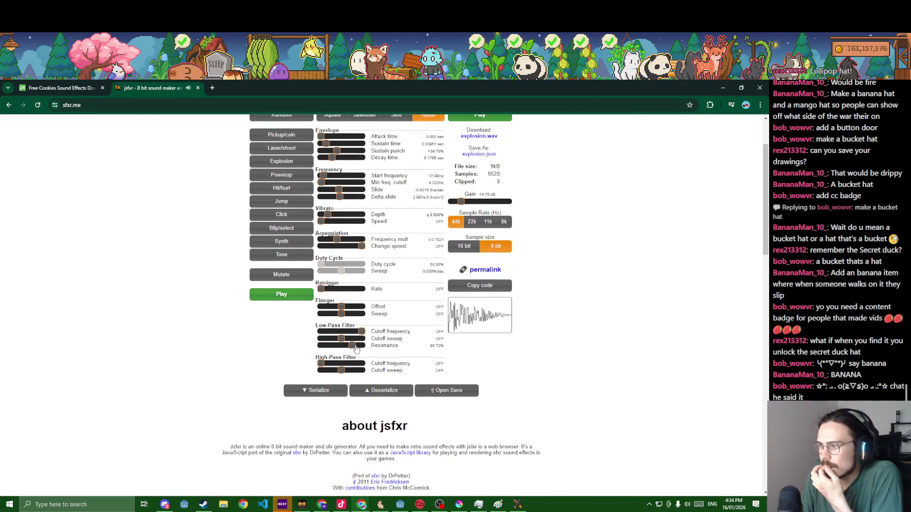
click(361, 364)
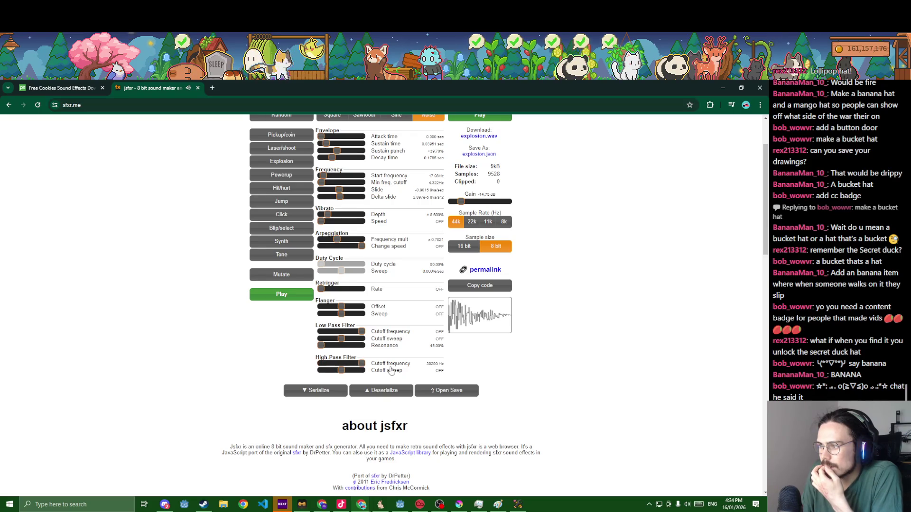
mouse_move(349, 365)
mouse_down()
mouse_move(317, 364)
mouse_move(387, 342)
mouse_move(271, 329)
mouse_up()
mouse_move(325, 333)
mouse_down()
mouse_move(363, 333)
mouse_move(361, 343)
mouse_move(334, 334)
mouse_up()
scroll(427, 284, up, 2)
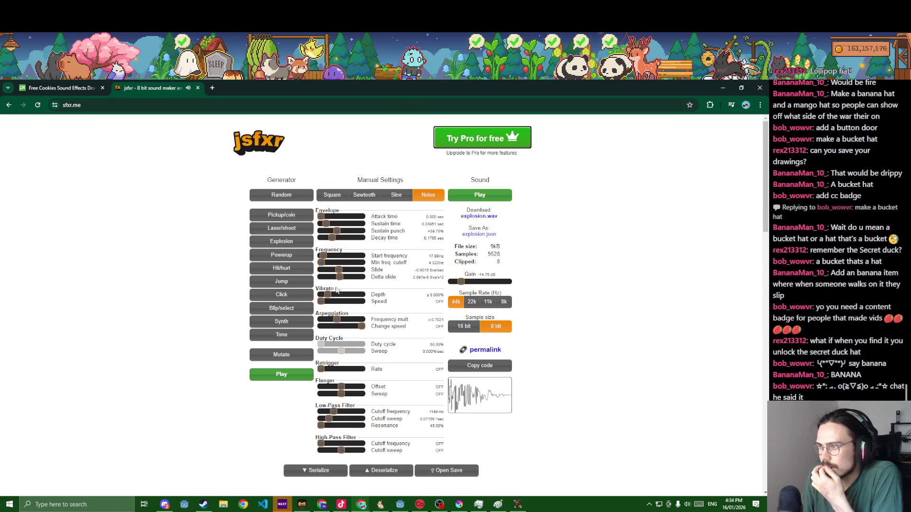
Lengthen the decay to about 0.28 sec, turn the low-pass cutoff off, and play the crunch
drag(332, 239, 344, 240)
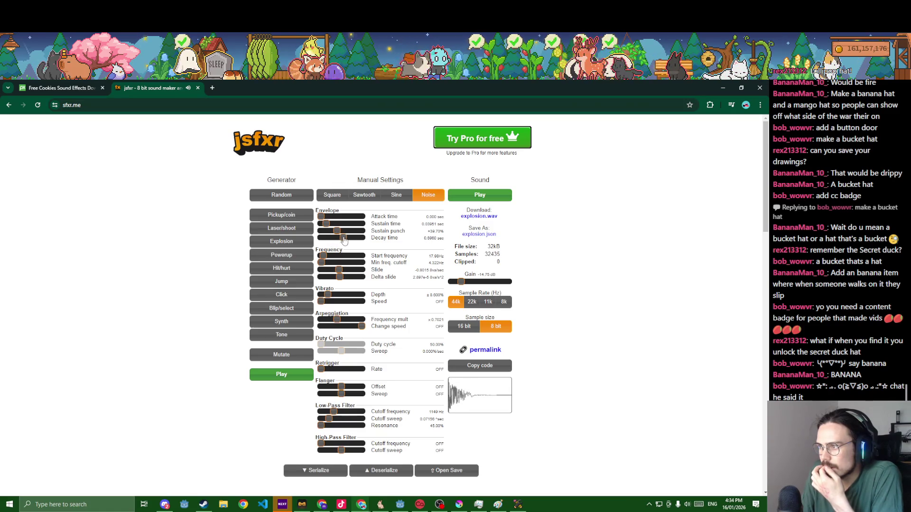
mouse_move(334, 412)
mouse_down()
mouse_move(349, 413)
mouse_move(334, 420)
mouse_up()
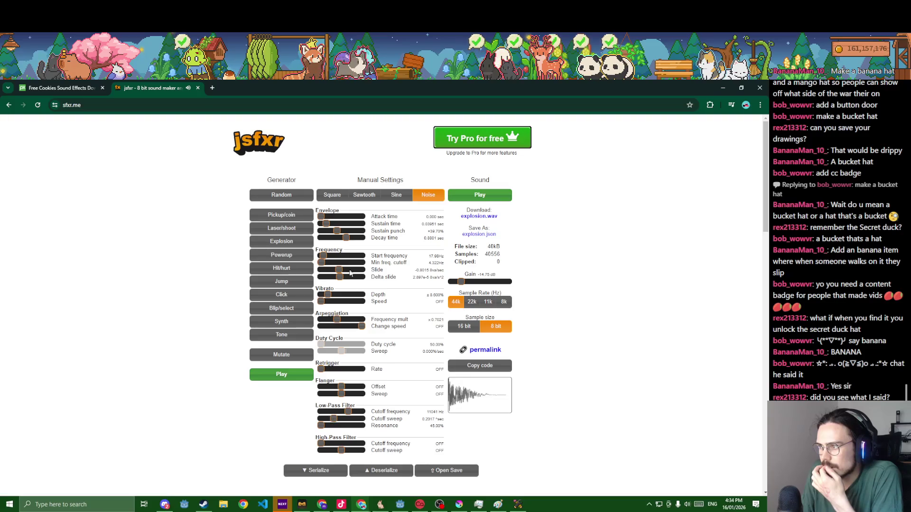
drag(349, 243, 336, 243)
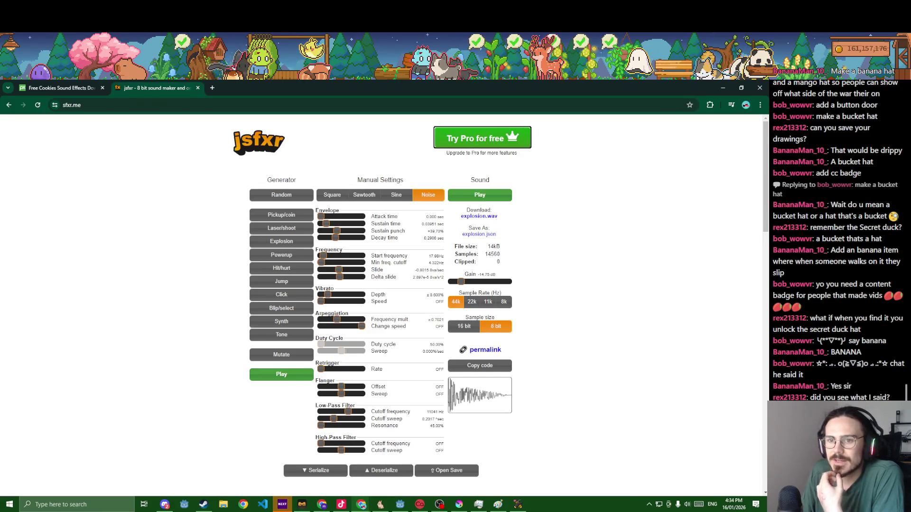
click(469, 193)
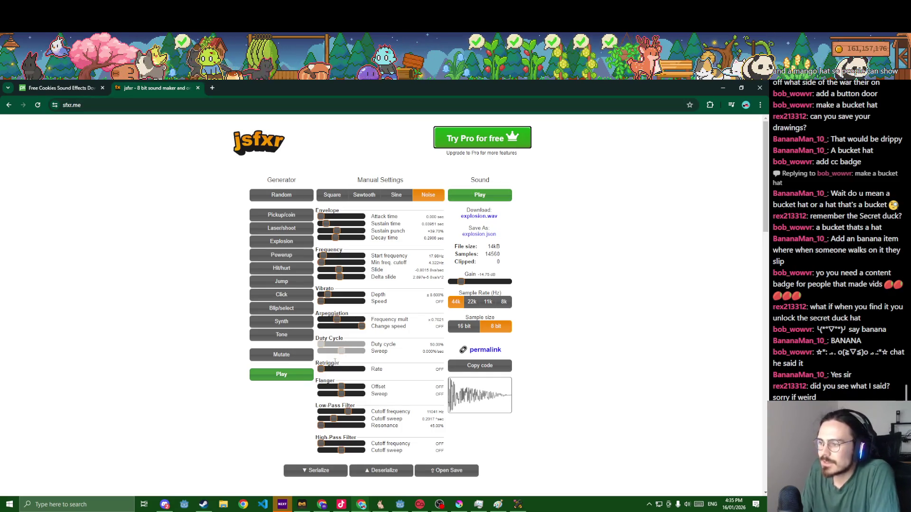
drag(349, 412, 368, 411)
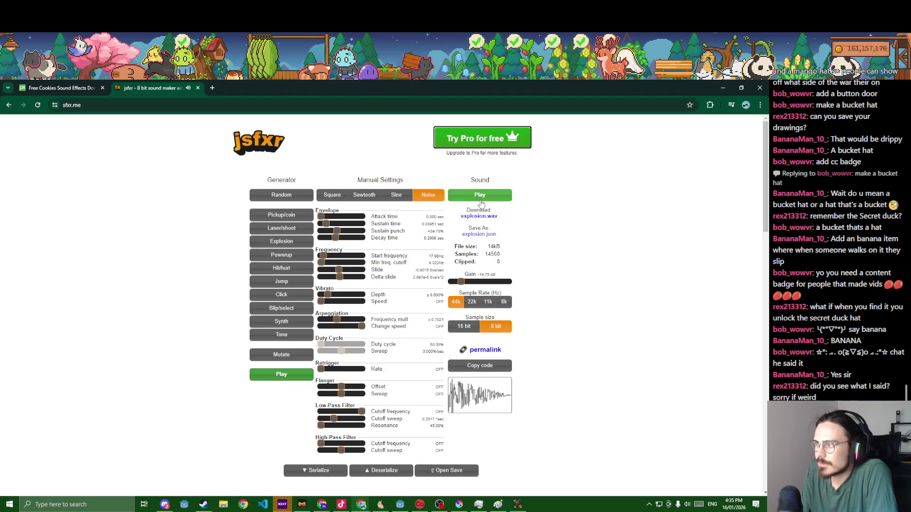